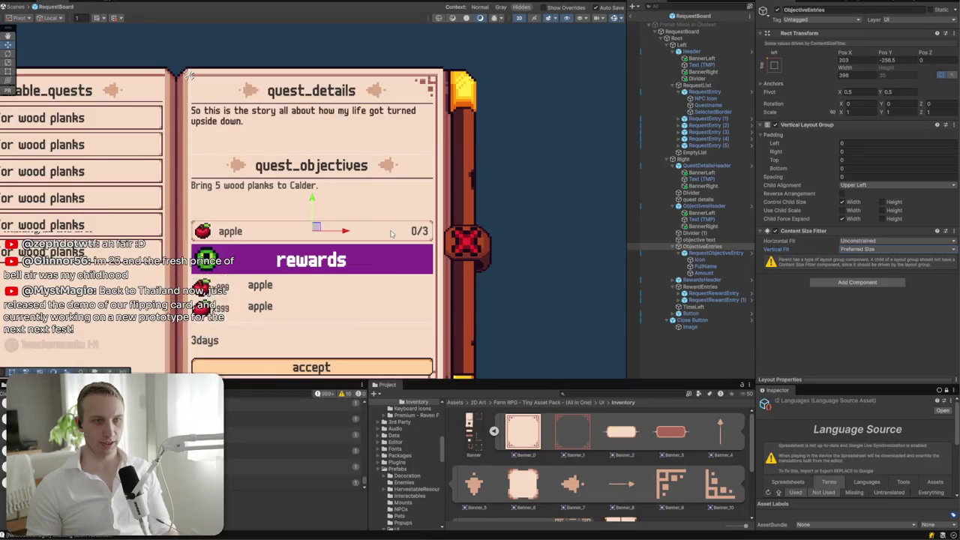
- Duplicate the apple objective row, then undo the copy
{"action": "scroll", "coordinate": [348, 207], "scroll_direction": "up", "scroll_amount": 2}
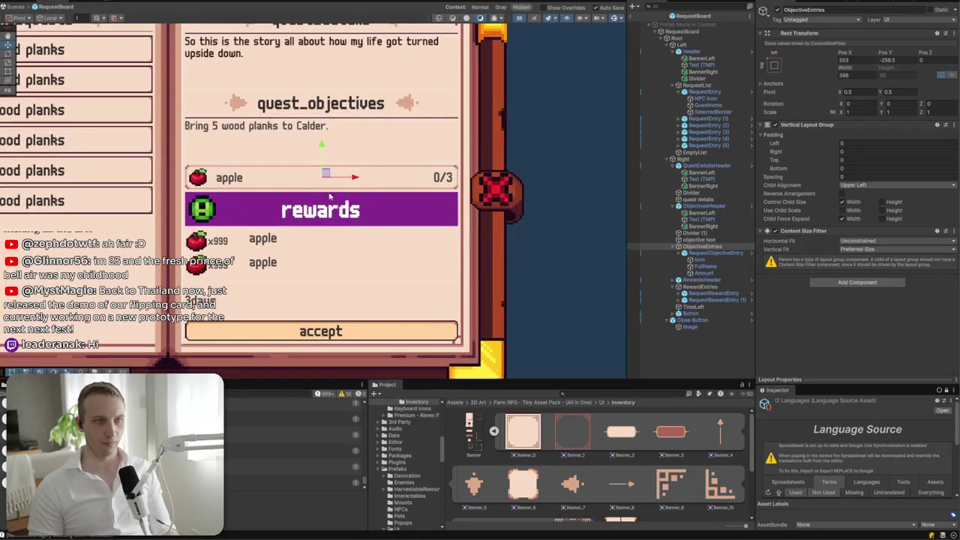
{"action": "left_click", "coordinate": [707, 248]}
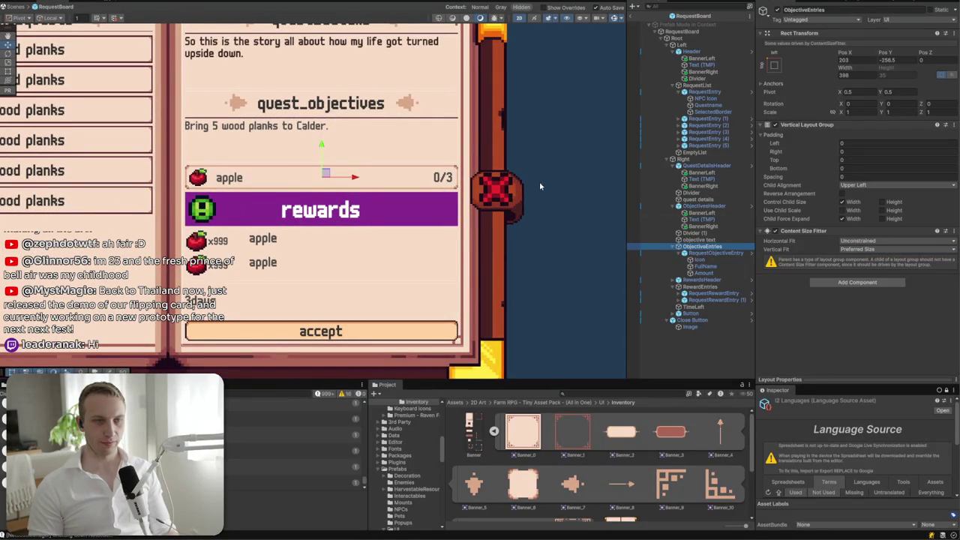
{"action": "left_click", "coordinate": [711, 253]}
{"action": "key", "text": "ctrl+d"}
{"action": "key", "text": "ctrl+d"}
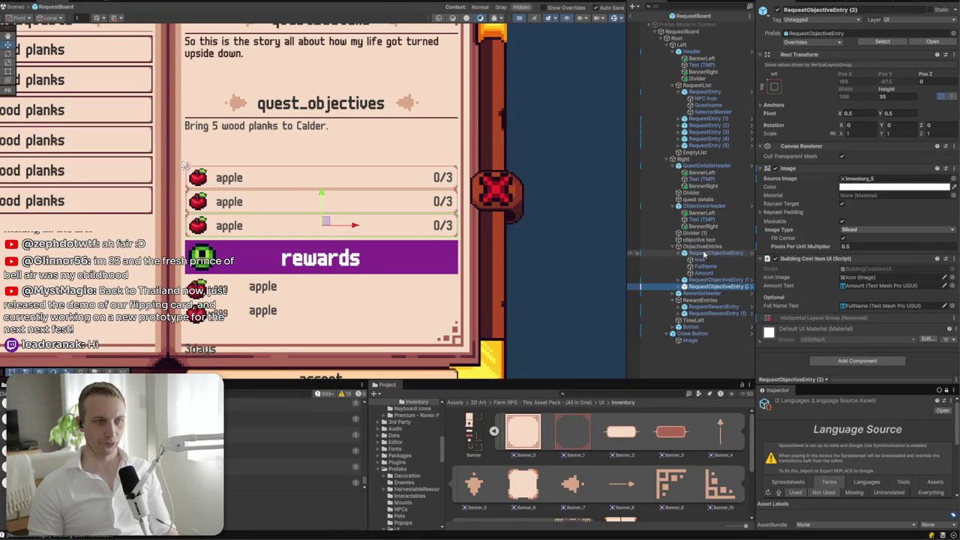
{"action": "key", "text": "ctrl+z"}
{"action": "key", "text": "ctrl+z"}
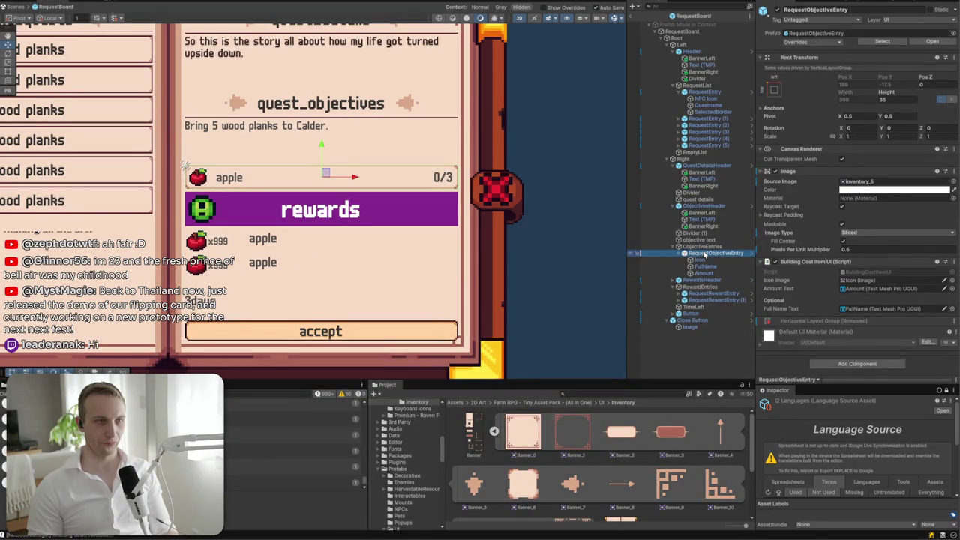
{"action": "key", "text": "Up"}
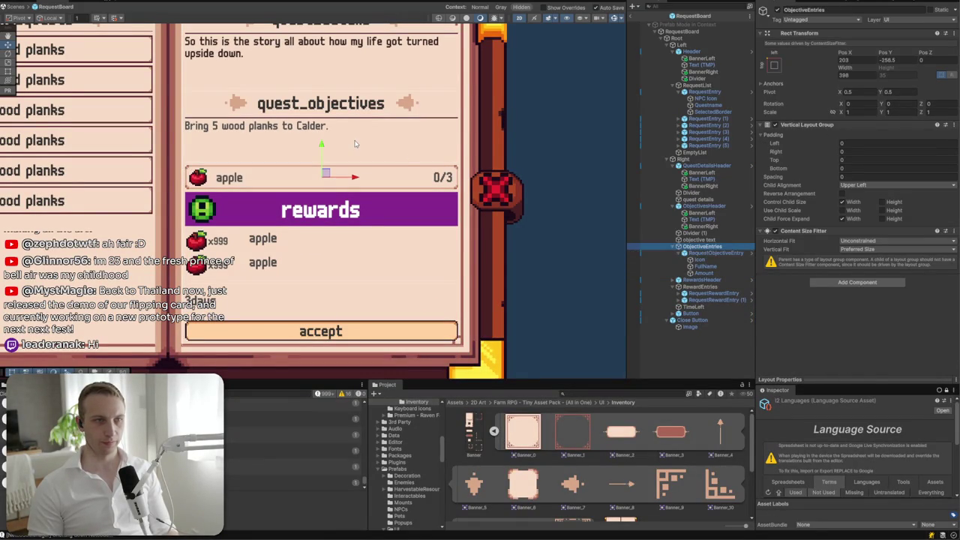
- Set the objective text box height to 45, correcting it from 40
{"action": "left_click", "coordinate": [282, 141]}
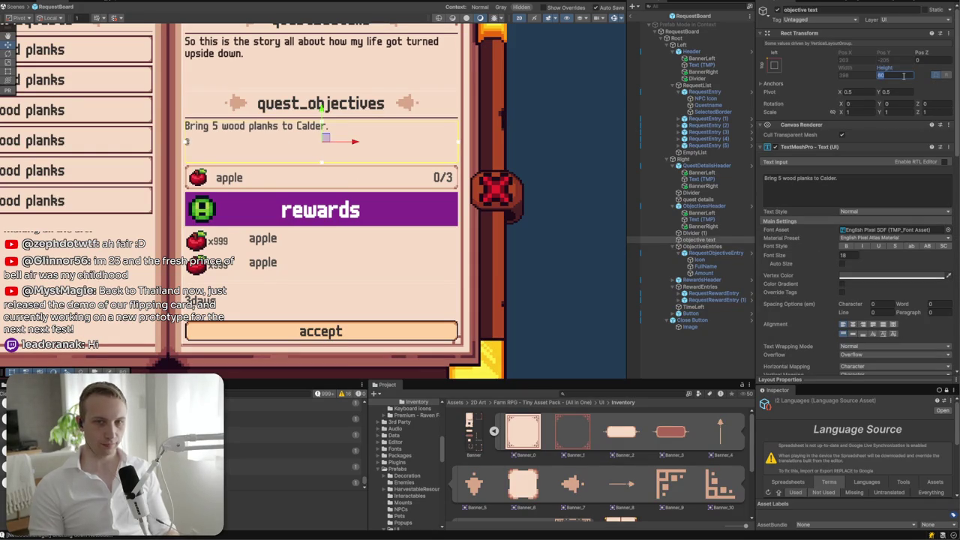
{"action": "type", "text": "40"}
{"action": "key", "text": "Return"}
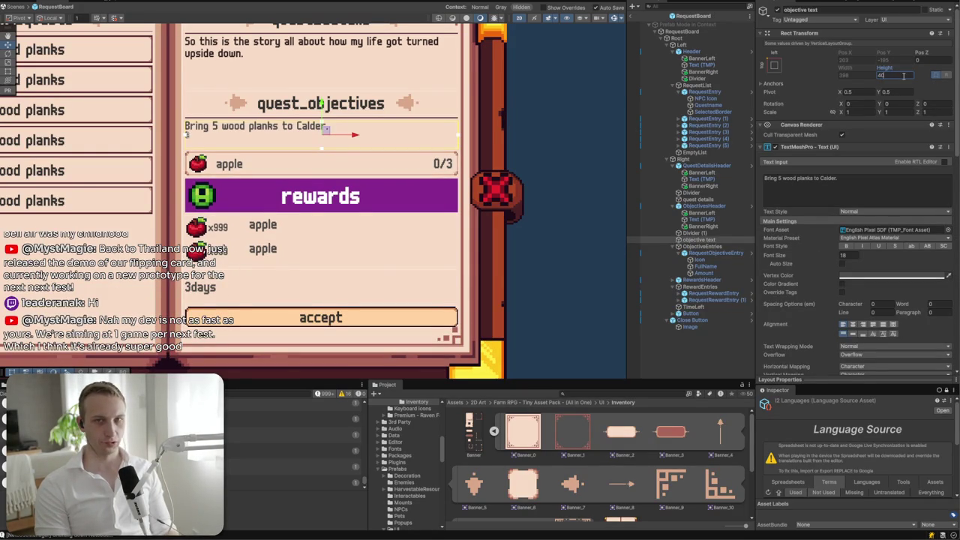
{"action": "key", "text": "BackSpace"}
{"action": "type", "text": "5"}
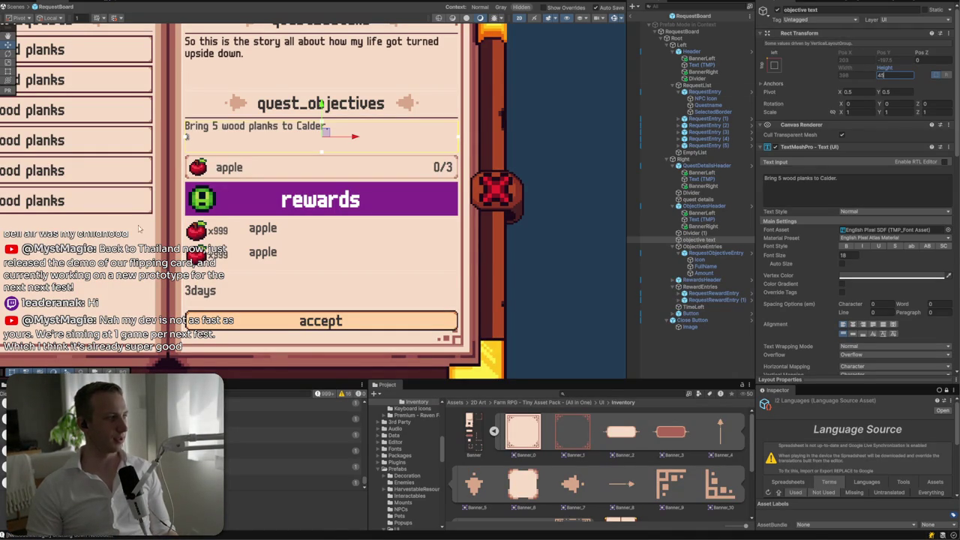
- Pan across the quest pages, collapse the objective entries and select the rewards header
{"action": "left_click_drag", "start_coordinate": [240, 191], "coordinate": [465, 230]}
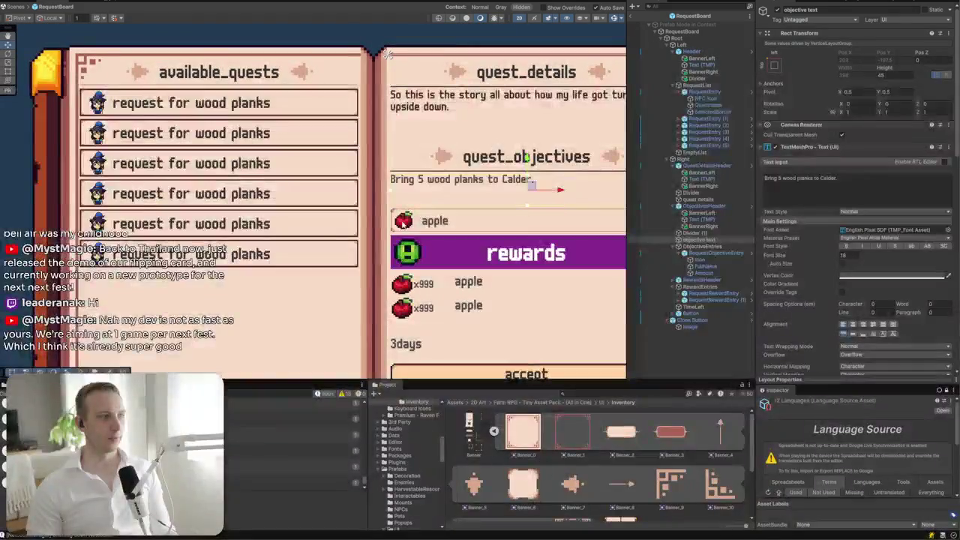
{"action": "left_click_drag", "start_coordinate": [505, 198], "coordinate": [352, 159]}
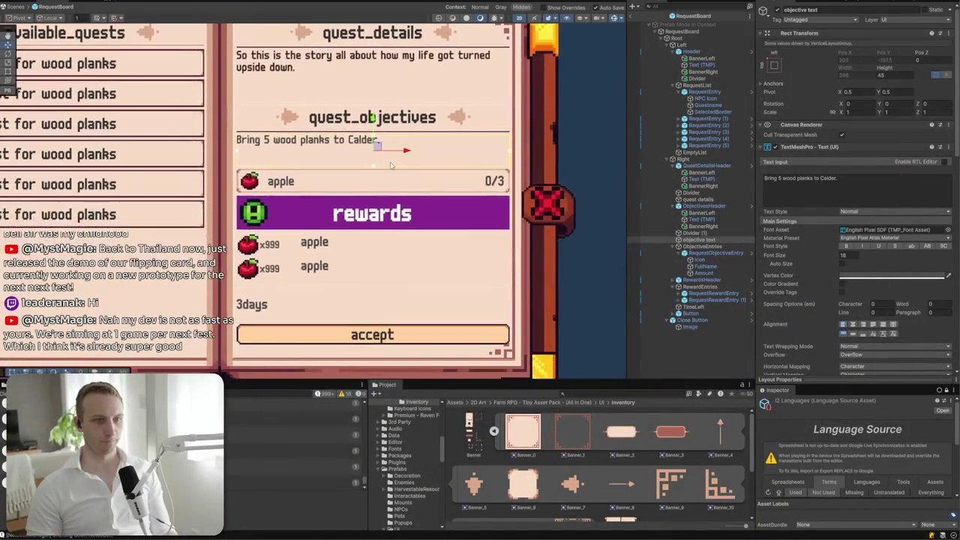
{"action": "left_click", "coordinate": [673, 247]}
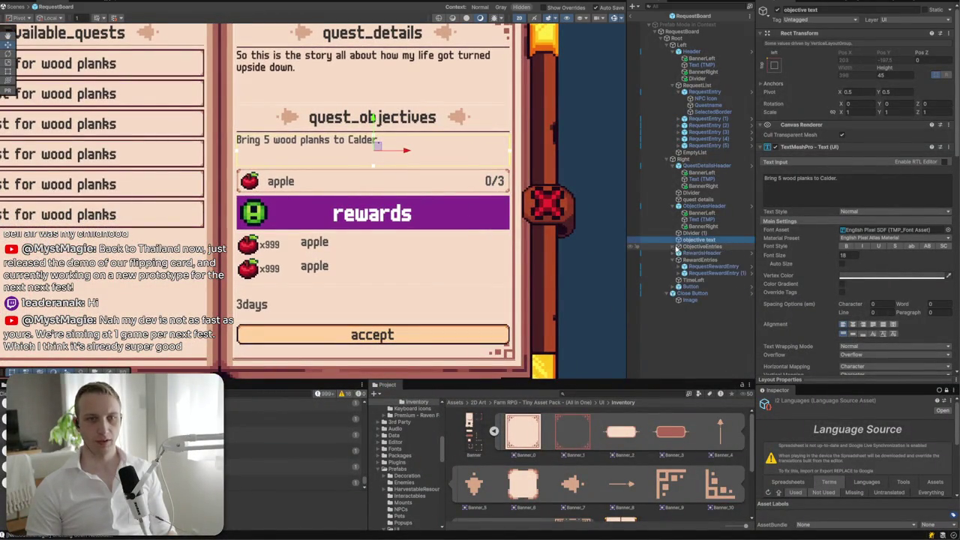
{"action": "left_click", "coordinate": [688, 254]}
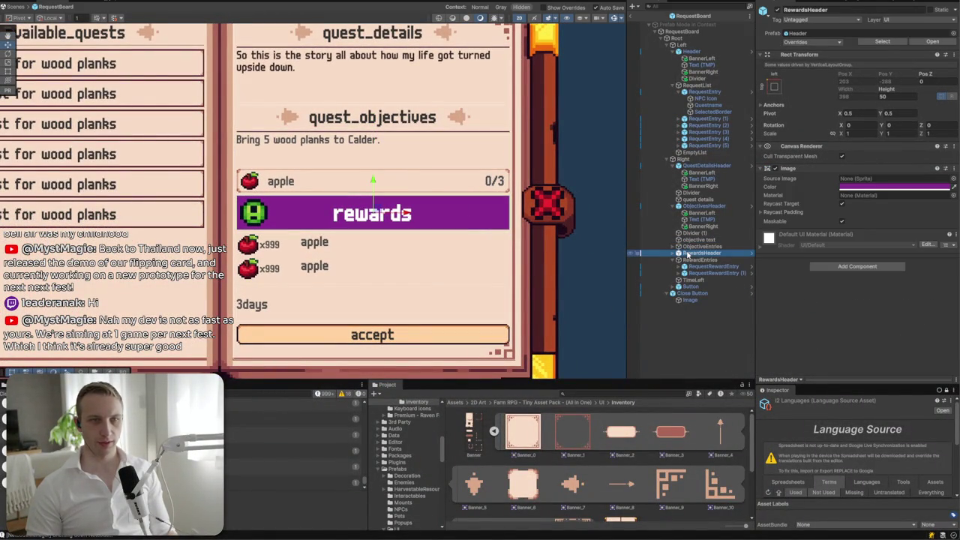
- Duplicate the quest_objectives header below ObjectiveEntries and rename the copy RewardsHeader
{"action": "left_click", "coordinate": [704, 205]}
{"action": "key", "text": "ctrl+d"}
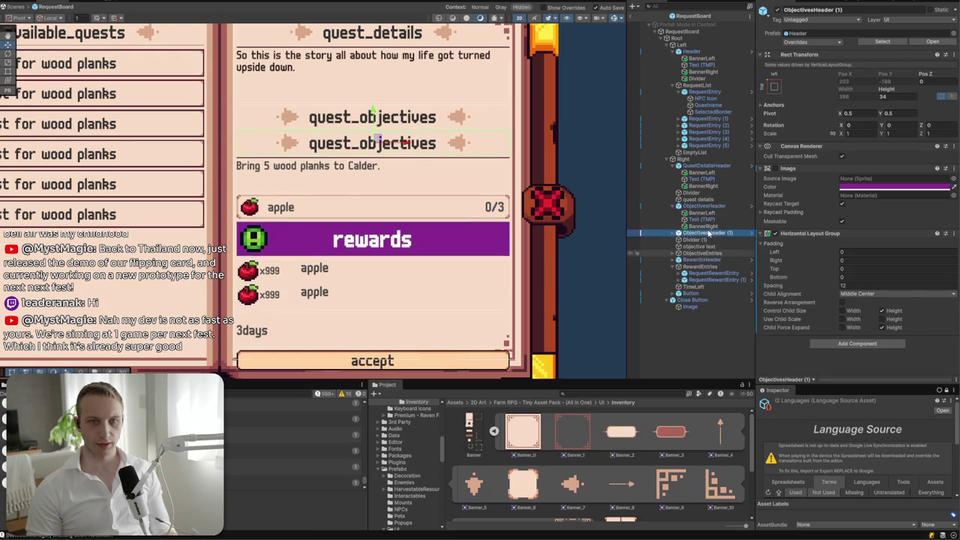
{"action": "left_click_drag", "start_coordinate": [700, 261], "coordinate": [700, 257]}
{"action": "left_click", "coordinate": [832, 10]}
{"action": "type", "text": "Te"}
{"action": "key", "text": "BackSpace"}
{"action": "key", "text": "BackSpace"}
{"action": "type", "text": "RewardsHeader"}
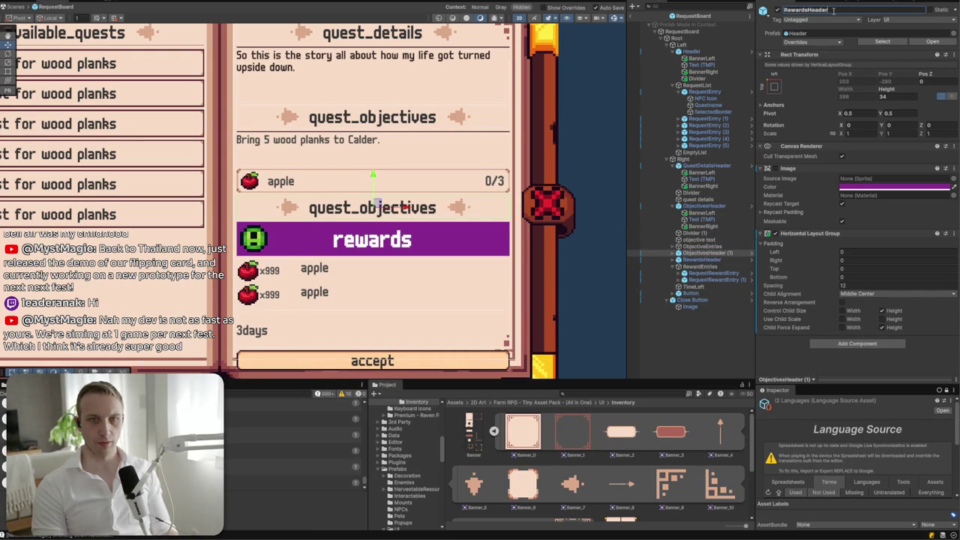
{"action": "key", "text": "Return"}
- Delete the old purple rewards banner and expand the new RewardsHeader
{"action": "left_click", "coordinate": [700, 260]}
{"action": "key", "text": "Delete"}
{"action": "left_click", "coordinate": [701, 253]}
{"action": "key", "text": "Right"}
- Change the header's label text to quest_rewards
{"action": "left_click", "coordinate": [701, 266]}
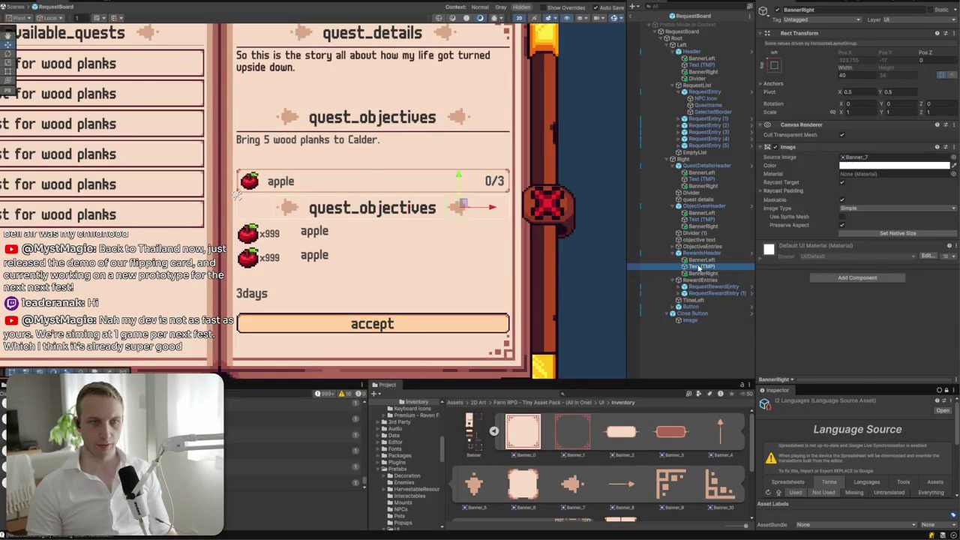
{"action": "key", "text": "BackSpace"}
{"action": "key", "text": "BackSpace"}
{"action": "key", "text": "BackSpace"}
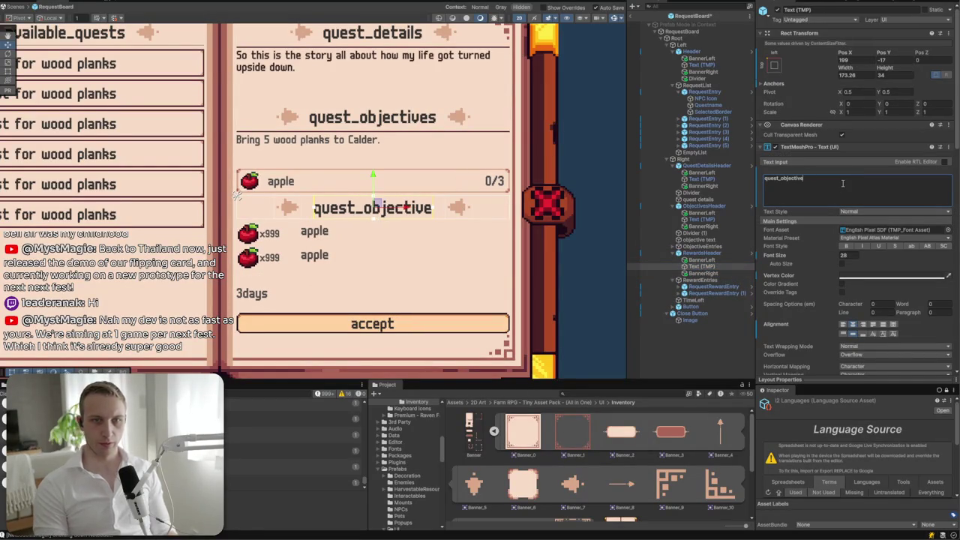
{"action": "type", "text": "rewards"}
{"action": "key", "text": "BackSpace"}
{"action": "key", "text": "BackSpace"}
{"action": "type", "text": "ds"}
{"action": "left_click", "coordinate": [722, 253]}
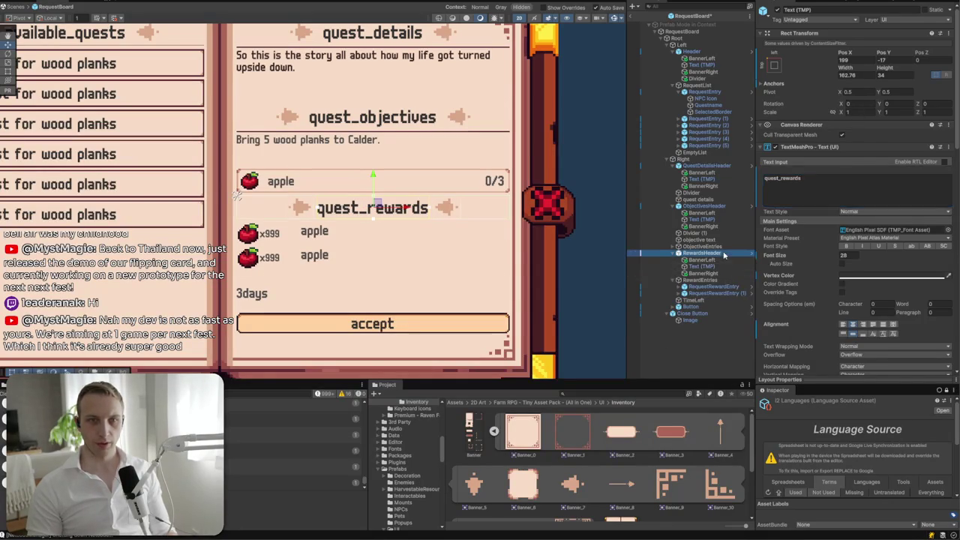
{"action": "left_click", "coordinate": [810, 35]}
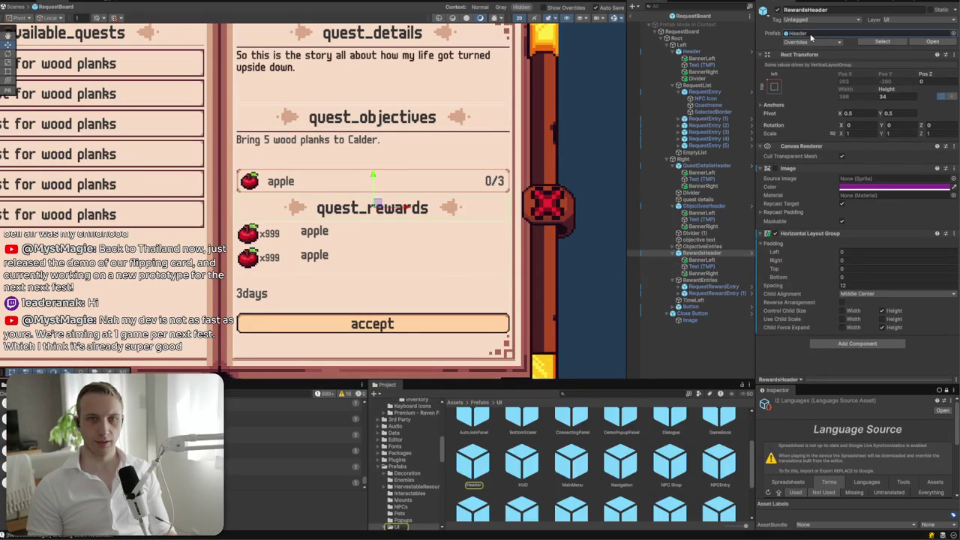
- Open the RequestBoard prefab and apply all RewardsHeader overrides to the Header prefab
{"action": "double_click", "coordinate": [474, 464]}
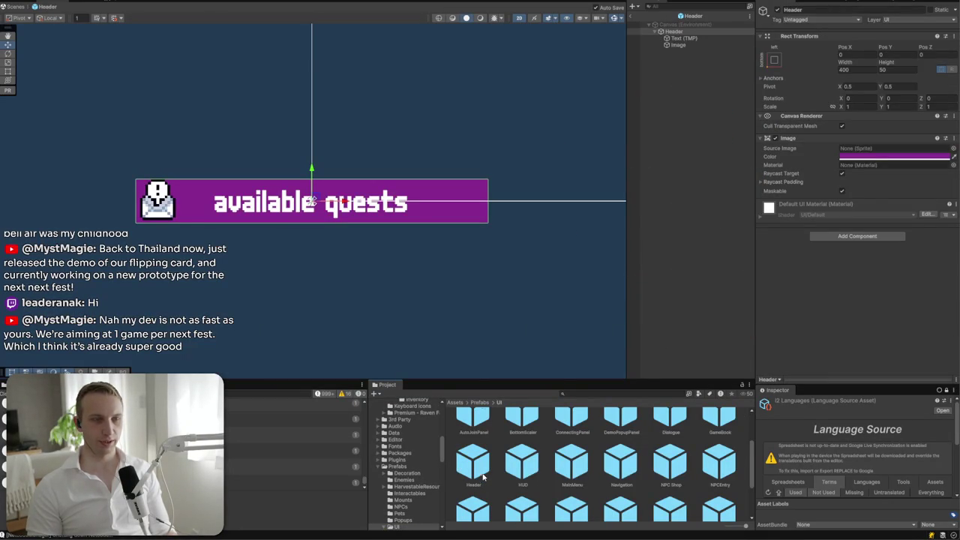
{"action": "left_click", "coordinate": [674, 31]}
{"action": "left_click", "coordinate": [634, 16]}
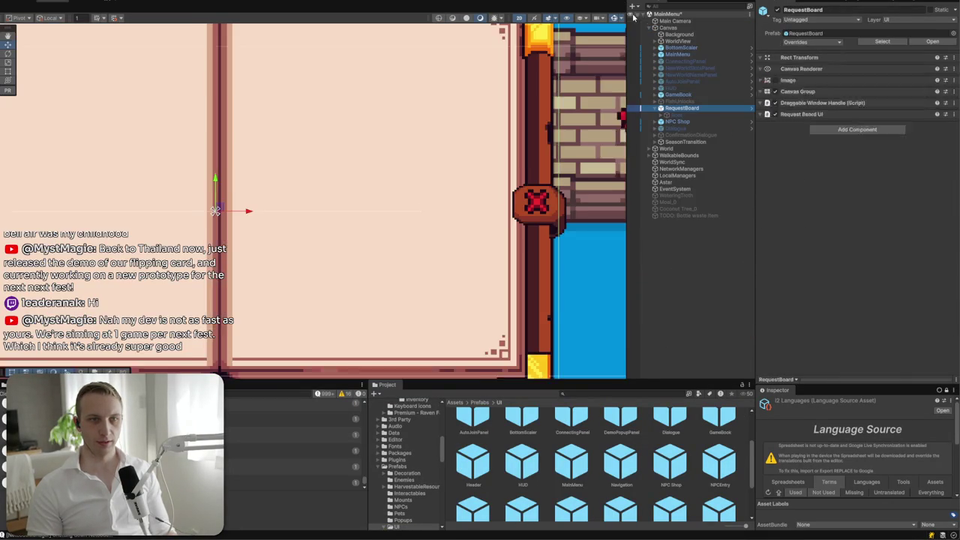
{"action": "left_click", "coordinate": [928, 41]}
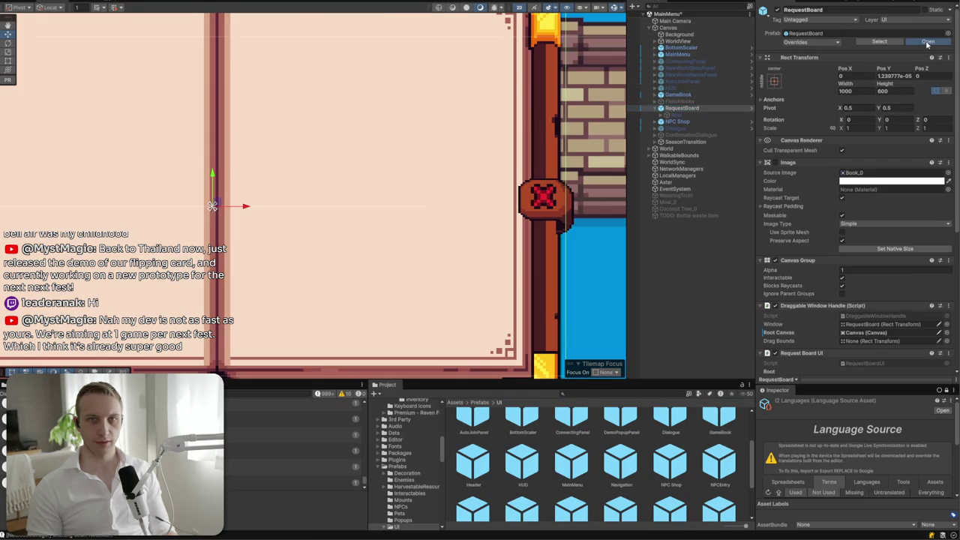
{"action": "left_click", "coordinate": [699, 253]}
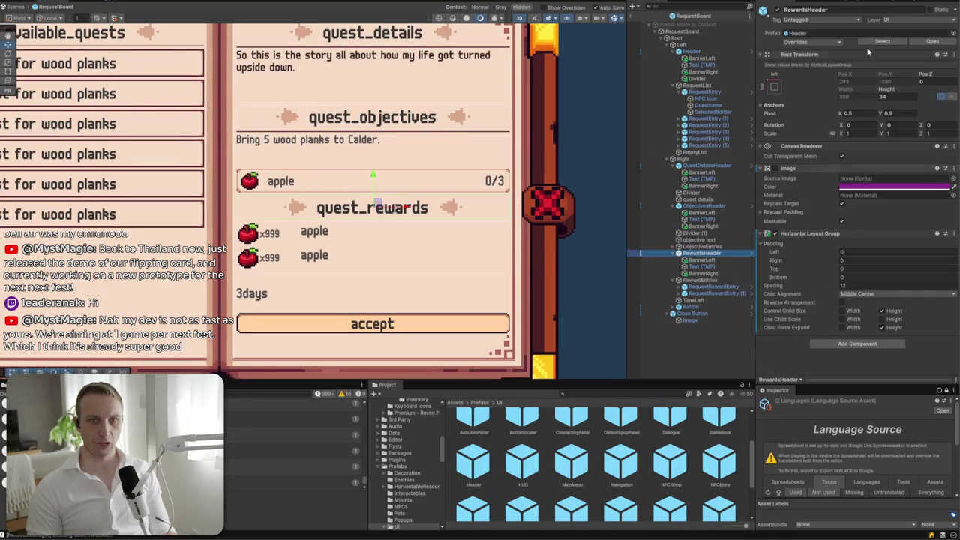
{"action": "left_click", "coordinate": [813, 42]}
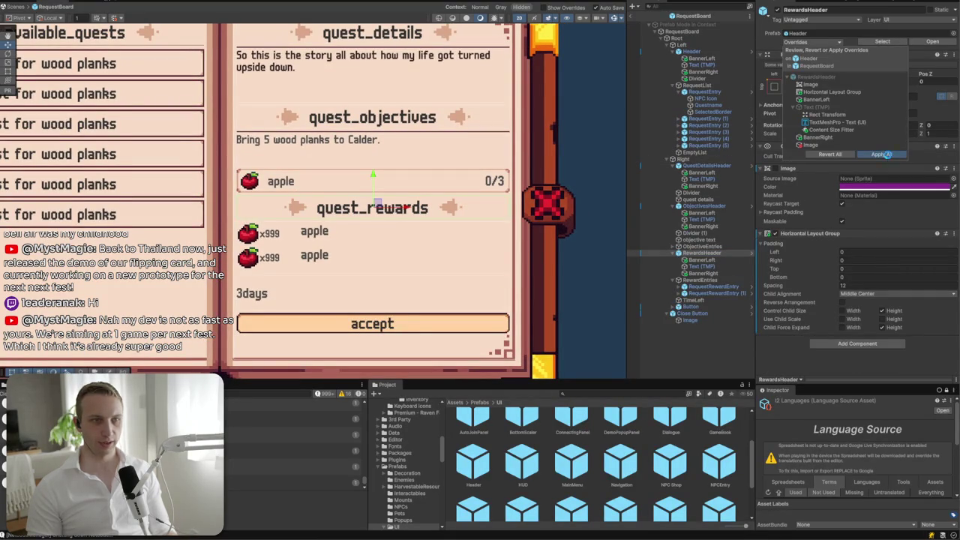
{"action": "left_click", "coordinate": [882, 153]}
- Delete the duplicate side banners from the objectives and quest details headers
{"action": "left_click", "coordinate": [702, 266]}
{"action": "left_click", "coordinate": [702, 239], "text": "ctrl"}
{"action": "left_click", "coordinate": [709, 213], "text": "ctrl"}
{"action": "left_click", "coordinate": [711, 187], "text": "ctrl"}
{"action": "key", "text": "Delete"}
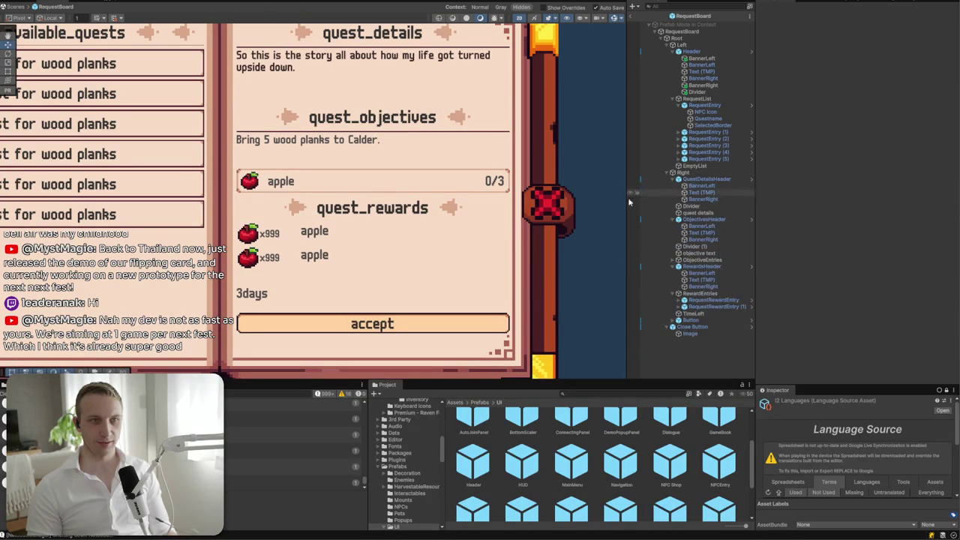
- Delete the Header's extra left and right banners
{"action": "left_click", "coordinate": [701, 58]}
{"action": "left_click", "coordinate": [703, 78], "text": "ctrl"}
{"action": "key", "text": "Delete"}
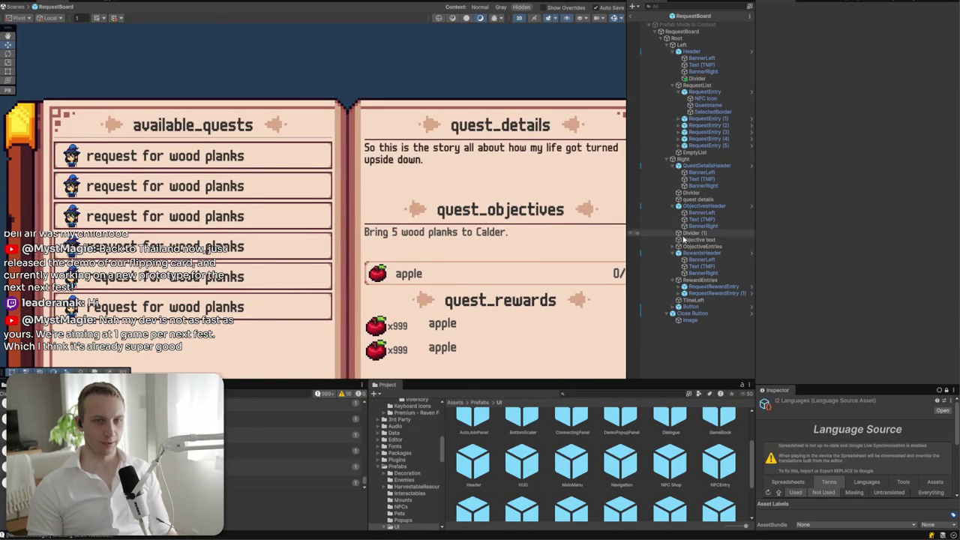
- Duplicate the divider line and place the copy under the rewards header
{"action": "left_click", "coordinate": [718, 235]}
{"action": "key", "text": "ctrl+d"}
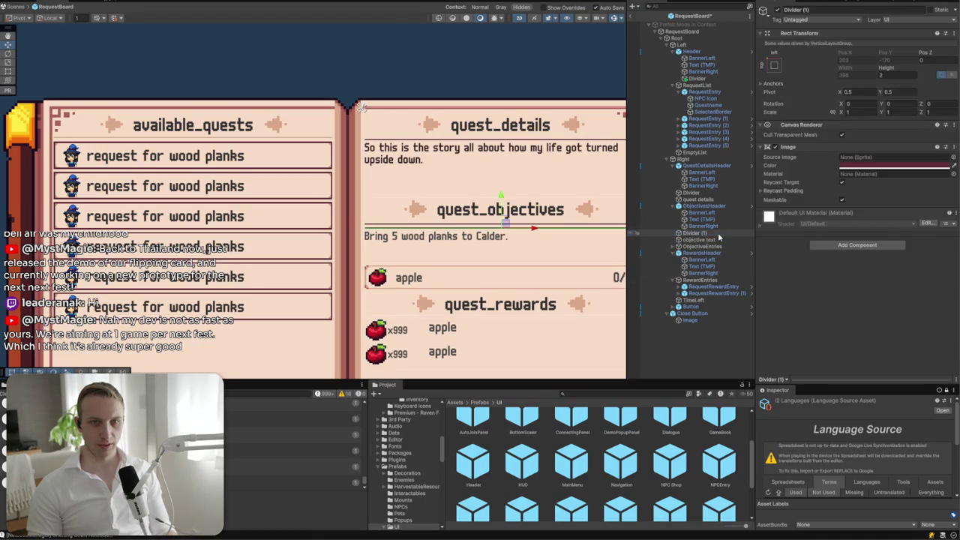
{"action": "left_click_drag", "start_coordinate": [714, 287], "coordinate": [676, 283]}
{"action": "scroll", "coordinate": [458, 330], "scroll_direction": "down", "scroll_amount": 3}
{"action": "scroll", "coordinate": [458, 330], "scroll_direction": "right", "scroll_amount": 3}
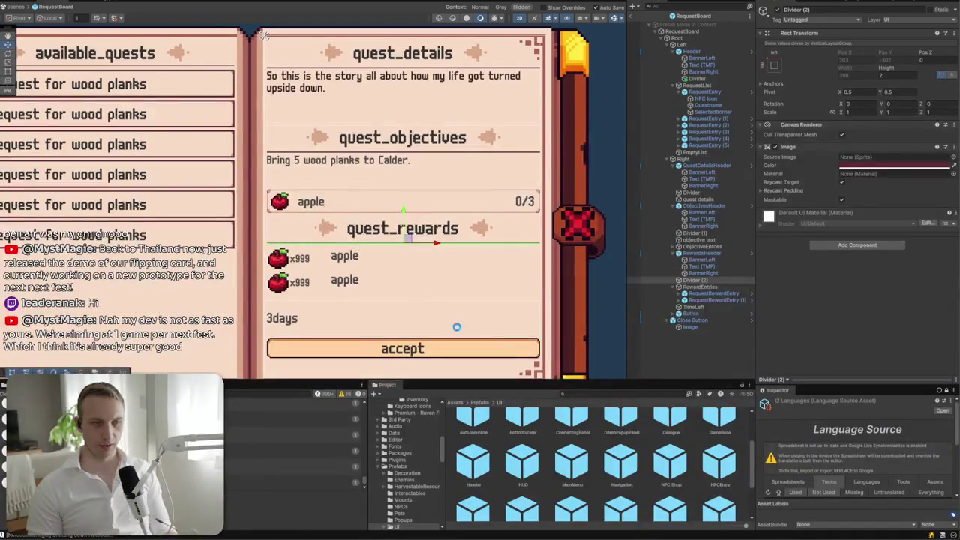
{"action": "scroll", "coordinate": [470, 310], "scroll_direction": "down", "scroll_amount": 3}
{"action": "scroll", "coordinate": [441, 202], "scroll_direction": "up", "scroll_amount": 5}
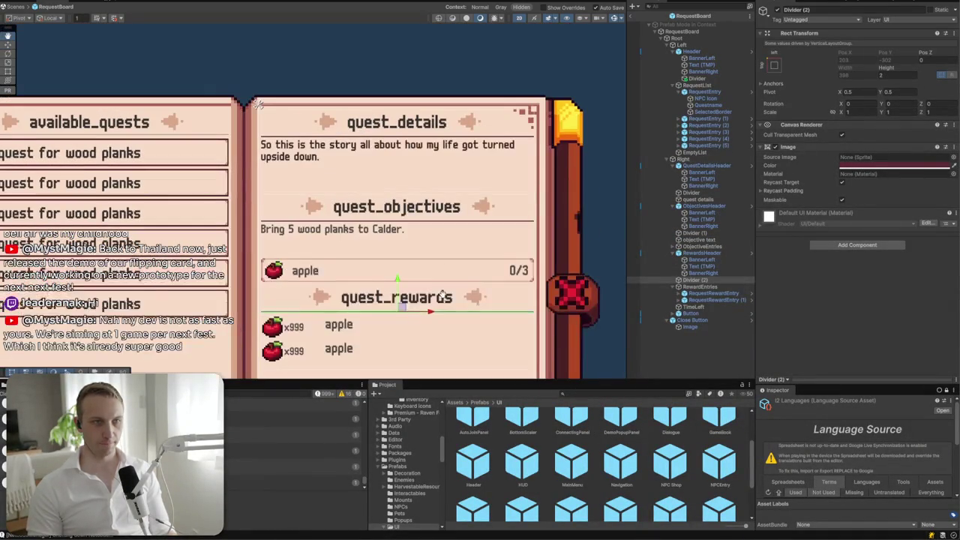
{"action": "scroll", "coordinate": [256, 103], "scroll_direction": "down", "scroll_amount": 3}
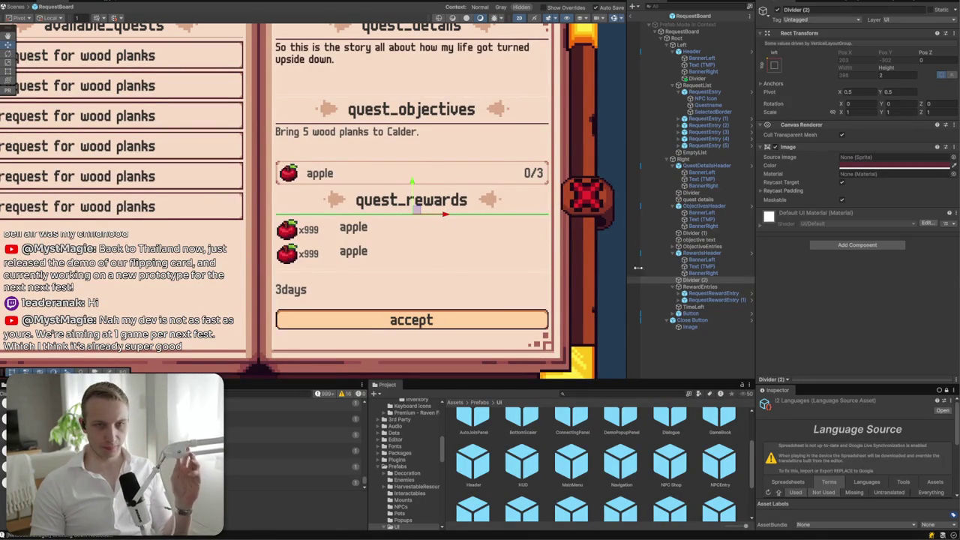
{"action": "left_click", "coordinate": [708, 293]}
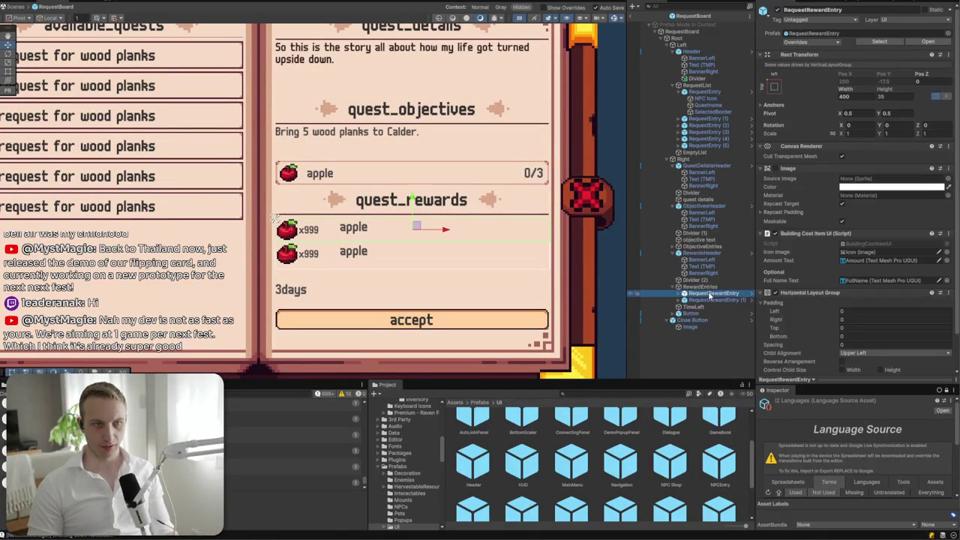
- Set the reward row background to Inventory_5 at multiplier 0.5 and add an objective entry
{"action": "left_click", "coordinate": [945, 179]}
{"action": "type", "text": "inventor"}
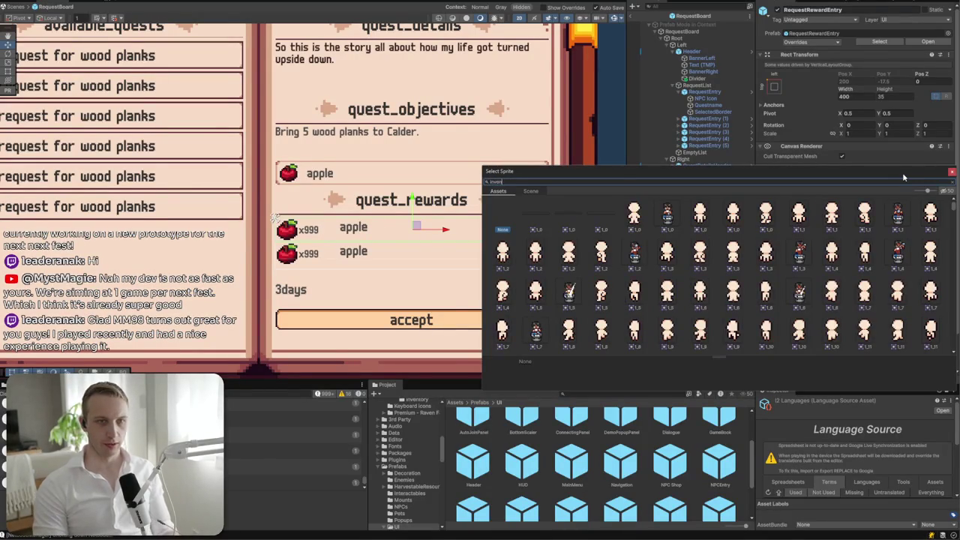
{"action": "double_click", "coordinate": [701, 214]}
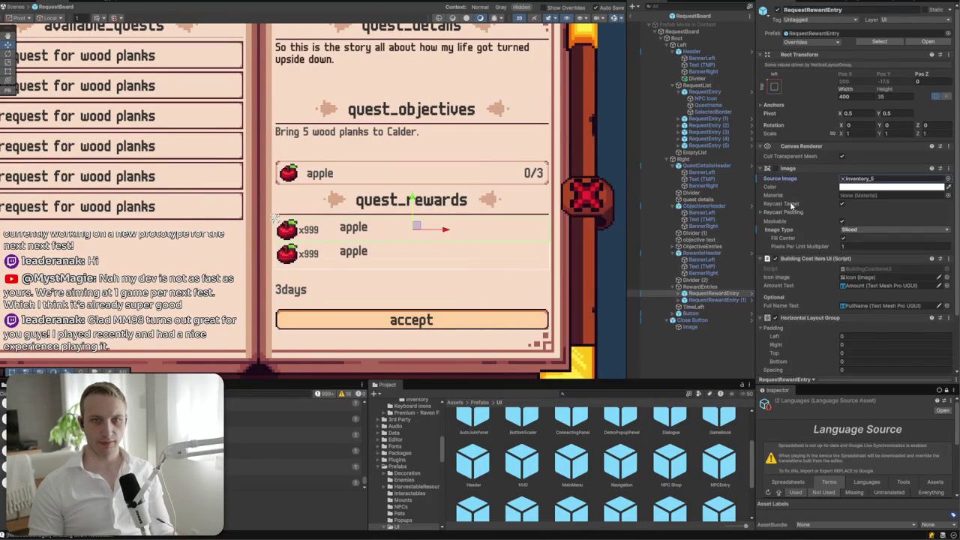
{"action": "left_click", "coordinate": [880, 246]}
{"action": "type", "text": "0.5"}
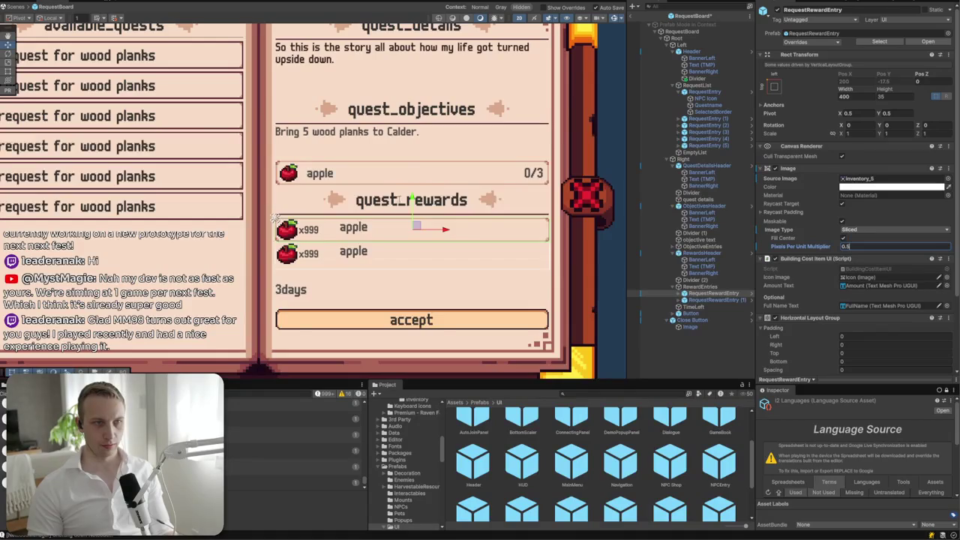
{"action": "scroll", "coordinate": [332, 244], "scroll_direction": "up", "scroll_amount": 3}
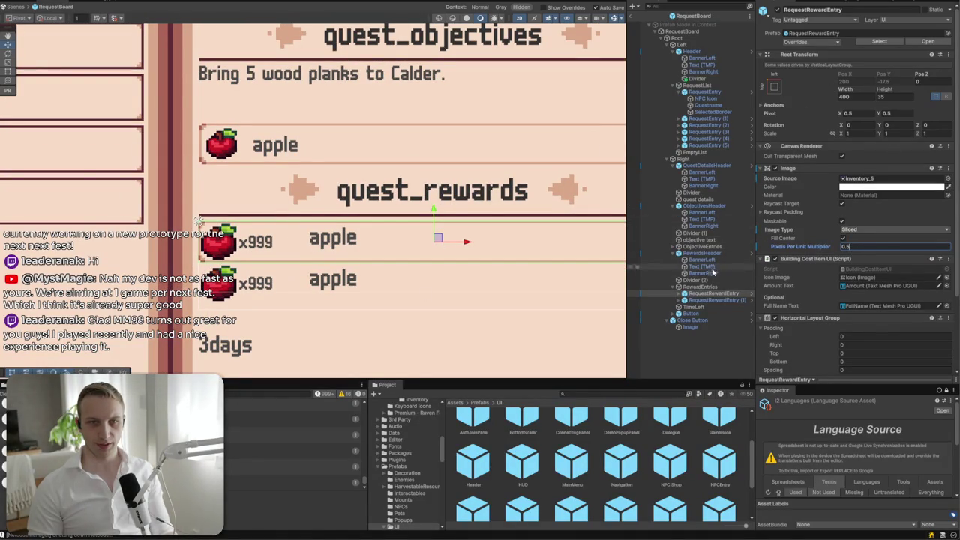
{"action": "left_click_drag", "start_coordinate": [684, 258], "coordinate": [684, 248]}
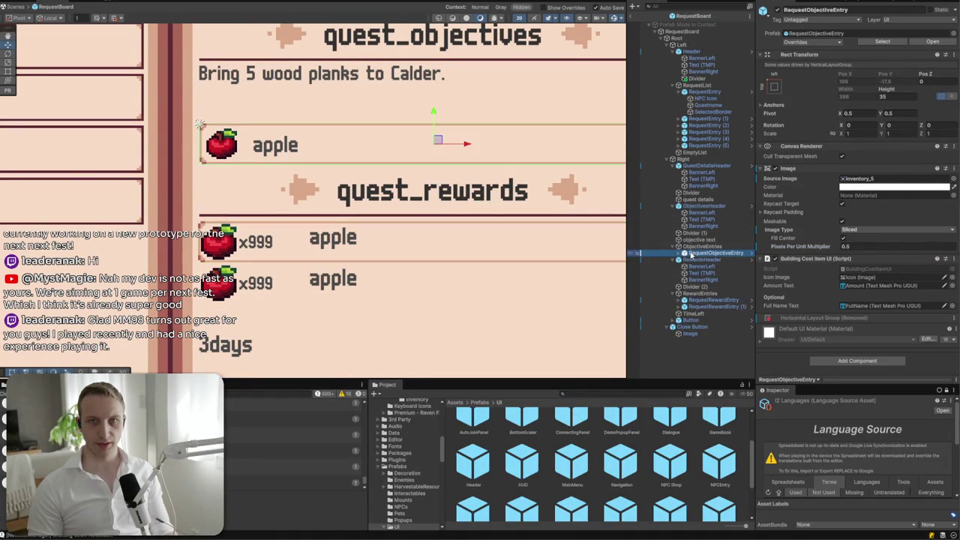
- Make the RewardEntries list control its children's widths
{"action": "left_click", "coordinate": [705, 293]}
{"action": "left_click", "coordinate": [853, 220]}
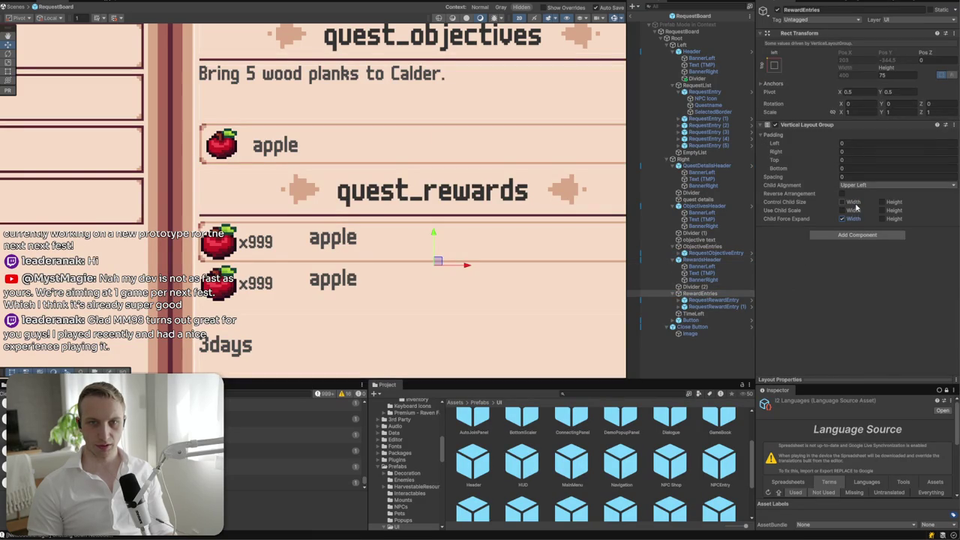
{"action": "left_click", "coordinate": [853, 202]}
- Zoom to the reward entry and delete the second reward row
{"action": "left_click", "coordinate": [712, 300]}
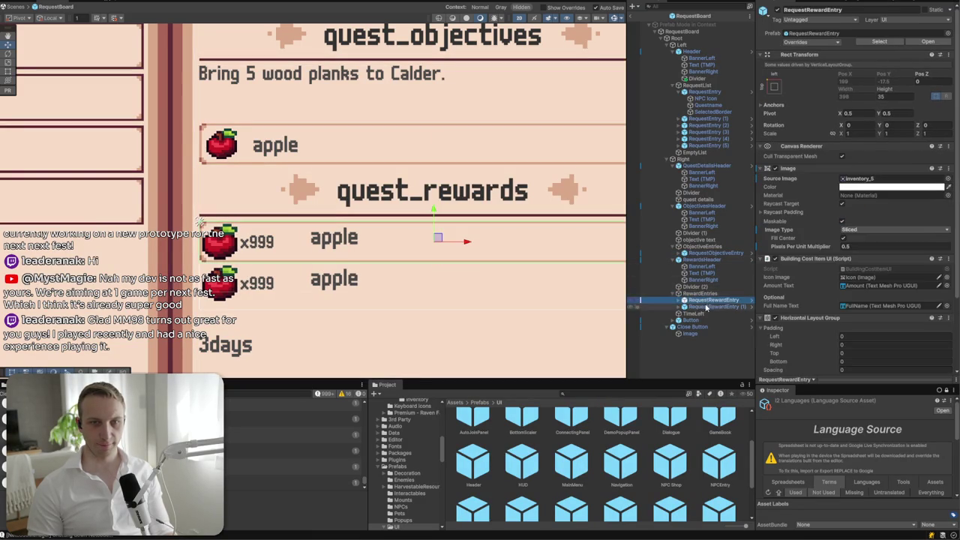
{"action": "key", "text": "f"}
{"action": "left_click", "coordinate": [712, 307]}
{"action": "key", "text": "Delete"}
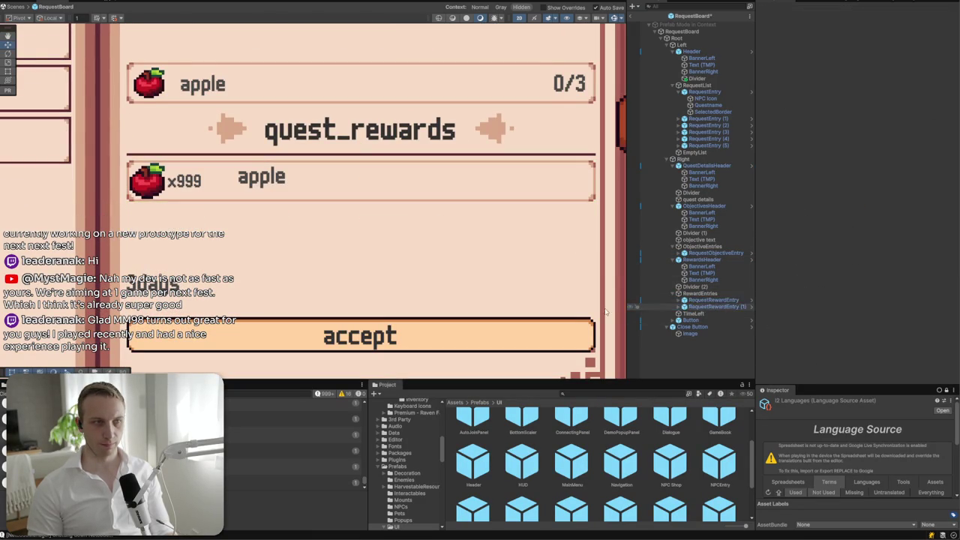
- Remove the Horizontal Layout Group component from the reward entry
{"action": "left_click", "coordinate": [679, 300]}
{"action": "left_click", "coordinate": [691, 307]}
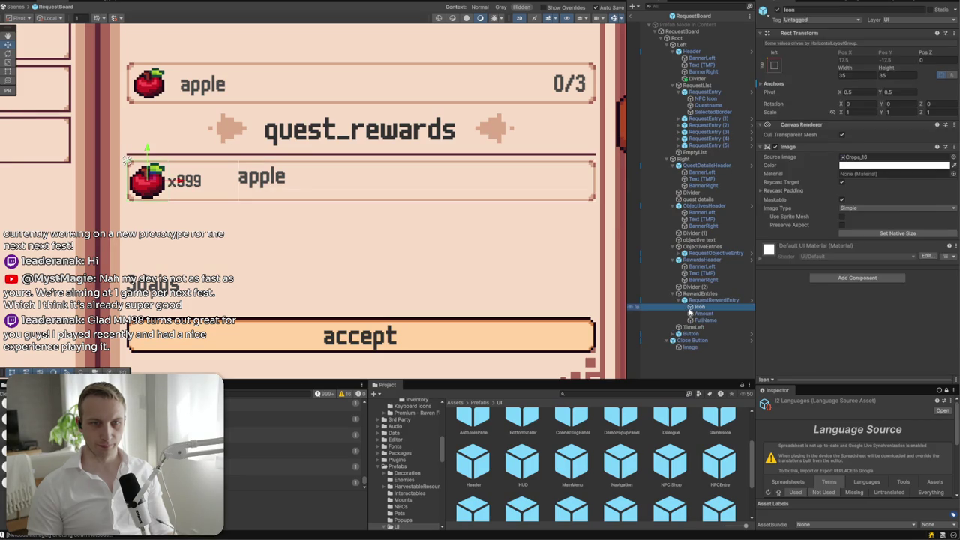
{"action": "left_click", "coordinate": [743, 300]}
{"action": "scroll", "coordinate": [900, 225], "scroll_direction": "down", "scroll_amount": 3}
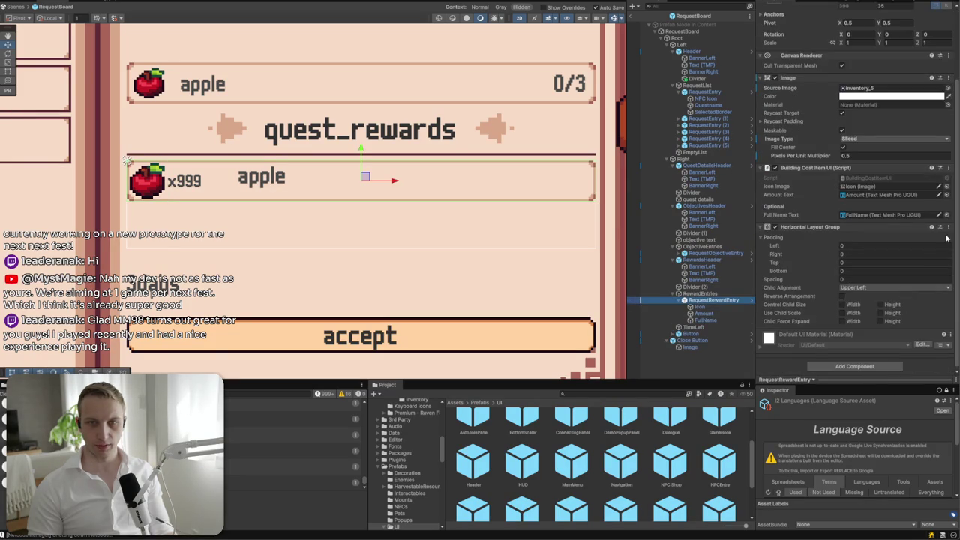
{"action": "scroll", "coordinate": [948, 234], "scroll_direction": "up", "scroll_amount": 3}
{"action": "left_click", "coordinate": [954, 318]}
{"action": "left_click", "coordinate": [899, 340]}
{"action": "left_click", "coordinate": [697, 307]}
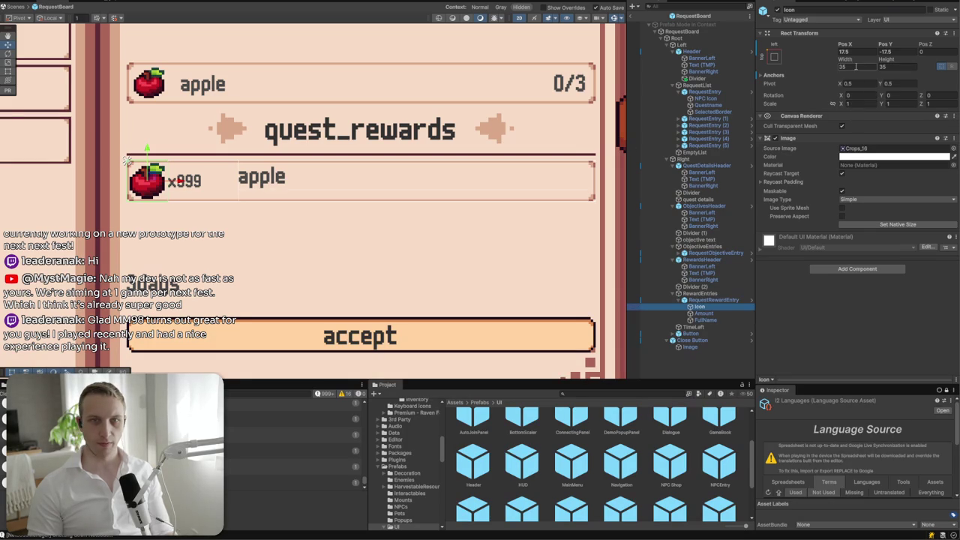
- Resize the reward apple icon to 30 by 30, anchor it middle-left and nudge it right
{"action": "left_click", "coordinate": [157, 87]}
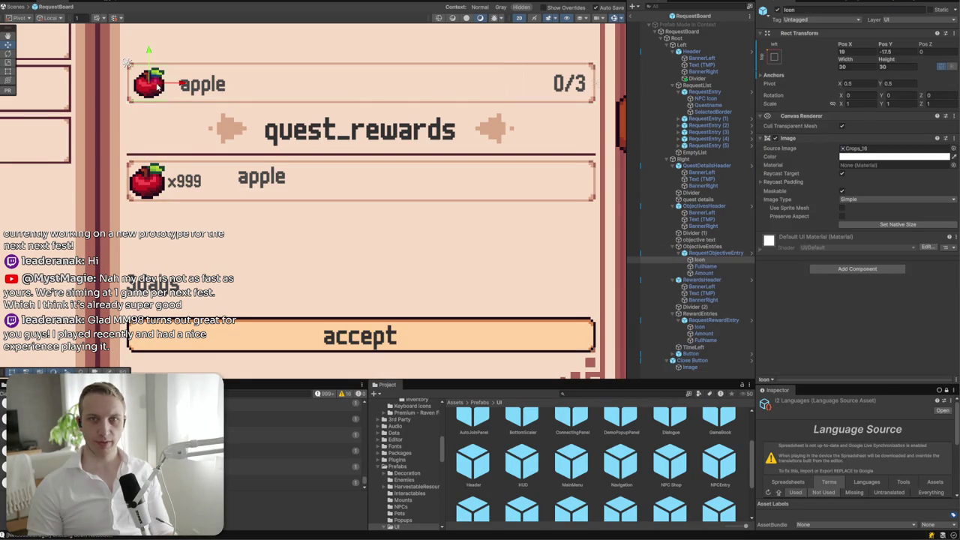
{"action": "left_click", "coordinate": [147, 178]}
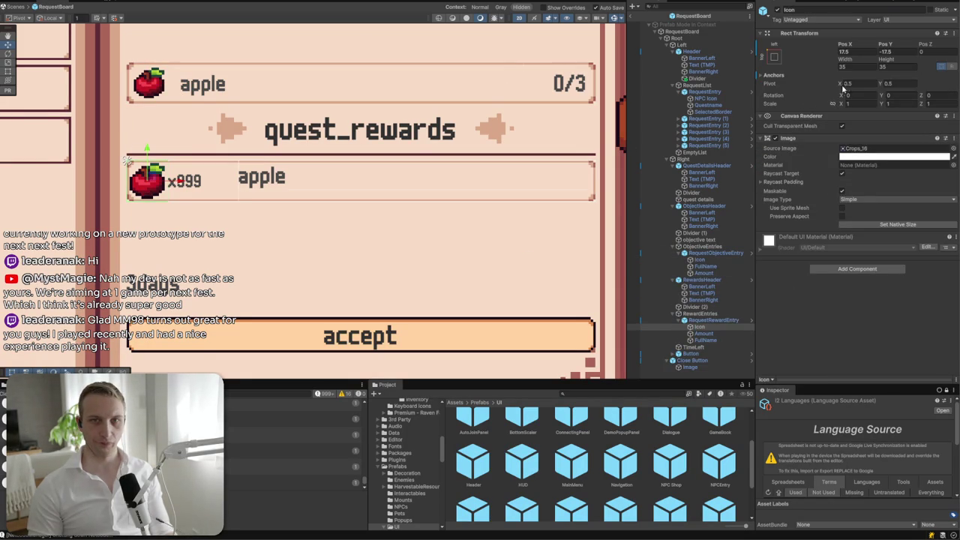
{"action": "type", "text": "30"}
{"action": "key", "text": "Tab"}
{"action": "type", "text": "30"}
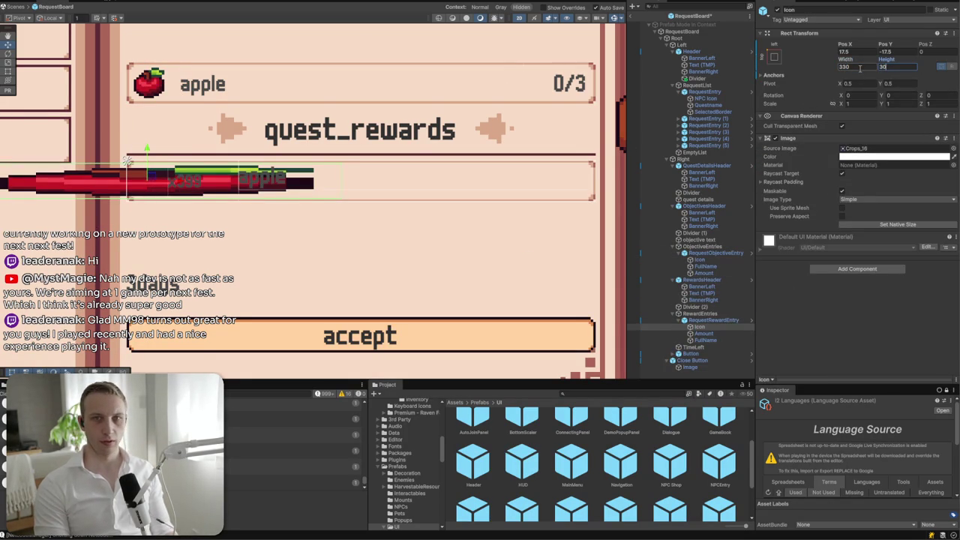
{"action": "left_click", "coordinate": [860, 67]}
{"action": "type", "text": "30"}
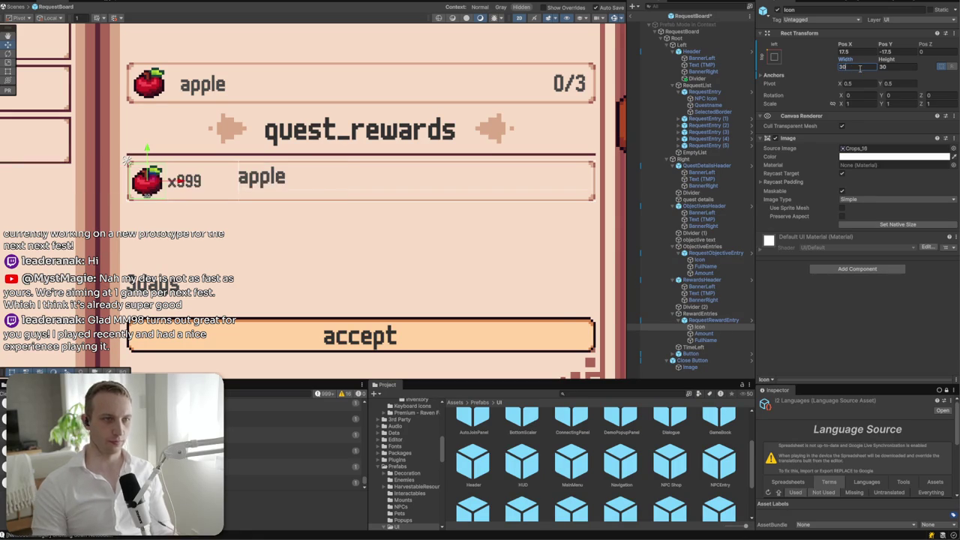
{"action": "left_click", "coordinate": [776, 57]}
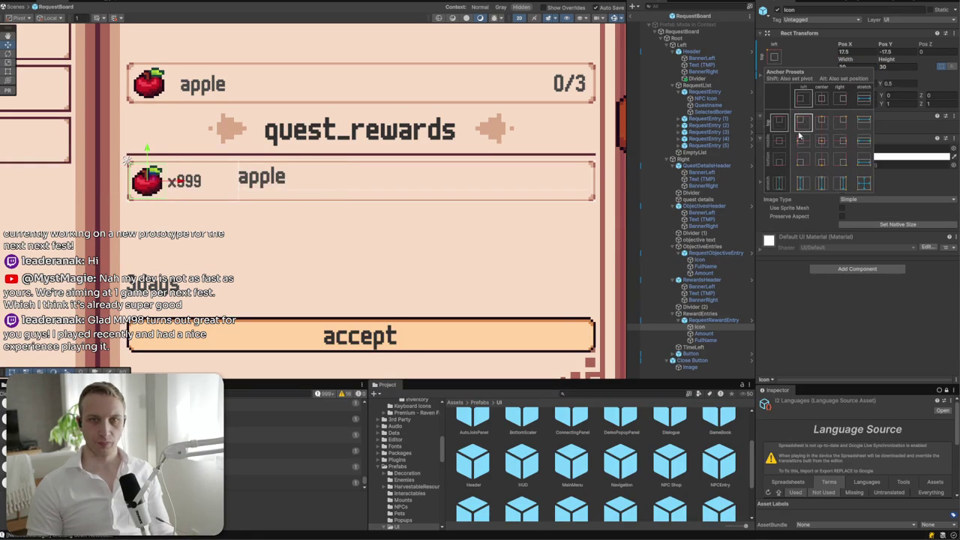
{"action": "left_click", "coordinate": [801, 140], "text": "alt"}
{"action": "left_click_drag", "start_coordinate": [174, 184], "coordinate": [182, 183]}
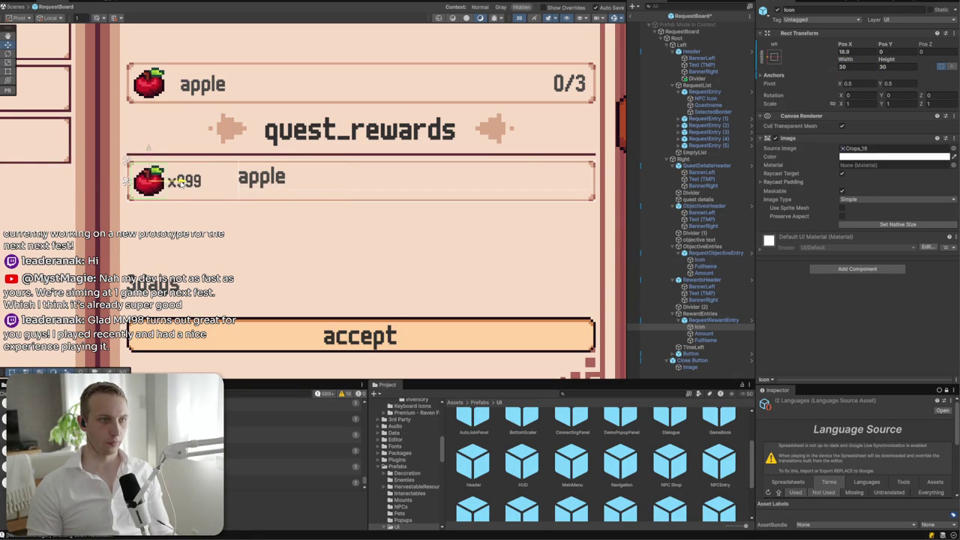
{"action": "left_click", "coordinate": [275, 190]}
- Stretch-anchor the apple name label, its left edge just past x999 and right edge slightly in
{"action": "left_click", "coordinate": [267, 185]}
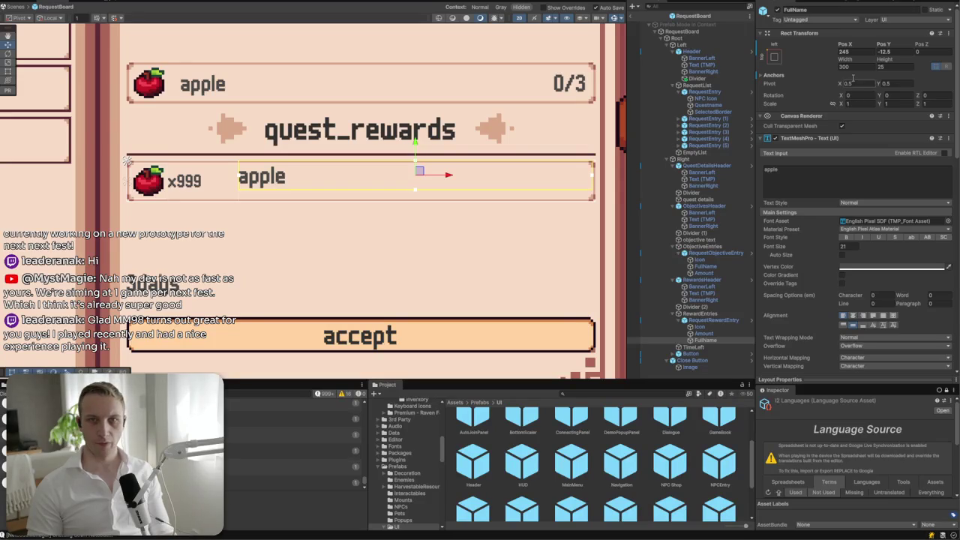
{"action": "left_click", "coordinate": [776, 57]}
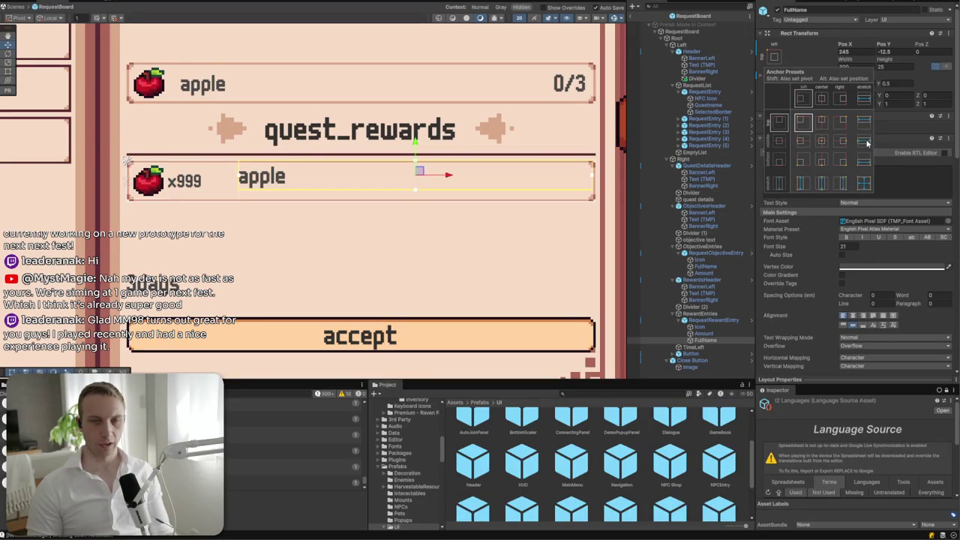
{"action": "left_click", "coordinate": [865, 187], "text": "alt"}
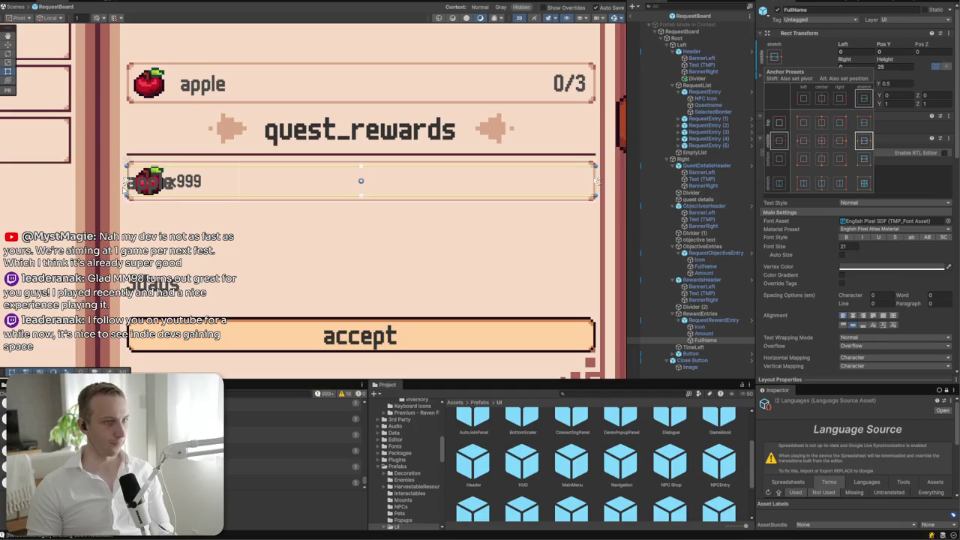
{"action": "left_click_drag", "start_coordinate": [127, 180], "coordinate": [238, 180]}
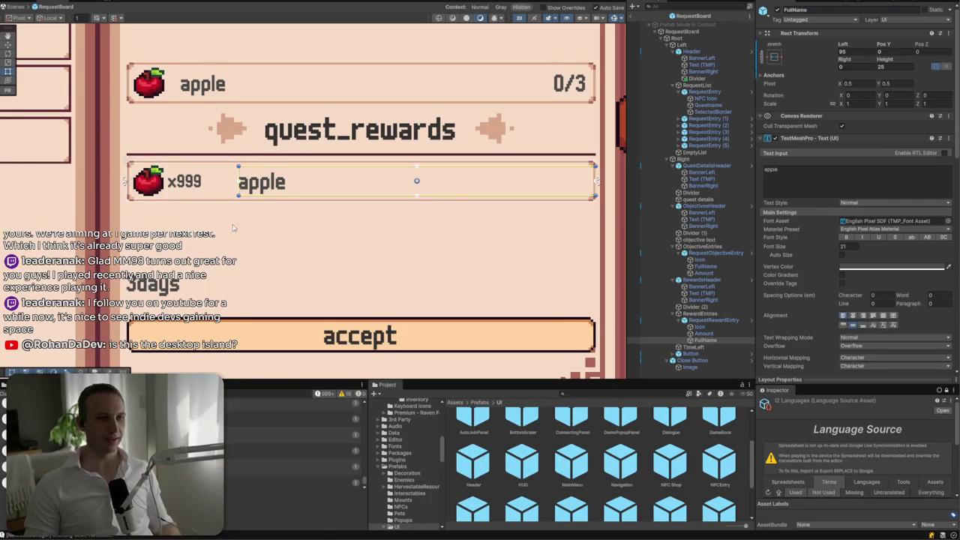
{"action": "left_click_drag", "start_coordinate": [593, 180], "coordinate": [589, 181]}
{"action": "left_click", "coordinate": [210, 188]}
{"action": "left_click", "coordinate": [201, 182]}
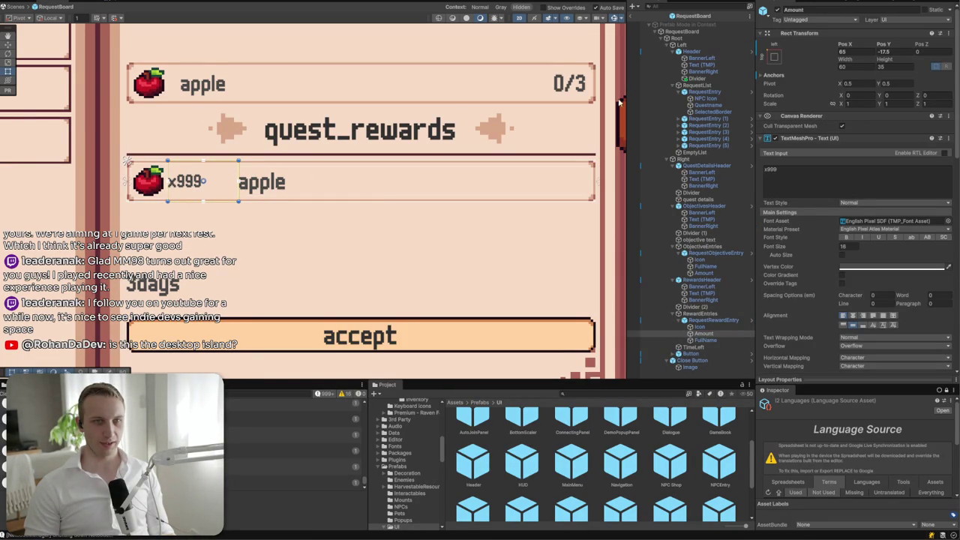
- Set the 0/3 objective count font size to 22
{"action": "left_click", "coordinate": [558, 83]}
{"action": "left_click", "coordinate": [558, 85]}
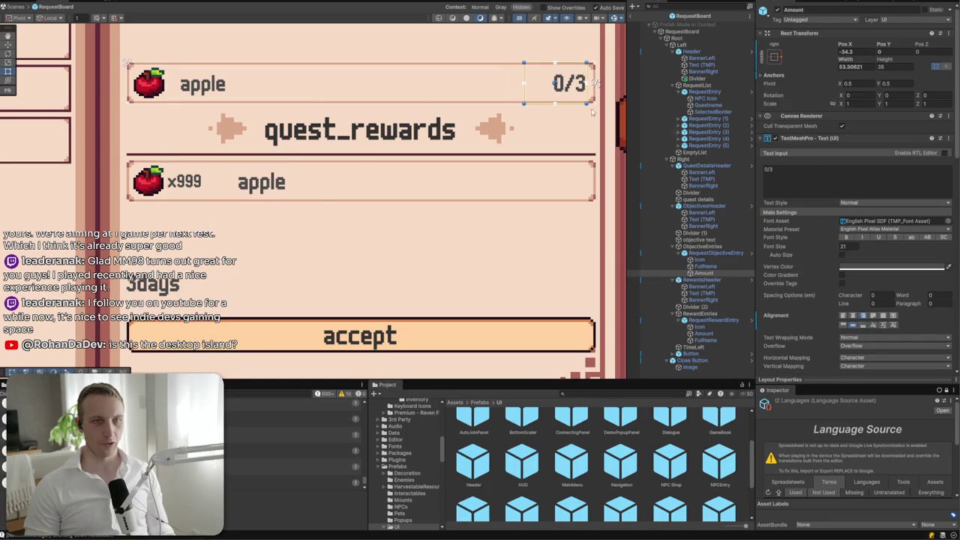
{"action": "type", "text": "22"}
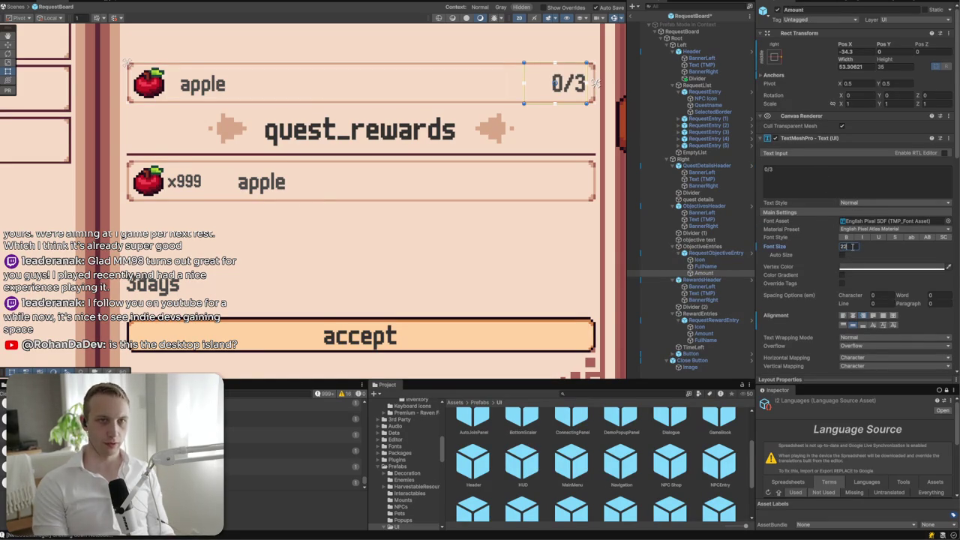
- Set the x999 amount font size to 18 and narrow its box from the right
{"action": "left_click", "coordinate": [205, 181]}
{"action": "left_click", "coordinate": [205, 180]}
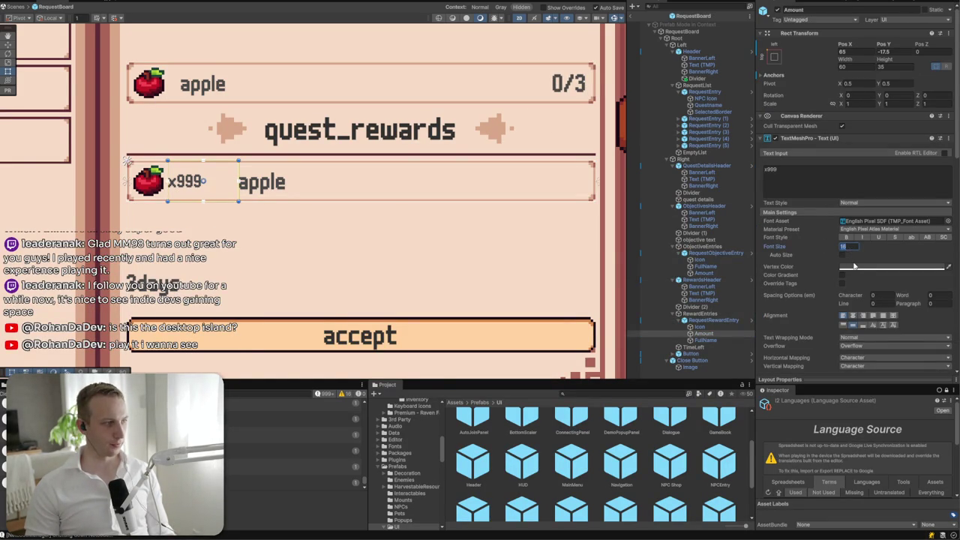
{"action": "type", "text": "18"}
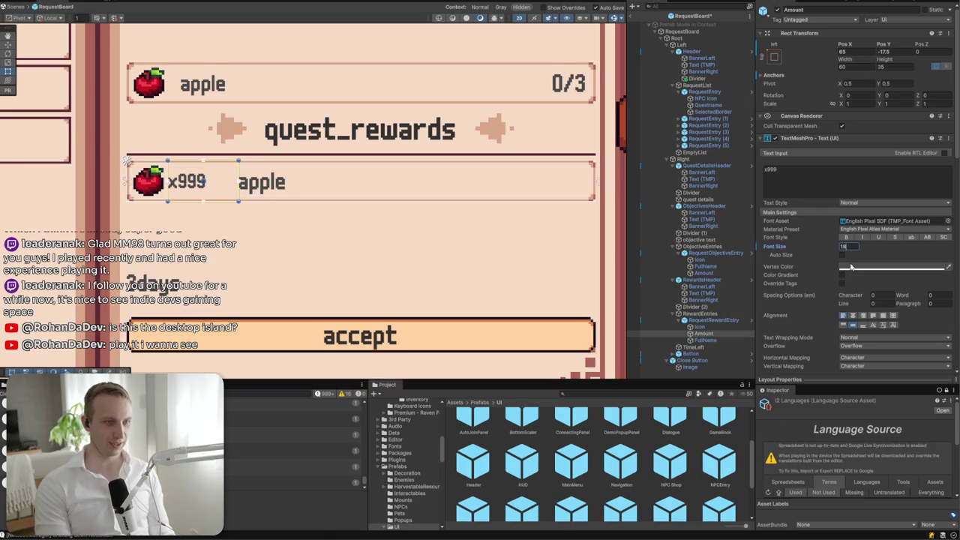
{"action": "left_click_drag", "start_coordinate": [239, 190], "coordinate": [232, 190]}
{"action": "left_click", "coordinate": [252, 187]}
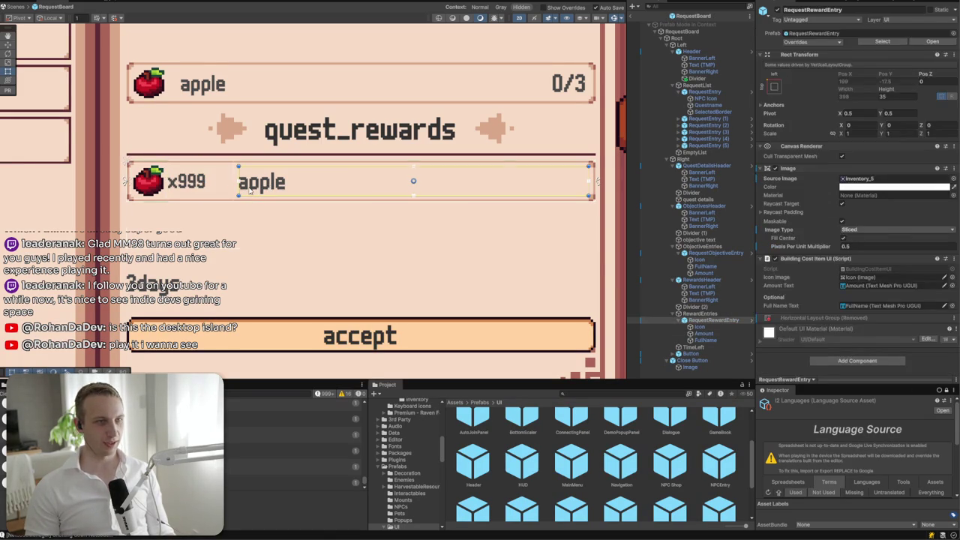
- Nudge the apple label toward x999, duplicate the reward entry and set list spacing to 2
{"action": "left_click_drag", "start_coordinate": [236, 181], "coordinate": [233, 183]}
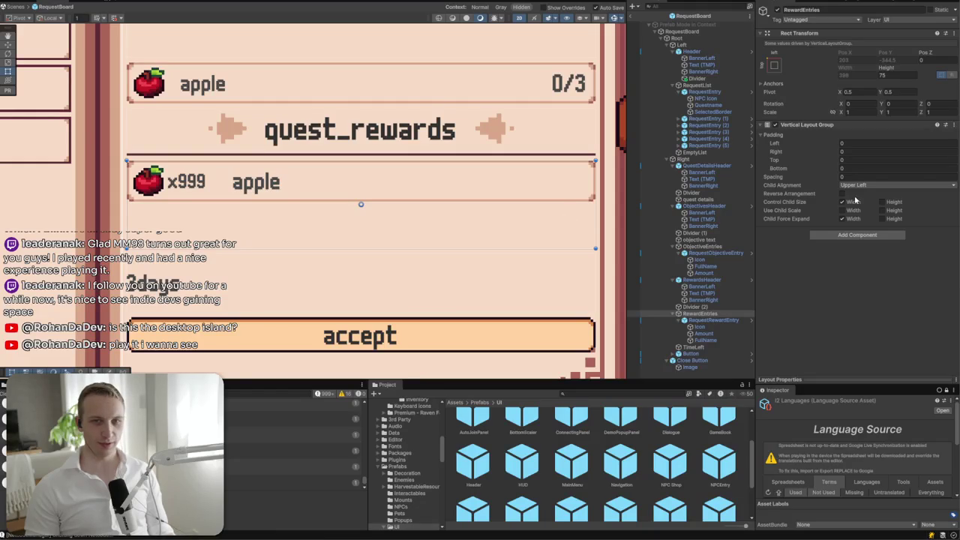
{"action": "left_click", "coordinate": [712, 321]}
{"action": "key", "text": "ctrl+d"}
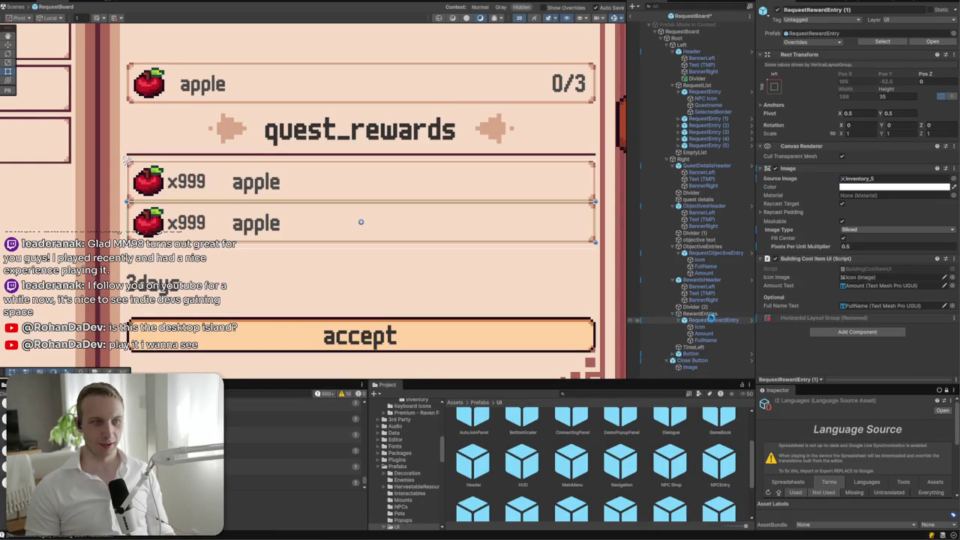
{"action": "left_click", "coordinate": [701, 313]}
{"action": "left_click", "coordinate": [845, 176]}
{"action": "type", "text": "2"}
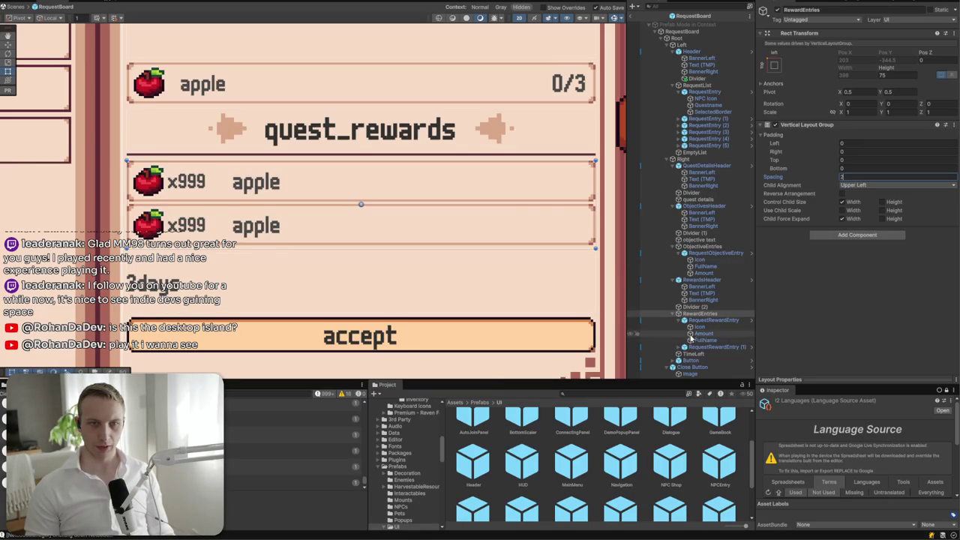
- Add a Content Size Fitter to the reward list with Vertical Fit set to Preferred Size
{"action": "left_click", "coordinate": [857, 235]}
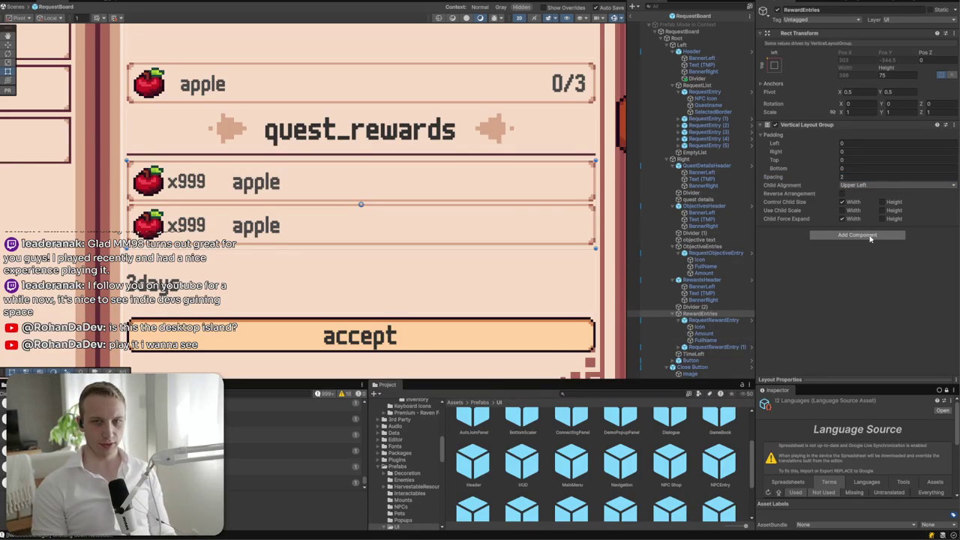
{"action": "type", "text": "conte"}
{"action": "key", "text": "Return"}
{"action": "left_click", "coordinate": [853, 250]}
{"action": "left_click", "coordinate": [852, 276]}
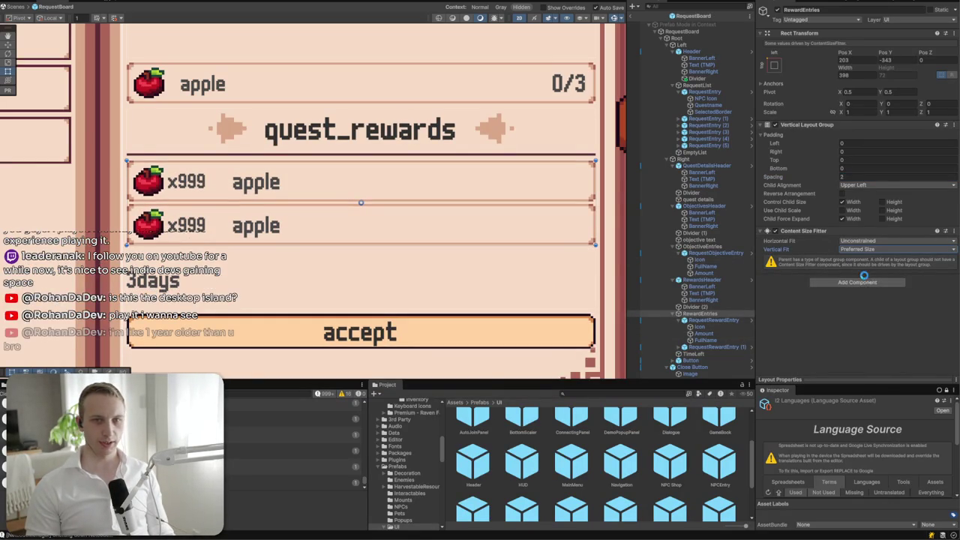
- Delete the duplicate reward entry, leaving a single x999 apple row
{"action": "left_click", "coordinate": [712, 321]}
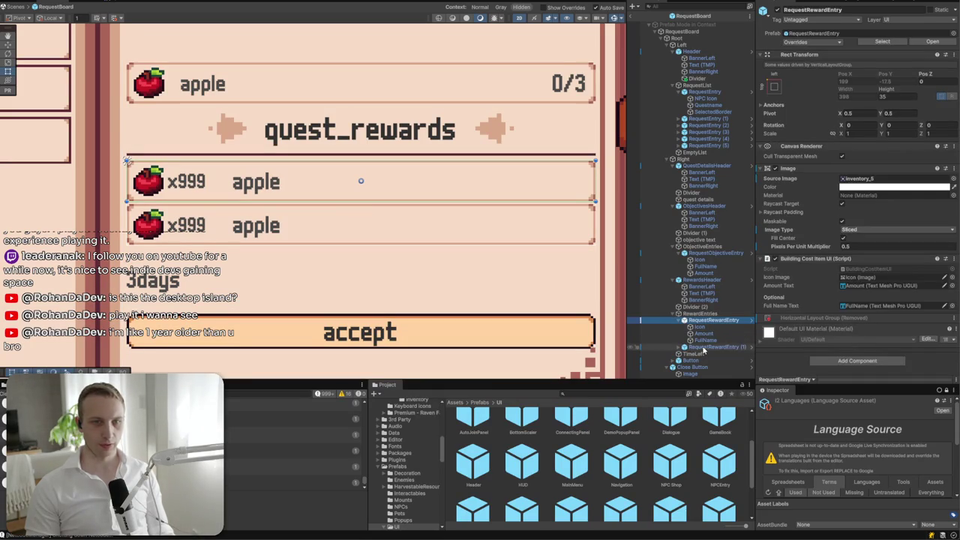
{"action": "left_click", "coordinate": [714, 348]}
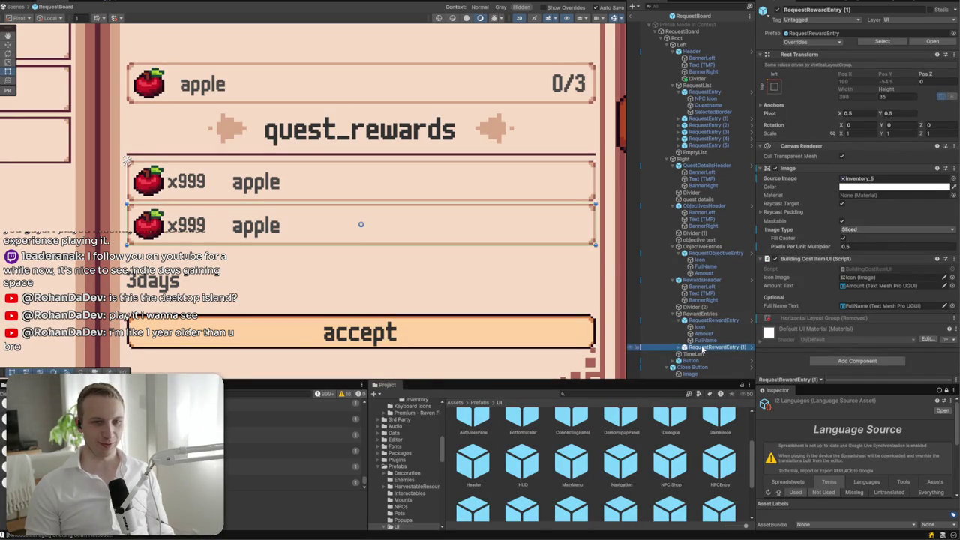
{"action": "key", "text": "Delete"}
{"action": "key", "text": "ctrl+z"}
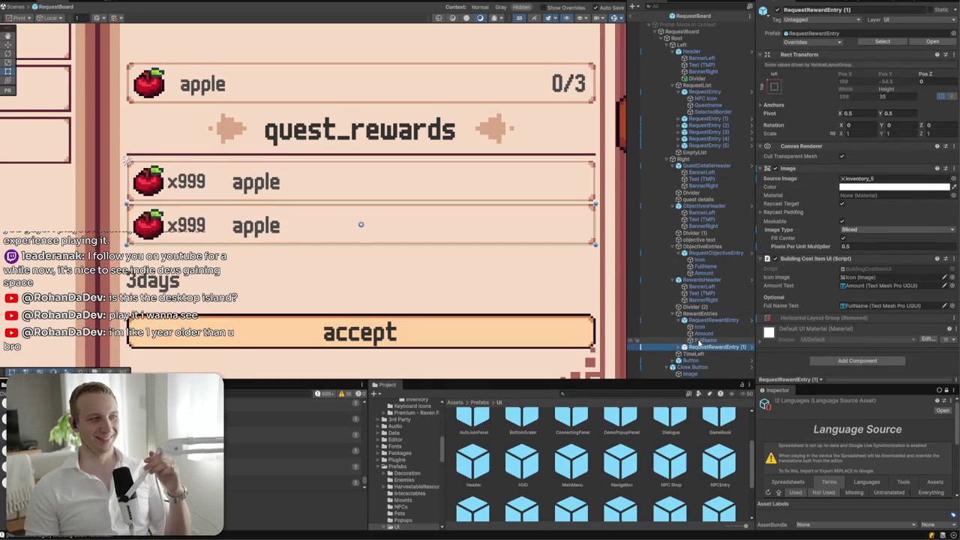
{"action": "left_click_drag", "start_coordinate": [705, 350], "coordinate": [304, 198]}
{"action": "left_click_drag", "start_coordinate": [524, 183], "coordinate": [686, 347]}
{"action": "key", "text": "Delete"}
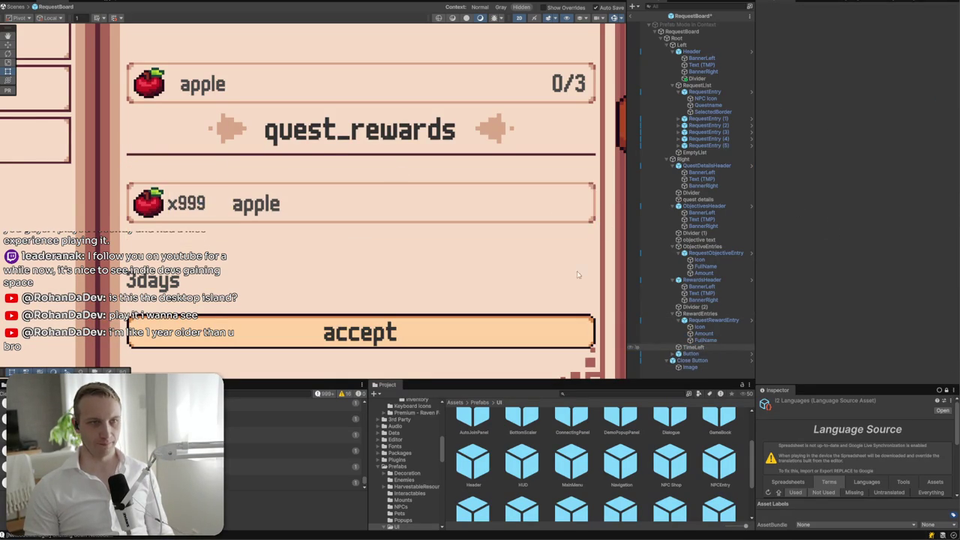
- Shorten the quest_details description box to a height of 65
{"action": "scroll", "coordinate": [349, 255], "scroll_direction": "down", "scroll_amount": 3}
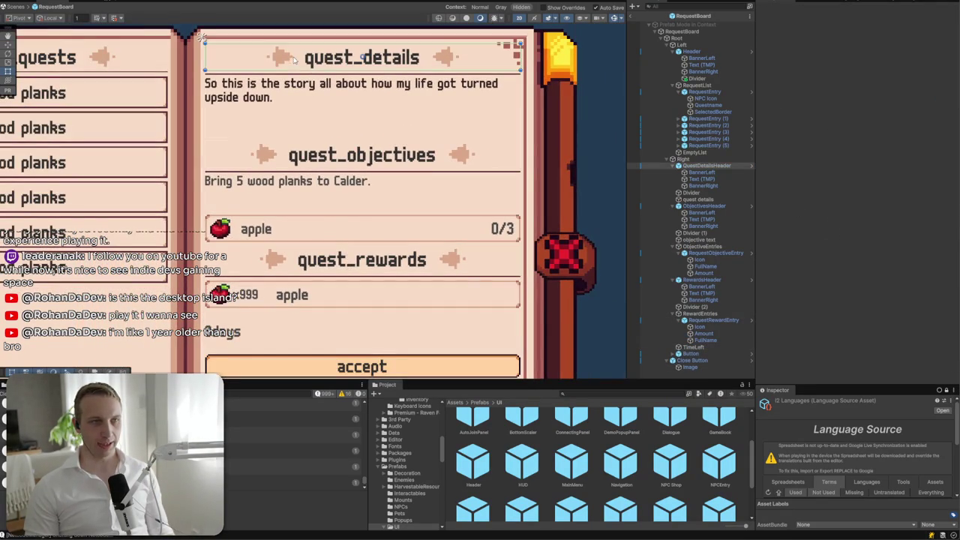
{"action": "left_click", "coordinate": [317, 129]}
{"action": "left_click_drag", "start_coordinate": [326, 137], "coordinate": [327, 131]}
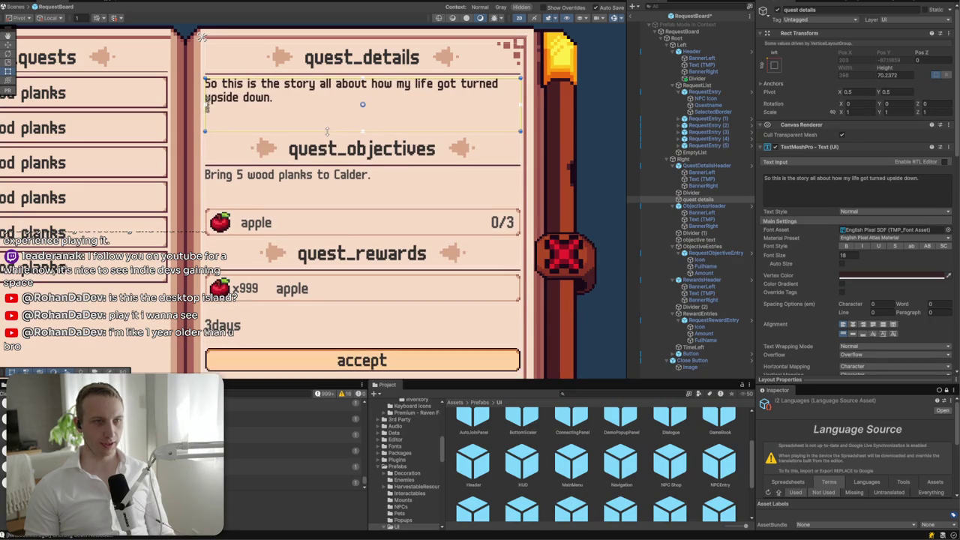
{"action": "left_click", "coordinate": [886, 75]}
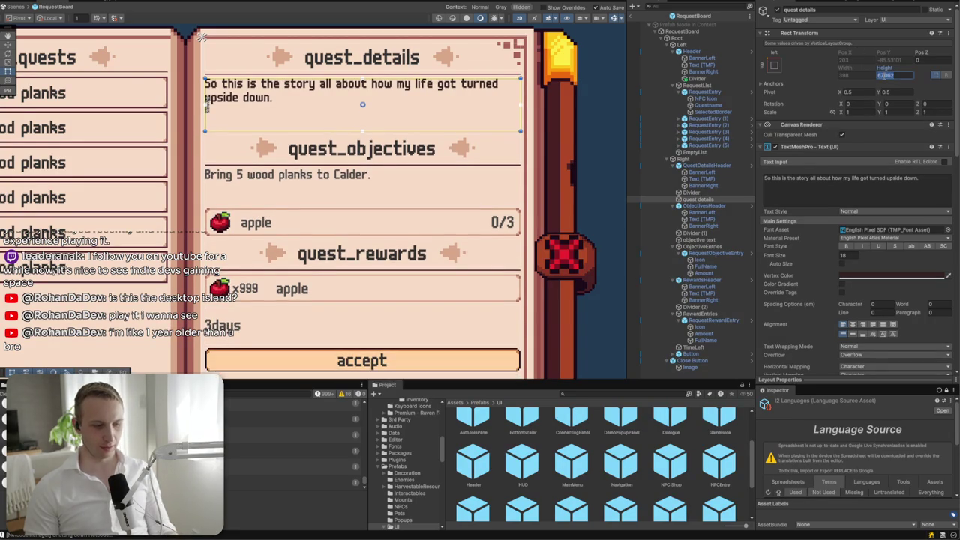
{"action": "type", "text": "65"}
{"action": "key", "text": "Return"}
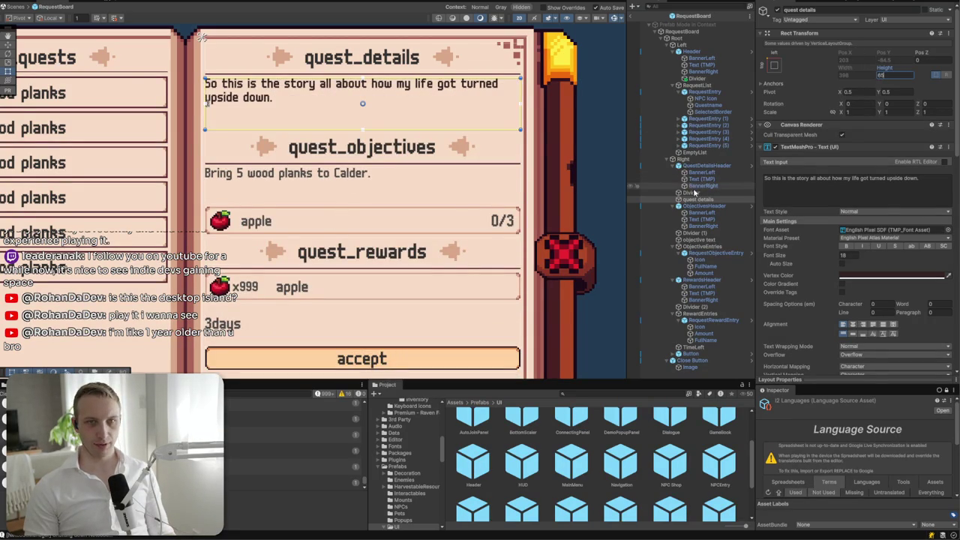
- Duplicate the Divider as a new object named Spacer with height 10
{"action": "left_click", "coordinate": [678, 195]}
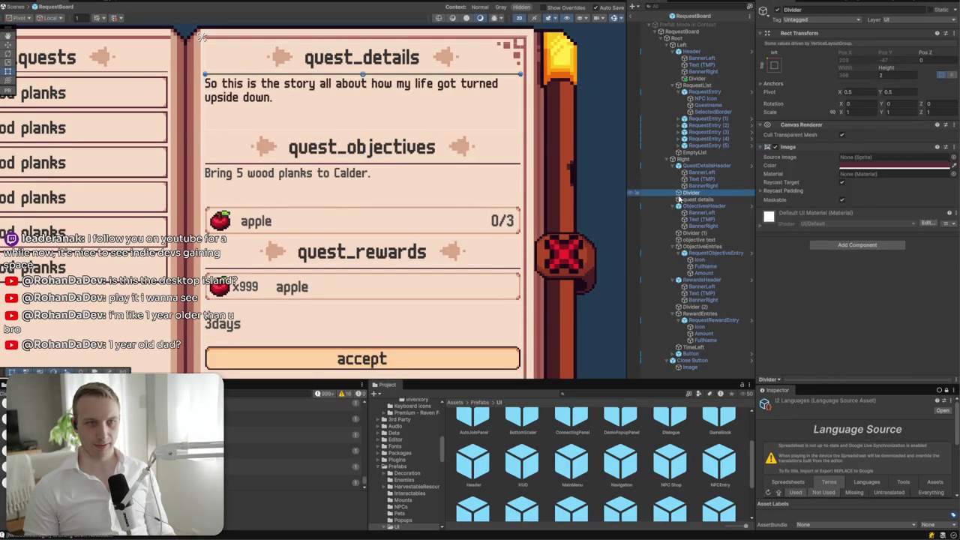
{"action": "key", "text": "ctrl+d"}
{"action": "left_click", "coordinate": [810, 11]}
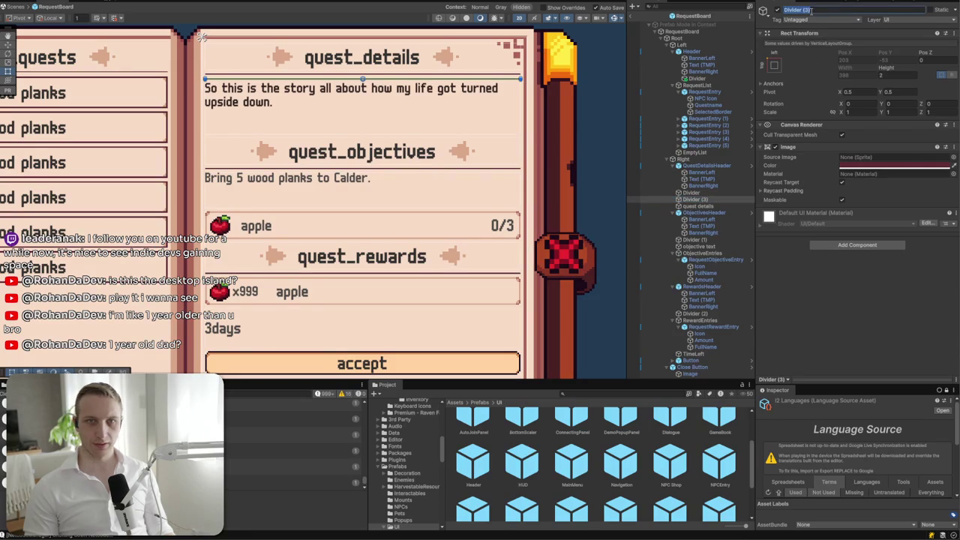
{"action": "type", "text": "Spacer"}
{"action": "key", "text": "Return"}
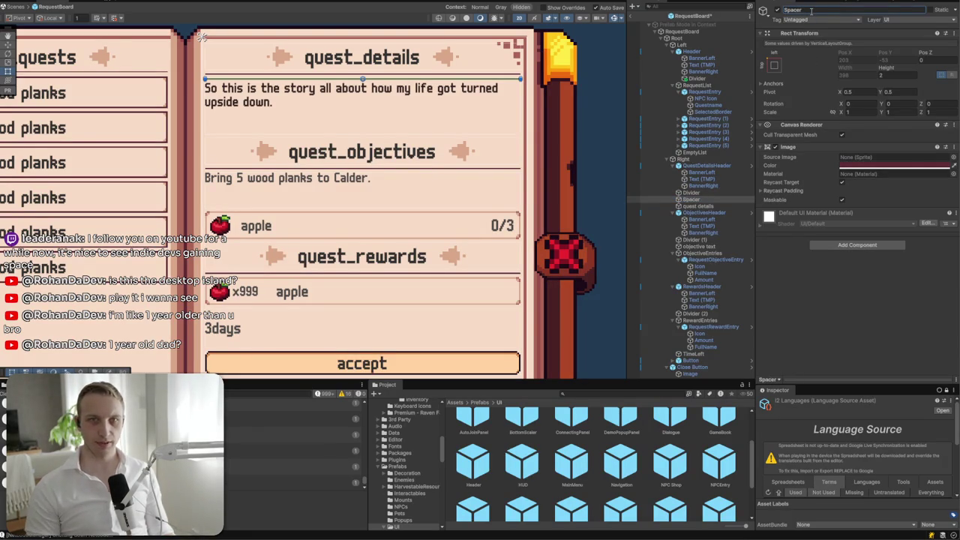
{"action": "left_click", "coordinate": [776, 148]}
{"action": "left_click", "coordinate": [908, 74]}
{"action": "type", "text": "10"}
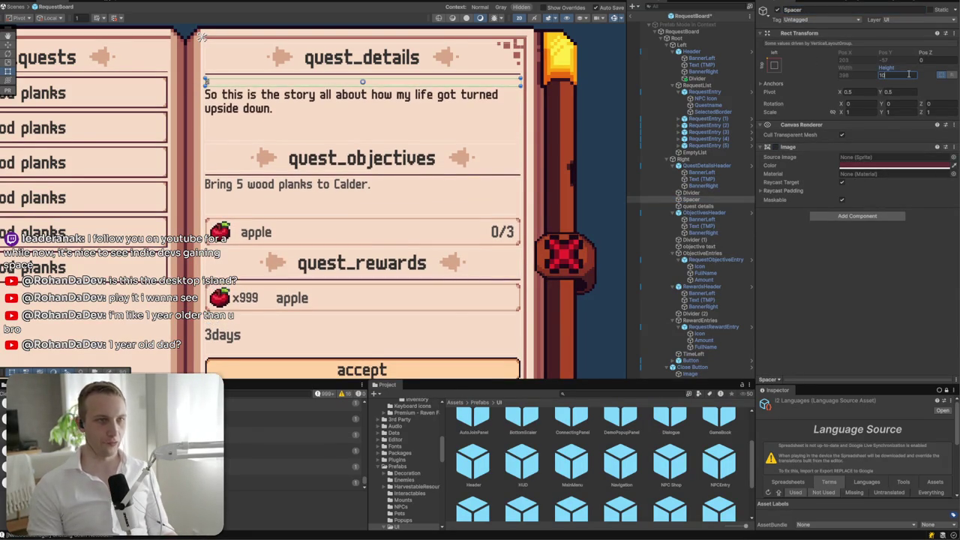
{"action": "left_click", "coordinate": [704, 201]}
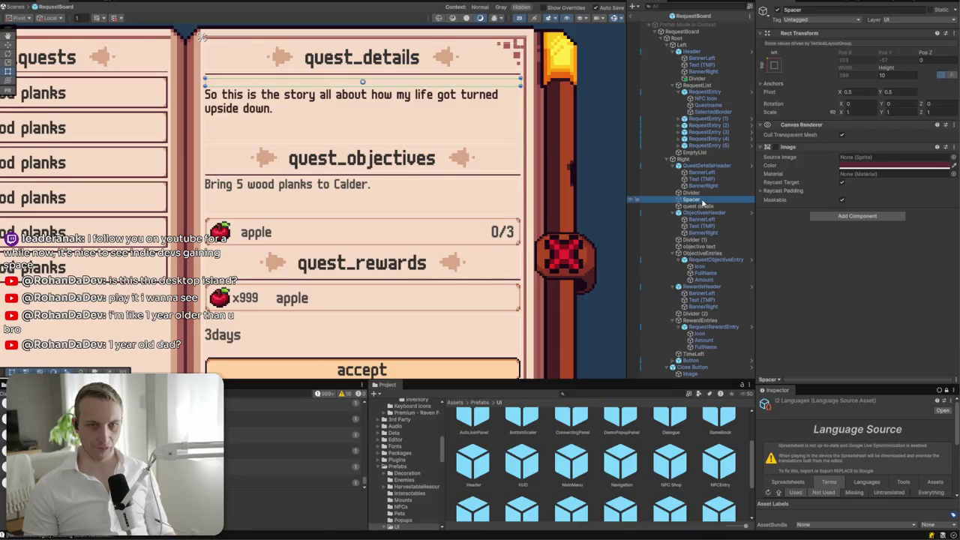
- Collapse ObjectiveEntries and move the Spacer below the objective entries, above RewardsHeader
{"action": "left_click", "coordinate": [701, 246]}
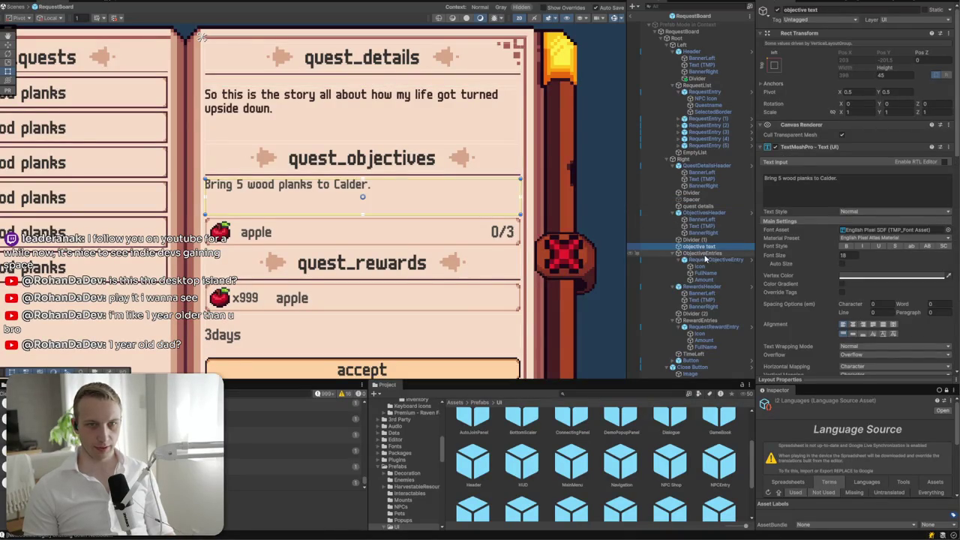
{"action": "left_click", "coordinate": [704, 255]}
{"action": "left_click", "coordinate": [672, 255]}
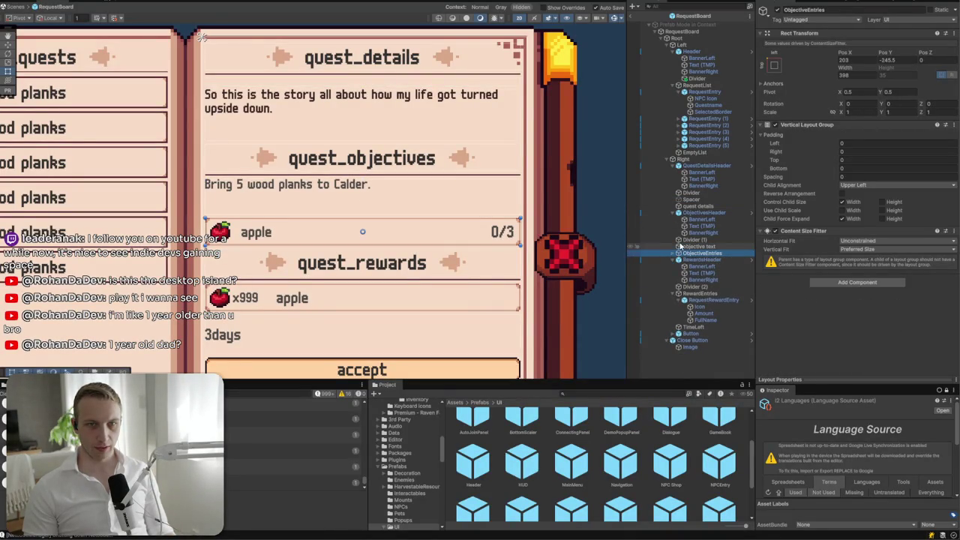
{"action": "left_click", "coordinate": [692, 206]}
{"action": "mouse_move", "coordinate": [692, 210]}
{"action": "left_mouse_down"}
{"action": "mouse_move", "coordinate": [682, 221]}
{"action": "mouse_move", "coordinate": [700, 336]}
{"action": "mouse_move", "coordinate": [691, 254]}
{"action": "left_mouse_up"}
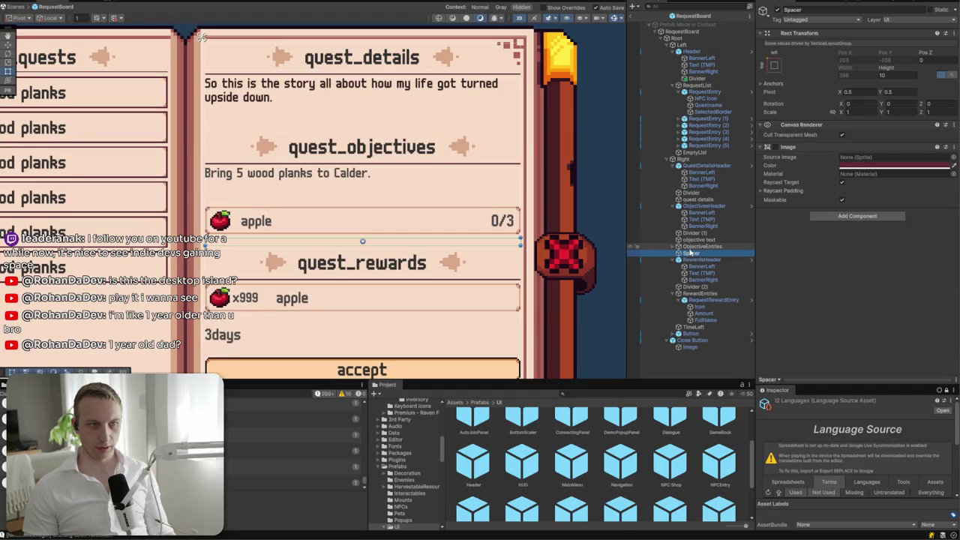
- Collapse the RewardEntries, ObjectivesHeader and RewardsHeader groups in the Hierarchy
{"action": "left_click", "coordinate": [599, 193]}
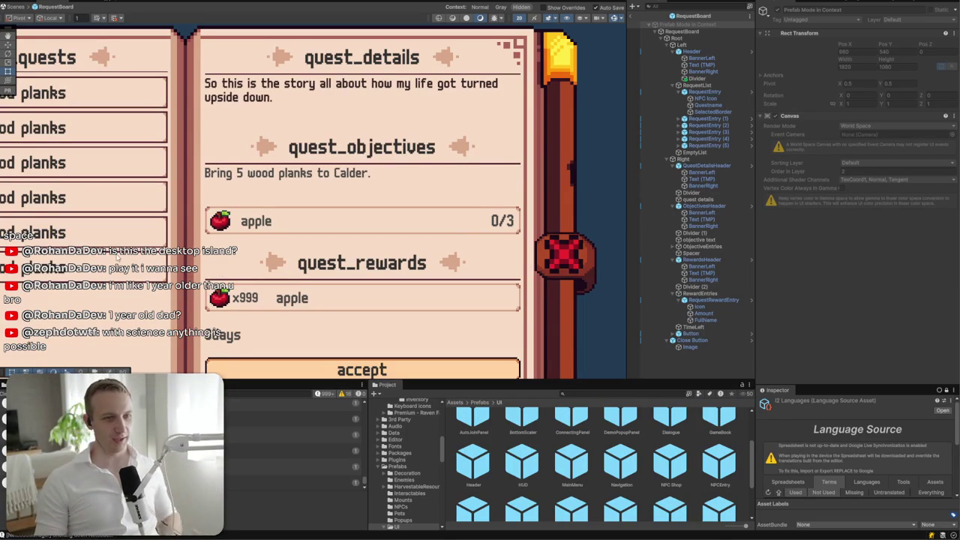
{"action": "scroll", "coordinate": [118, 257], "scroll_direction": "down", "scroll_amount": 3}
{"action": "left_click", "coordinate": [369, 257]}
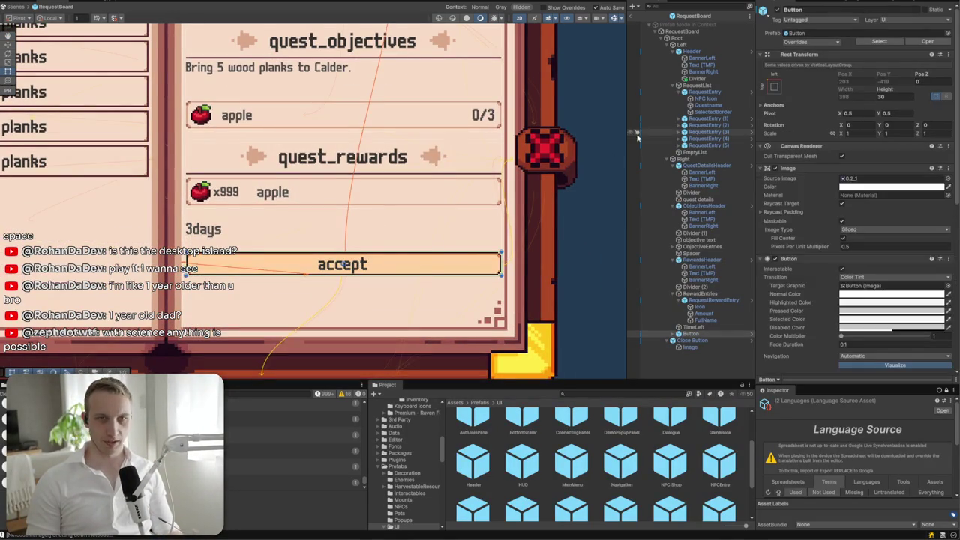
{"action": "left_click", "coordinate": [674, 293]}
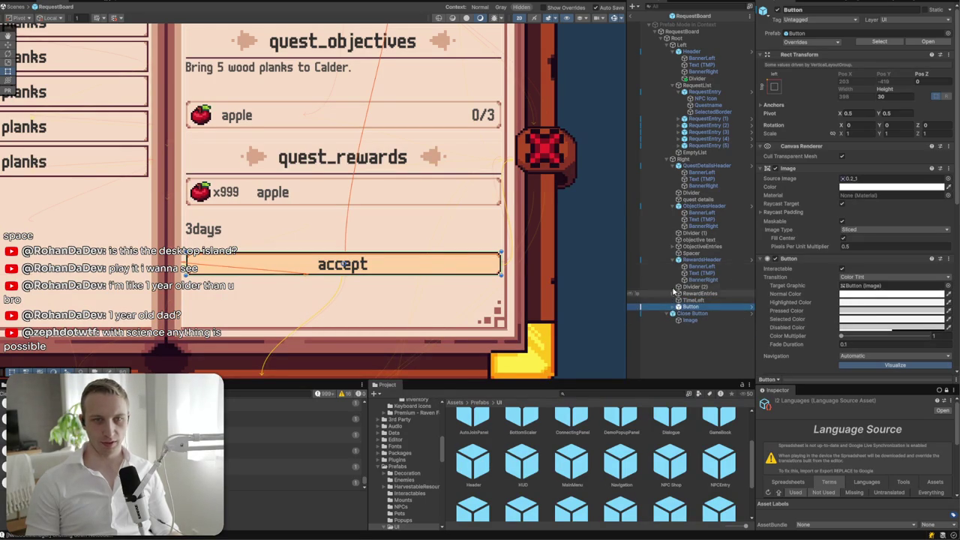
{"action": "left_click", "coordinate": [673, 207]}
{"action": "left_click", "coordinate": [670, 239]}
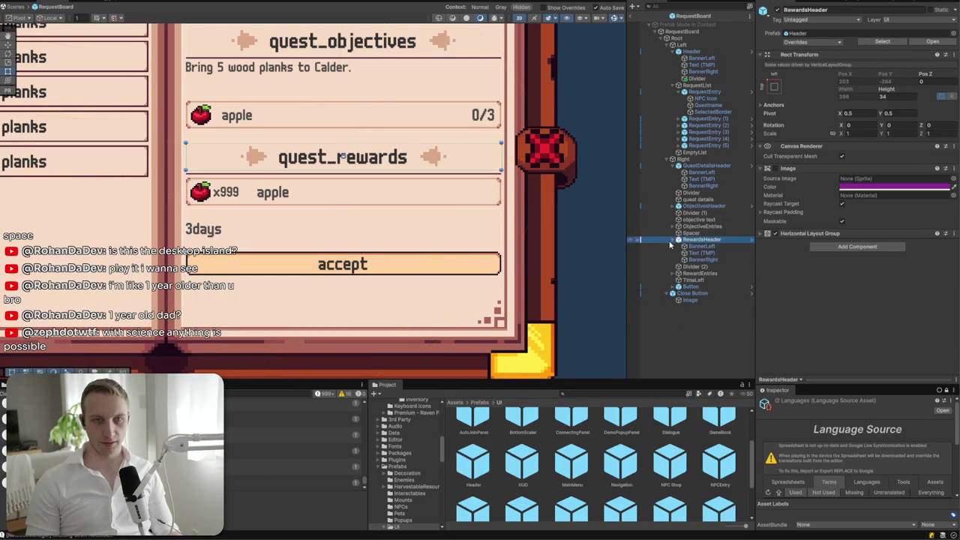
{"action": "left_click", "coordinate": [669, 239]}
- Select the 3days time label, pan the Scene view, and bring up the Hierarchy create menu
{"action": "left_click", "coordinate": [350, 223]}
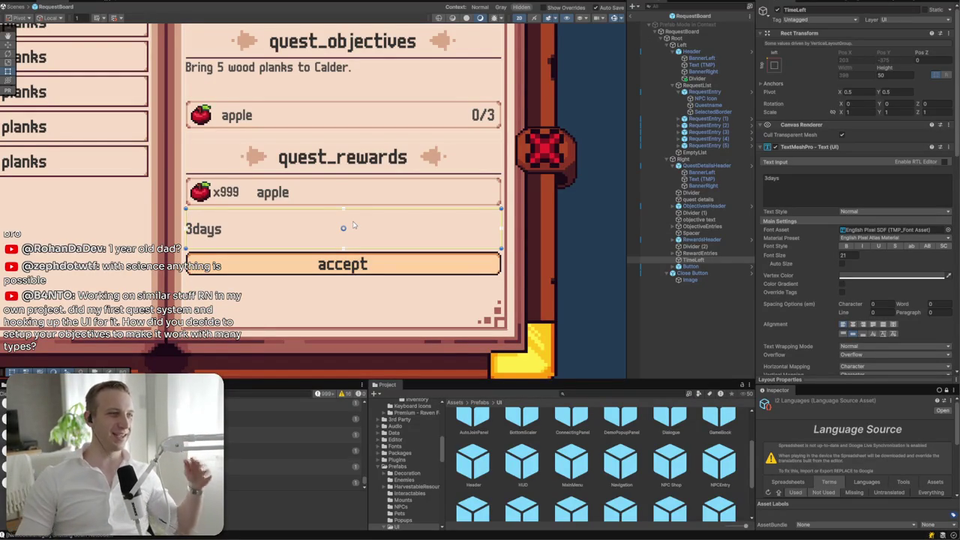
{"action": "scroll", "coordinate": [353, 224], "scroll_direction": "down", "scroll_amount": 5}
{"action": "scroll", "coordinate": [376, 264], "scroll_direction": "left", "scroll_amount": 3}
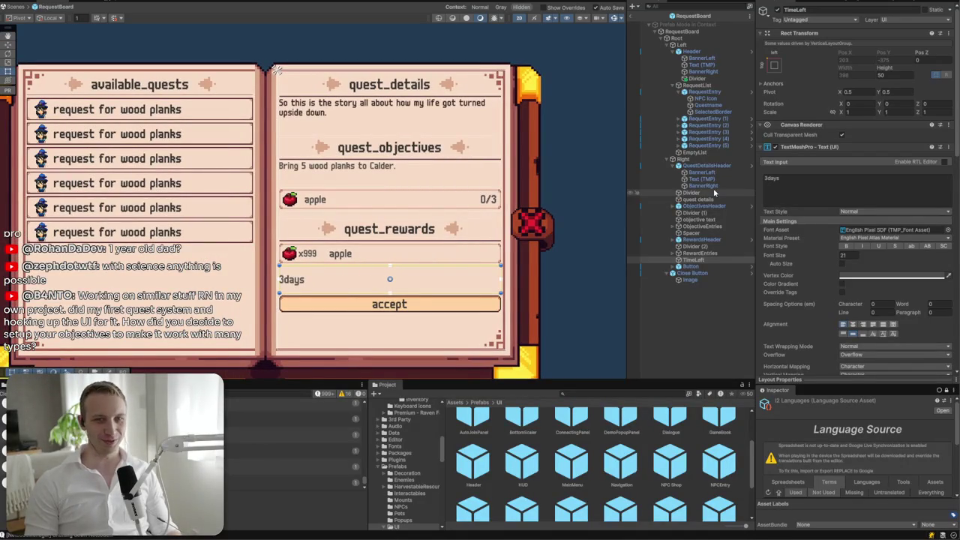
{"action": "scroll", "coordinate": [373, 303], "scroll_direction": "up", "scroll_amount": 3}
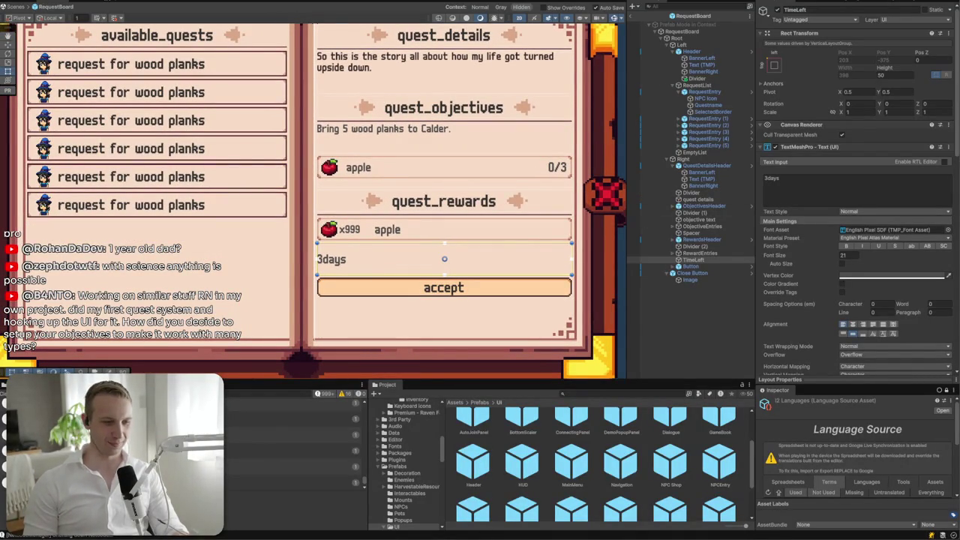
{"action": "left_click_drag", "start_coordinate": [417, 343], "coordinate": [384, 311]}
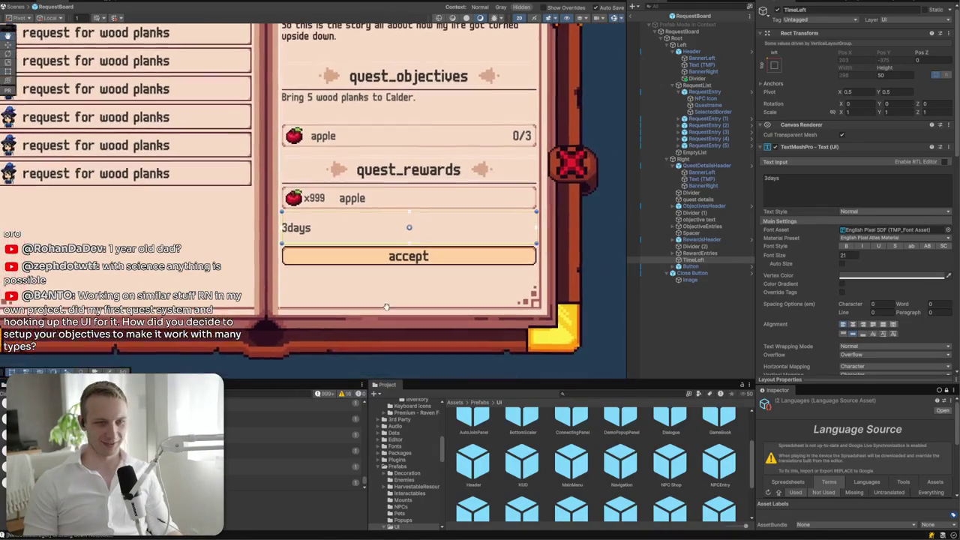
{"action": "right_click", "coordinate": [705, 306]}
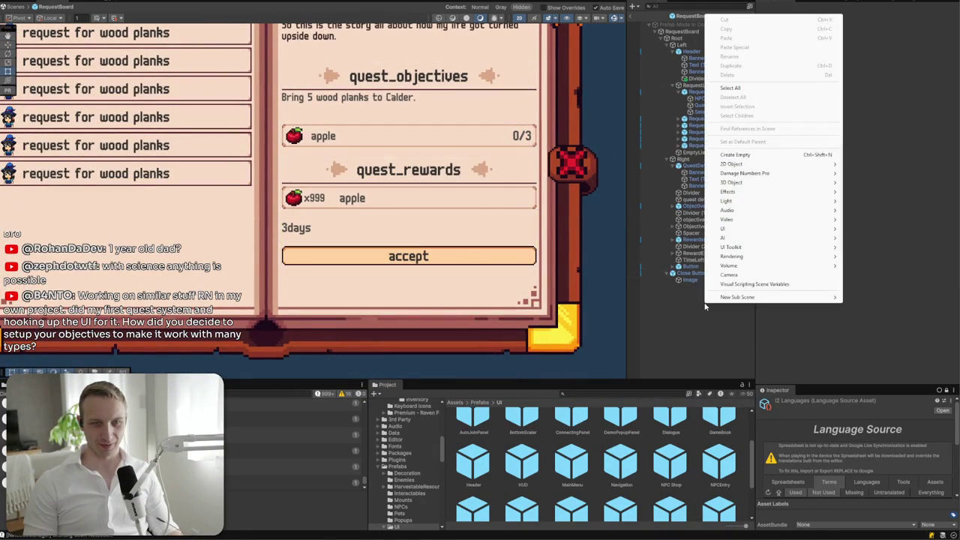
{"action": "mouse_move", "coordinate": [764, 195]}
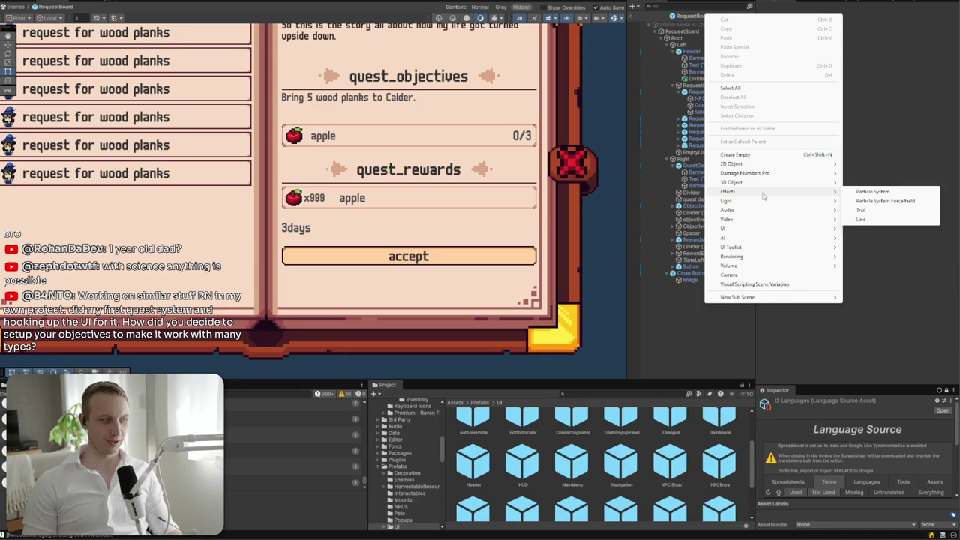
{"action": "left_click", "coordinate": [364, 222]}
{"action": "mouse_move", "coordinate": [363, 222]}
{"action": "left_mouse_down"}
{"action": "mouse_move", "coordinate": [327, 306]}
{"action": "mouse_move", "coordinate": [322, 368]}
{"action": "mouse_move", "coordinate": [295, 362]}
{"action": "mouse_move", "coordinate": [306, 362]}
{"action": "mouse_move", "coordinate": [324, 322]}
{"action": "left_mouse_up"}
{"action": "left_click", "coordinate": [696, 78]}
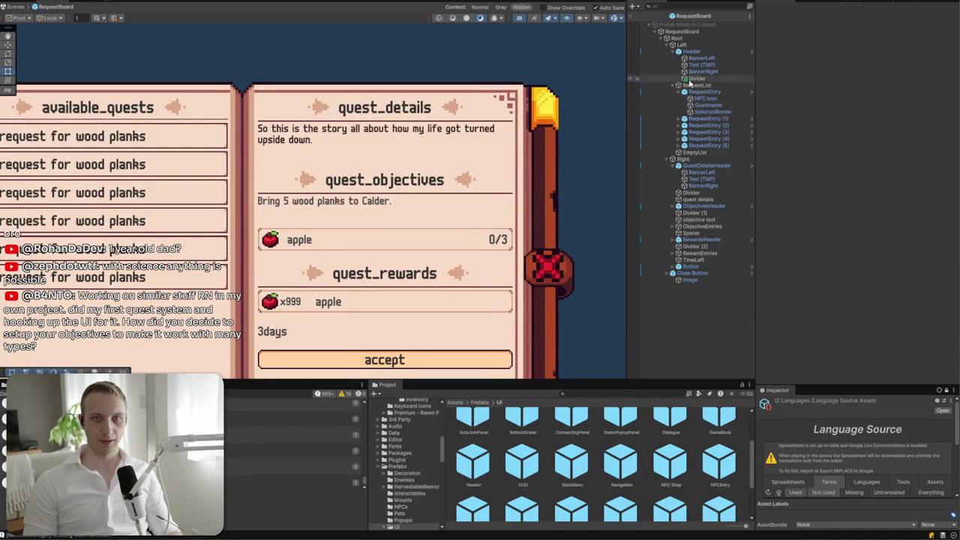
{"action": "left_click", "coordinate": [897, 66]}
{"action": "type", "text": "2"}
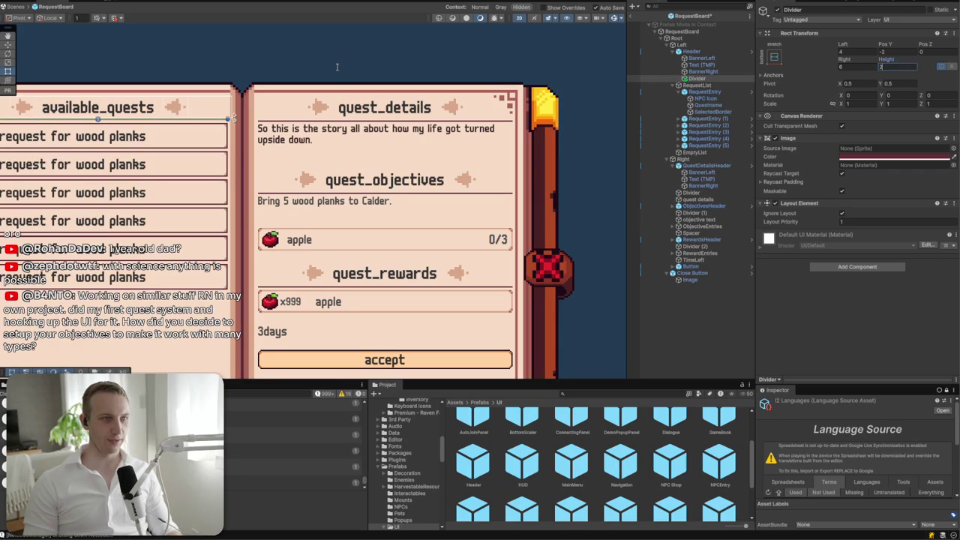
{"action": "left_click", "coordinate": [337, 66]}
{"action": "left_click_drag", "start_coordinate": [212, 320], "coordinate": [302, 288]}
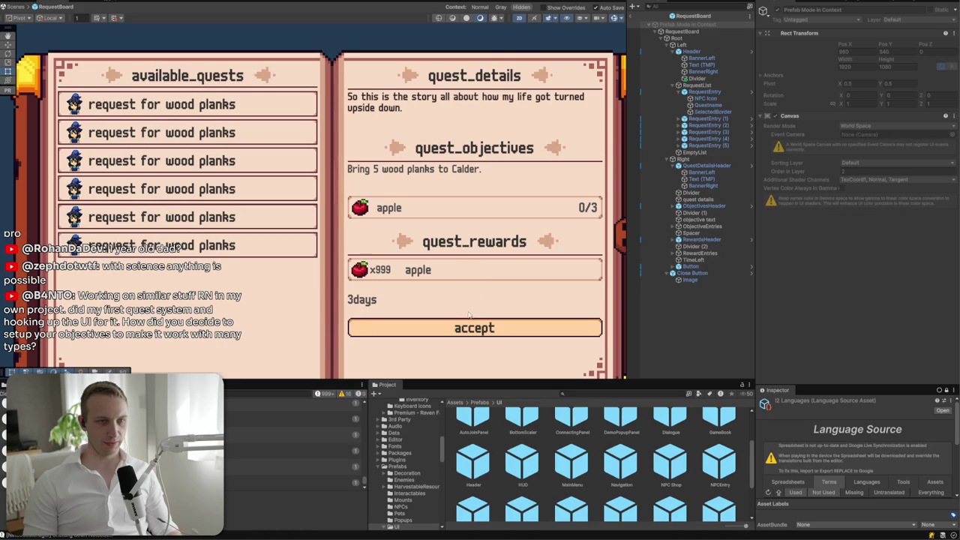
{"action": "left_click_drag", "start_coordinate": [466, 316], "coordinate": [484, 221]}
{"action": "left_click", "coordinate": [487, 237]}
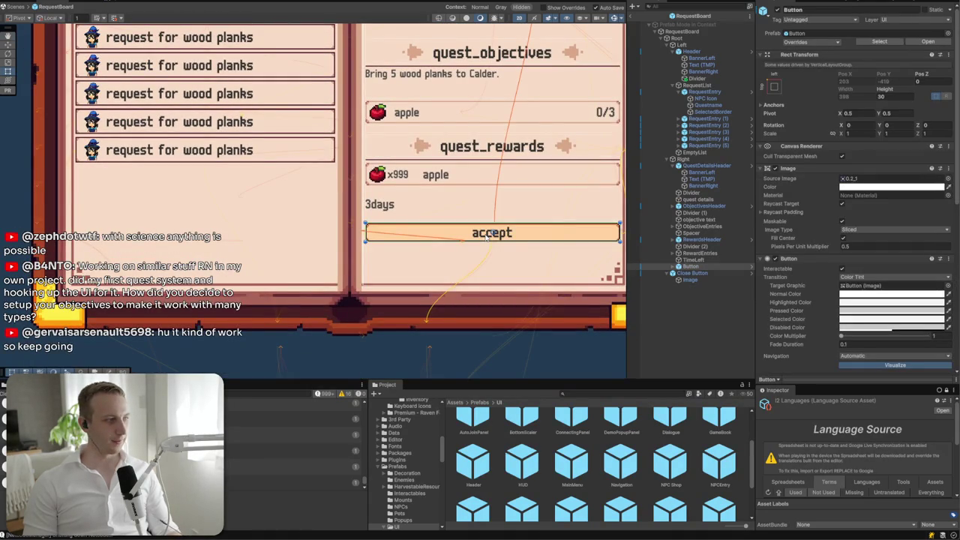
{"action": "scroll", "coordinate": [485, 239], "scroll_direction": "down", "scroll_amount": 5}
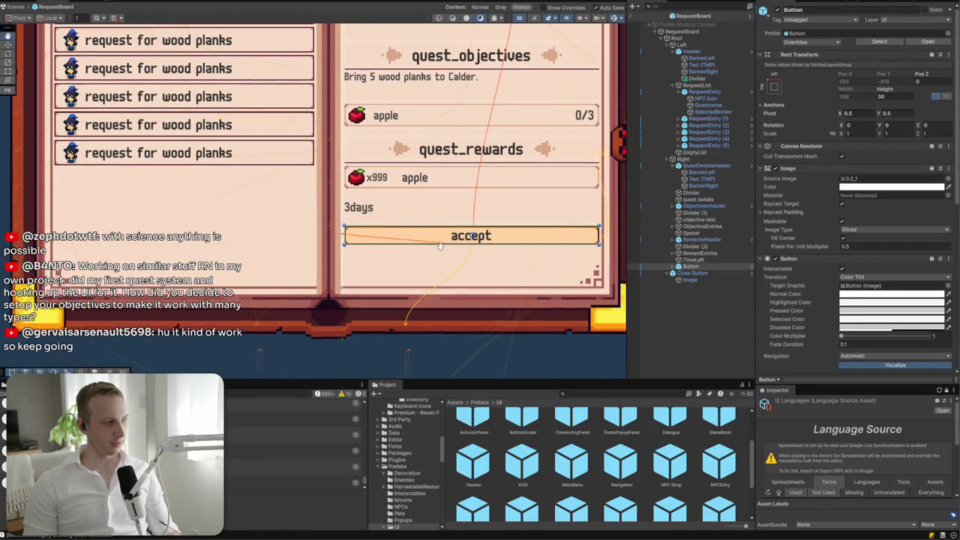
{"action": "left_click", "coordinate": [581, 261]}
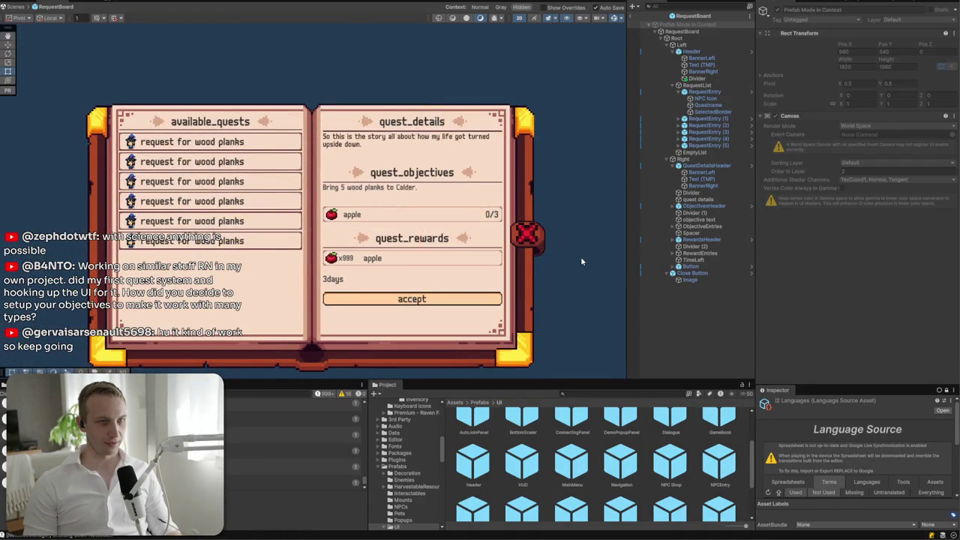
{"action": "scroll", "coordinate": [440, 237], "scroll_direction": "up", "scroll_amount": 3}
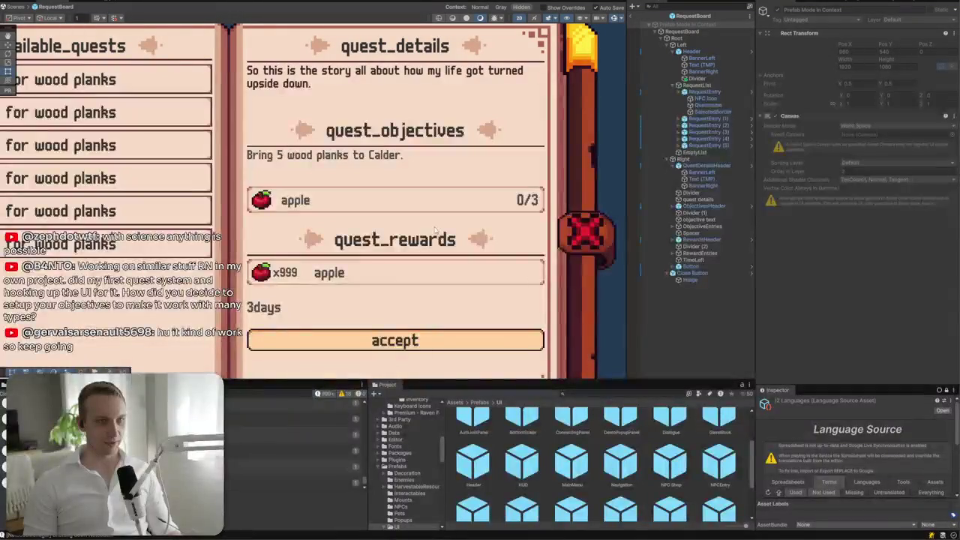
{"action": "left_click", "coordinate": [398, 150]}
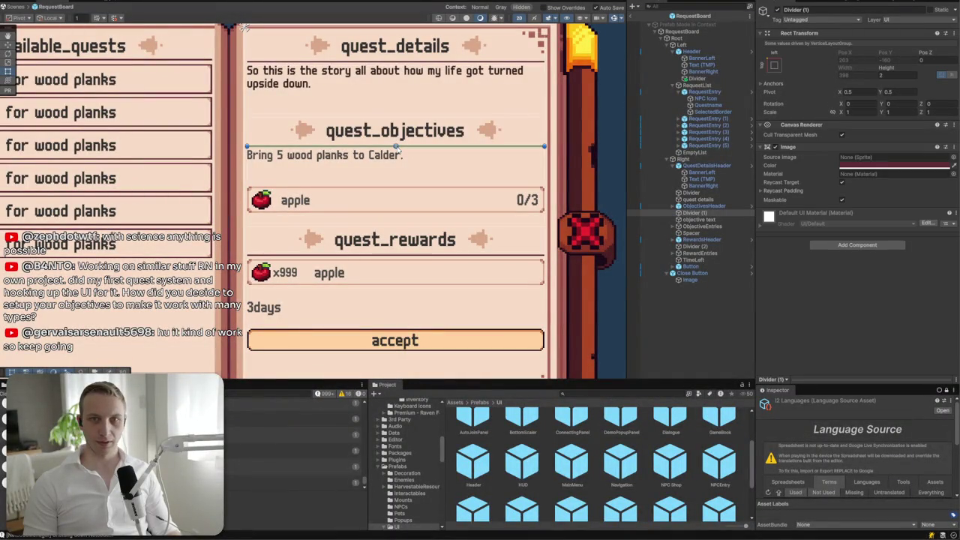
{"action": "left_click", "coordinate": [460, 62]}
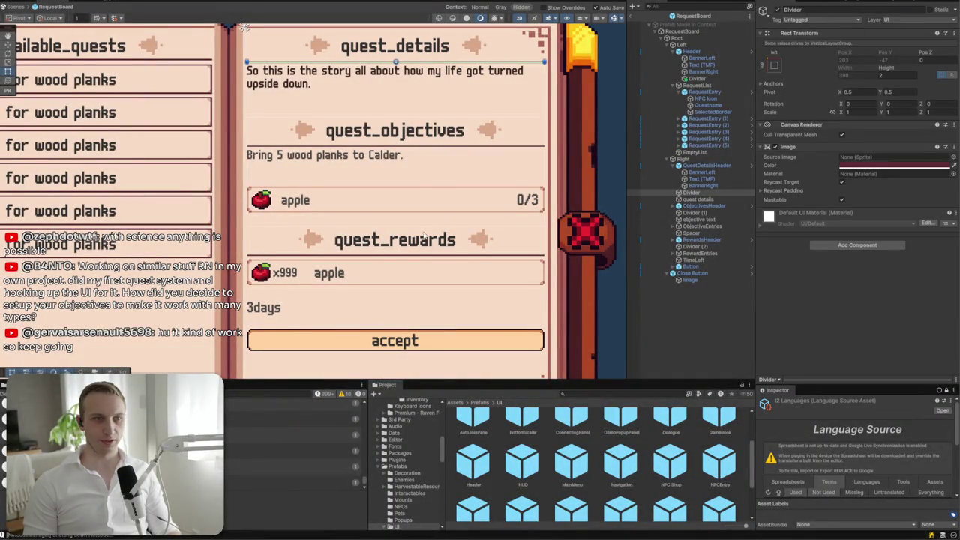
{"action": "left_click", "coordinate": [423, 257]}
{"action": "scroll", "coordinate": [423, 256], "scroll_direction": "up", "scroll_amount": 2}
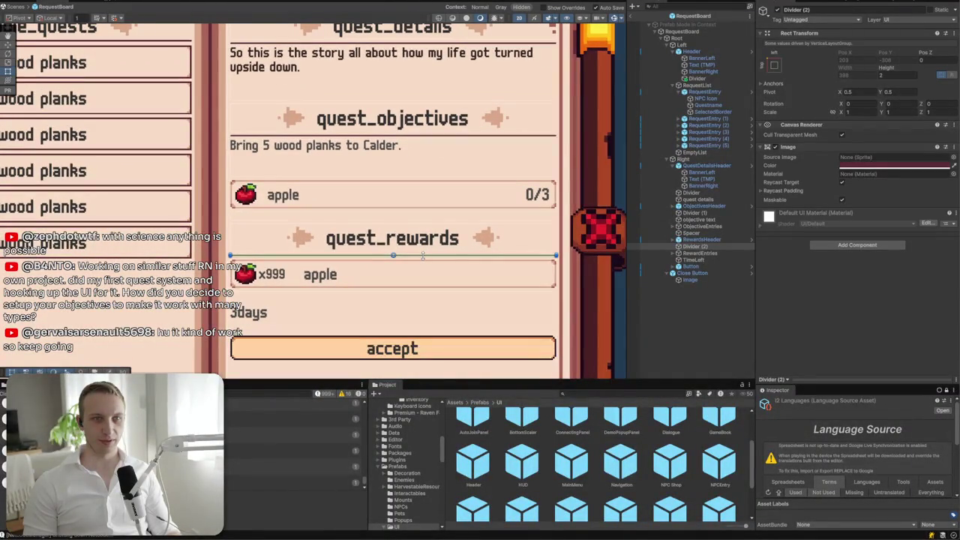
{"action": "left_click", "coordinate": [445, 319]}
{"action": "left_click_drag", "start_coordinate": [327, 356], "coordinate": [375, 281]}
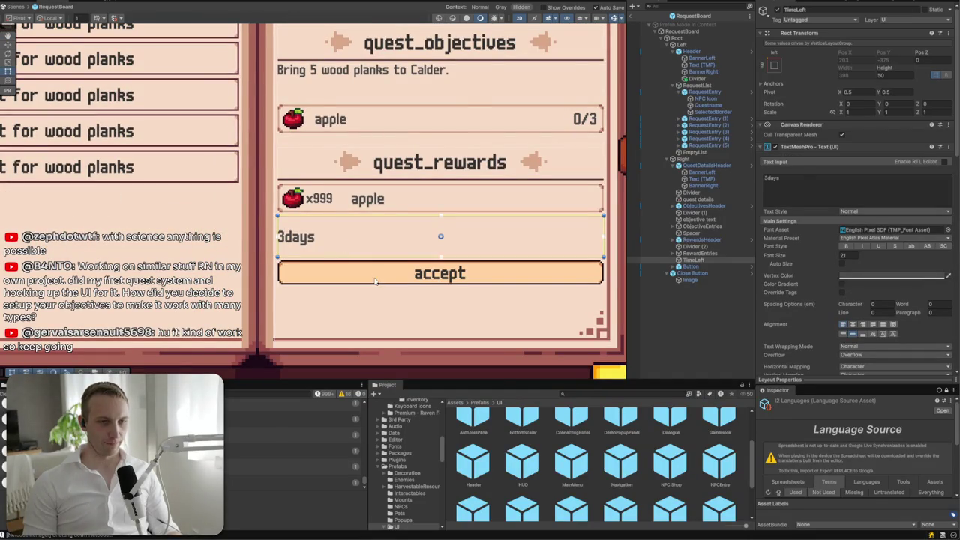
{"action": "left_click", "coordinate": [375, 279]}
- Create a UI Image named Footer and place it right after the accept button
{"action": "right_click", "coordinate": [694, 298]}
{"action": "mouse_move", "coordinate": [750, 224]}
{"action": "left_click", "coordinate": [863, 224]}
{"action": "key", "text": "Return"}
{"action": "left_click_drag", "start_coordinate": [671, 273], "coordinate": [695, 269]}
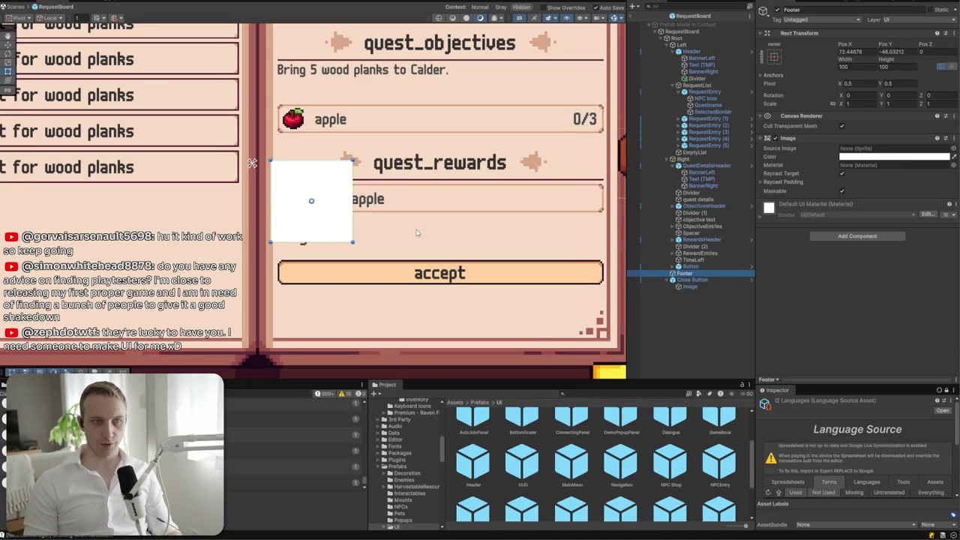
- Make the TimeLeft label and accept button children of Footer
{"action": "left_click", "coordinate": [674, 165]}
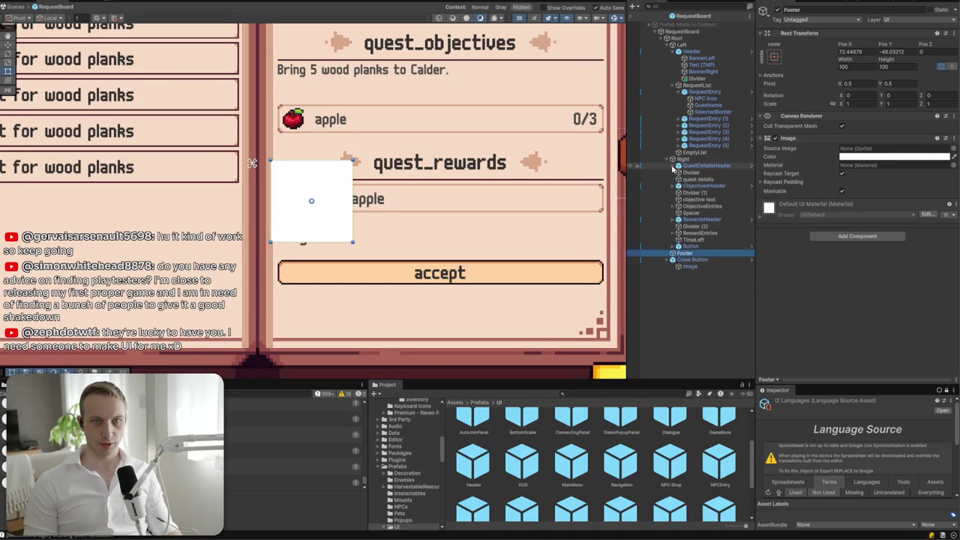
{"action": "left_click", "coordinate": [691, 247]}
{"action": "left_click", "coordinate": [692, 240], "text": "ctrl"}
{"action": "left_click_drag", "start_coordinate": [693, 260], "coordinate": [690, 255]}
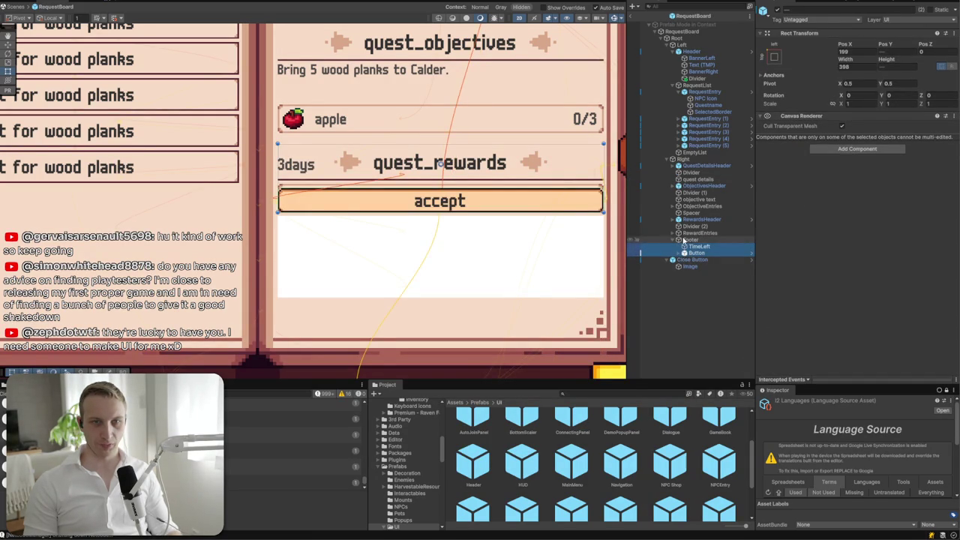
{"action": "left_click", "coordinate": [683, 239]}
- Add a Layout Element to Footer with Ignore Layout ticked
{"action": "left_click", "coordinate": [869, 245]}
{"action": "type", "text": "conte"}
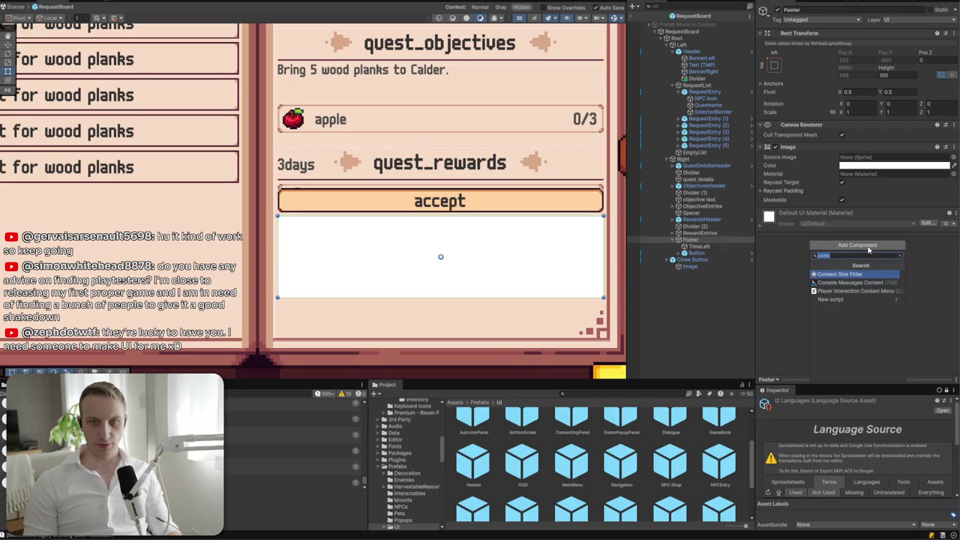
{"action": "key", "text": "BackSpace"}
{"action": "key", "text": "BackSpace"}
{"action": "key", "text": "BackSpace"}
{"action": "type", "text": "layou"}
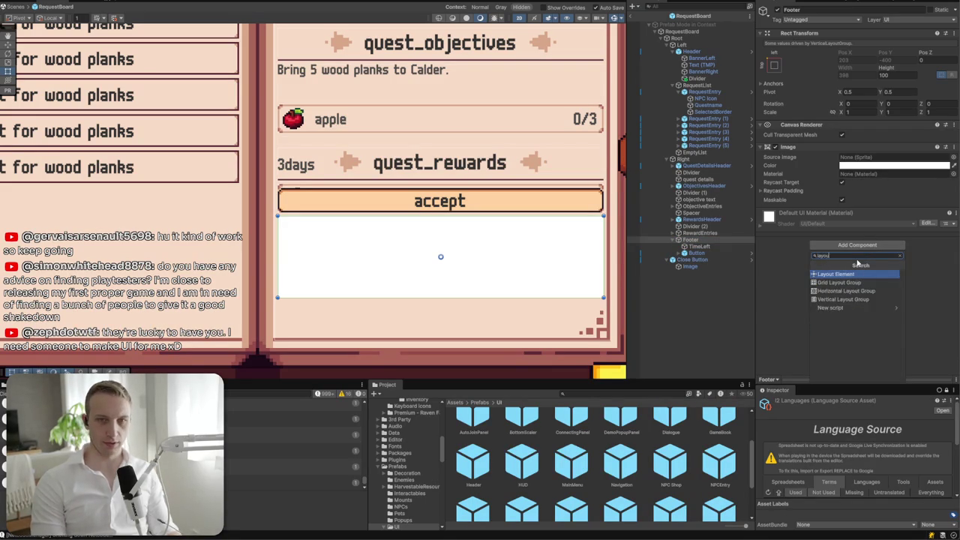
{"action": "key", "text": "Return"}
{"action": "left_click", "coordinate": [844, 222]}
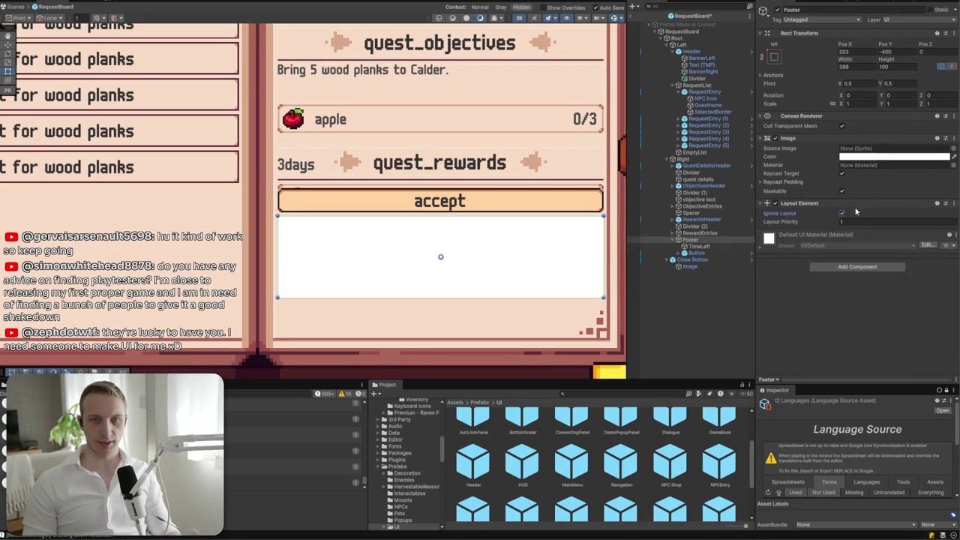
- Anchor Footer to the page bottom and set its height to 50
{"action": "left_click", "coordinate": [773, 56]}
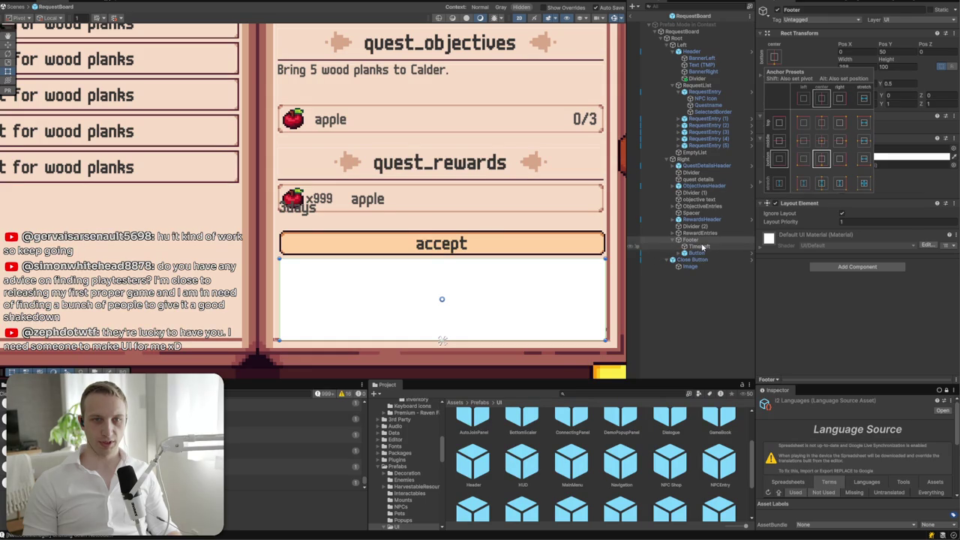
{"action": "left_click", "coordinate": [904, 68]}
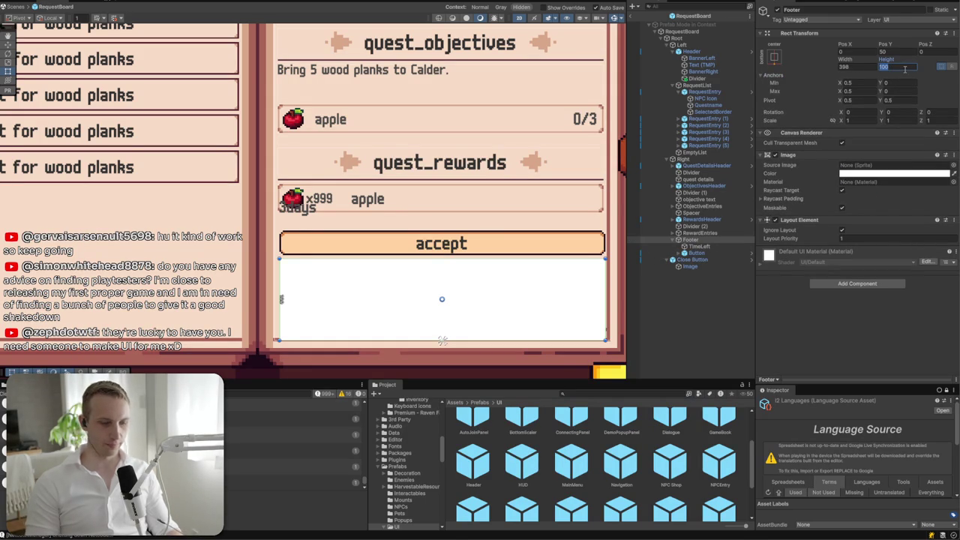
{"action": "type", "text": "50"}
{"action": "left_click", "coordinate": [698, 246]}
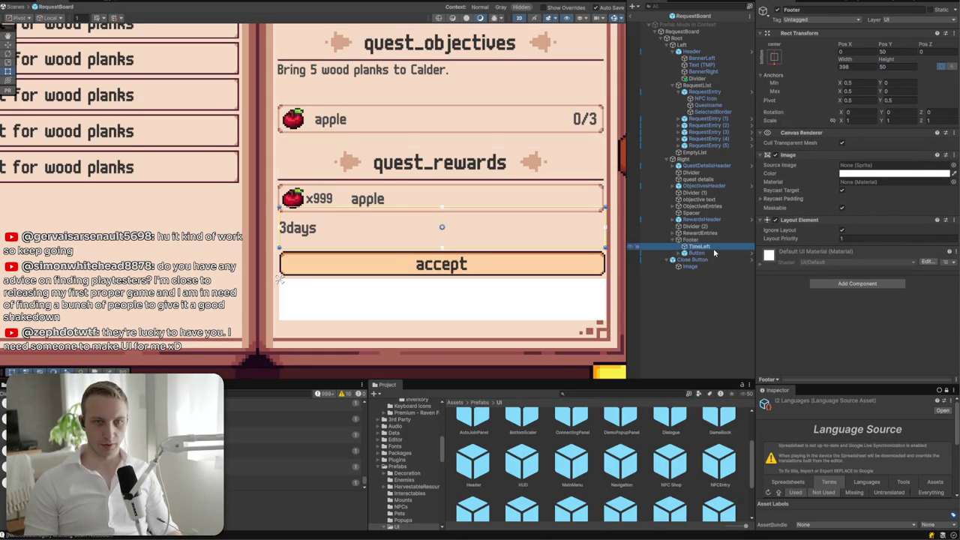
{"action": "left_click", "coordinate": [704, 254]}
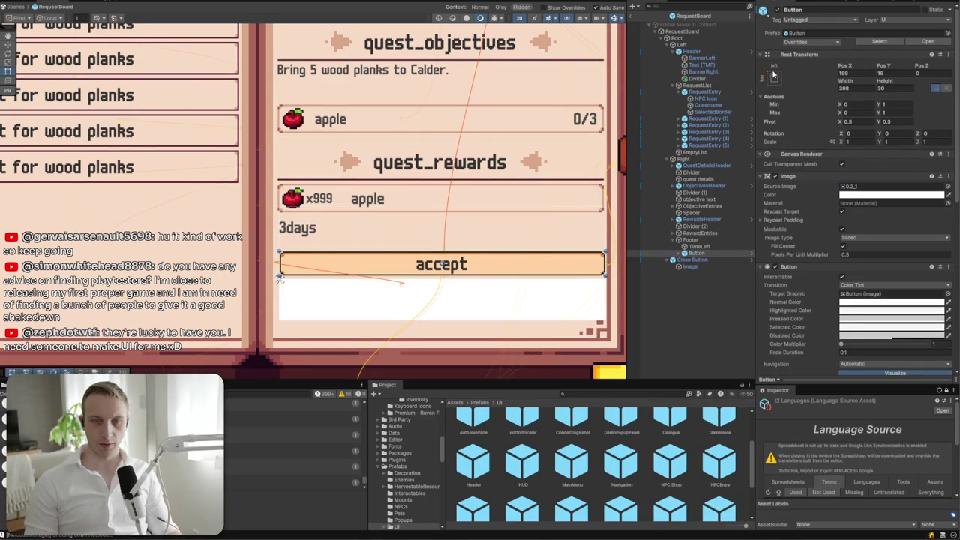
- Anchor the accept button right-middle and set its width to 250
{"action": "left_click", "coordinate": [774, 78]}
{"action": "left_click", "coordinate": [840, 163]}
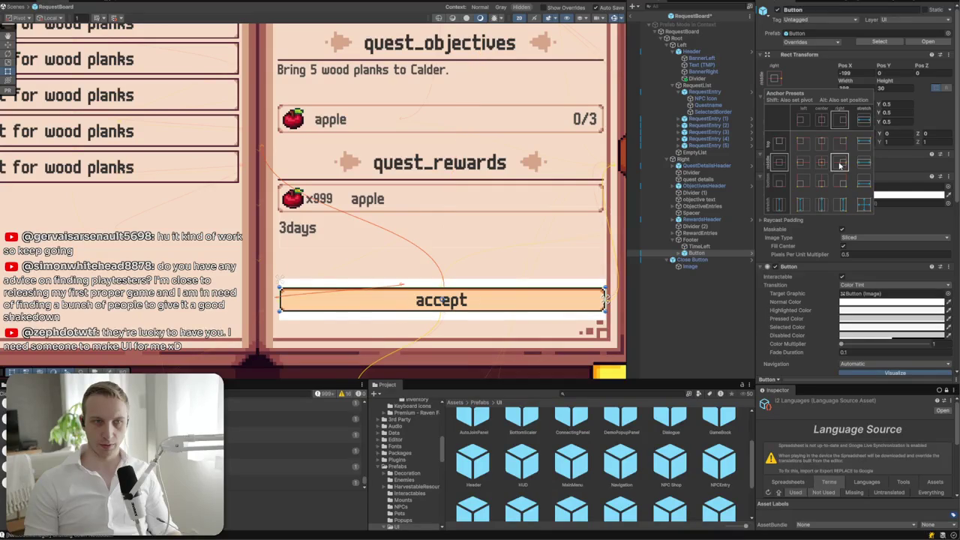
{"action": "left_click", "coordinate": [919, 90]}
{"action": "type", "text": "40"}
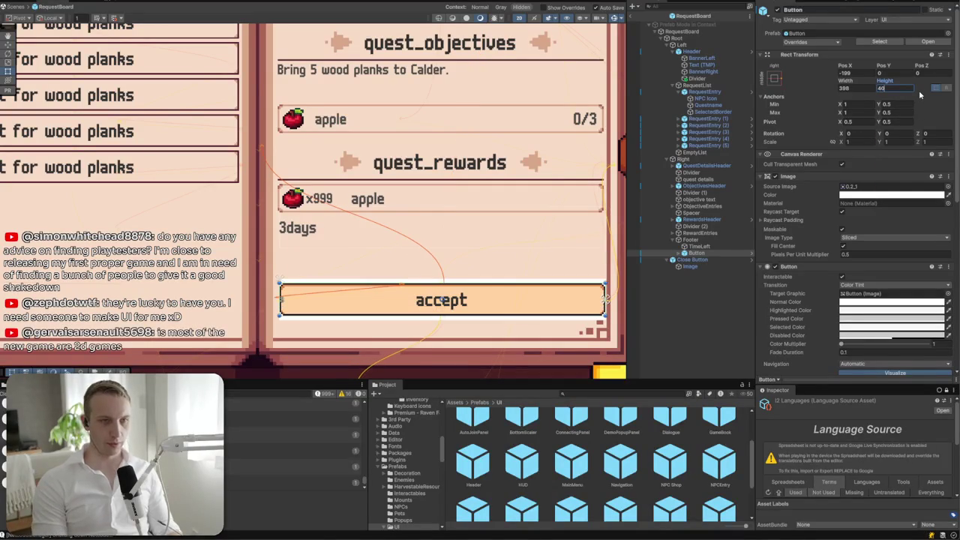
{"action": "left_click", "coordinate": [866, 87]}
{"action": "type", "text": "250"}
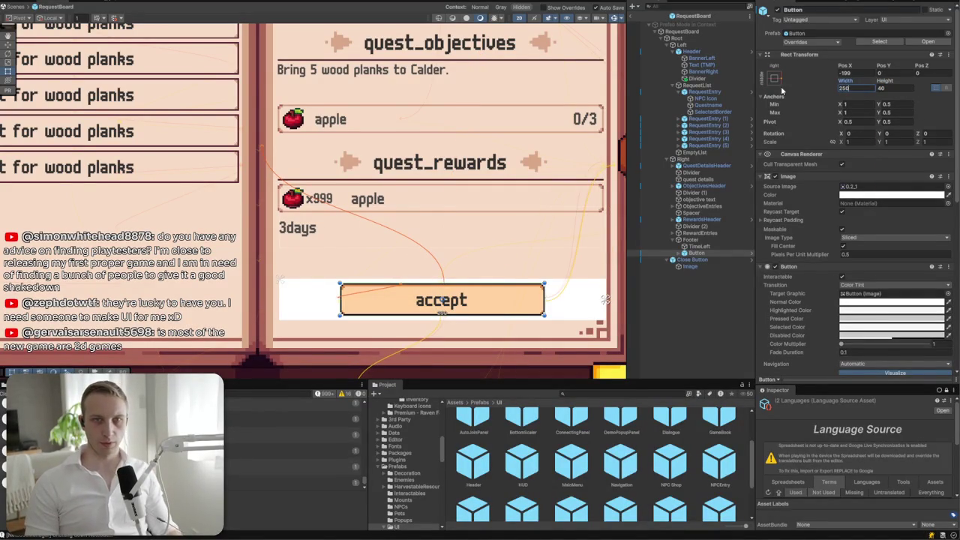
- Reapply the right anchor so the button snaps to the footer's edge, with height 35
{"action": "left_click", "coordinate": [776, 80]}
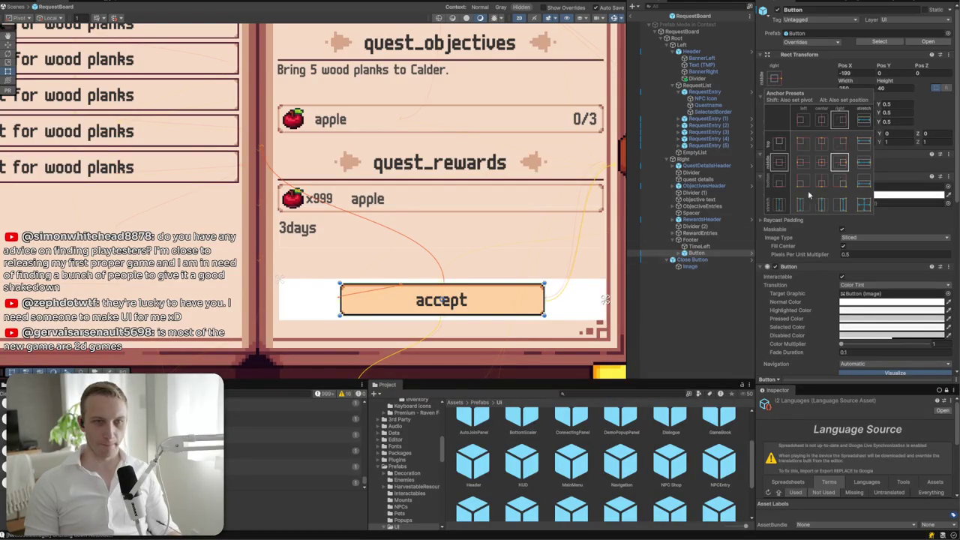
{"action": "left_click", "coordinate": [840, 162], "text": "alt"}
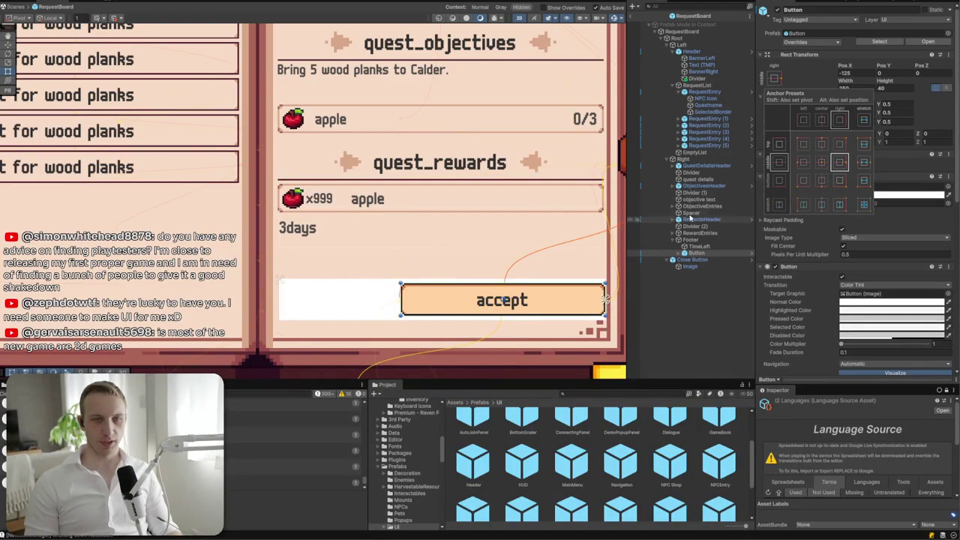
{"action": "left_click", "coordinate": [896, 87]}
{"action": "type", "text": "35"}
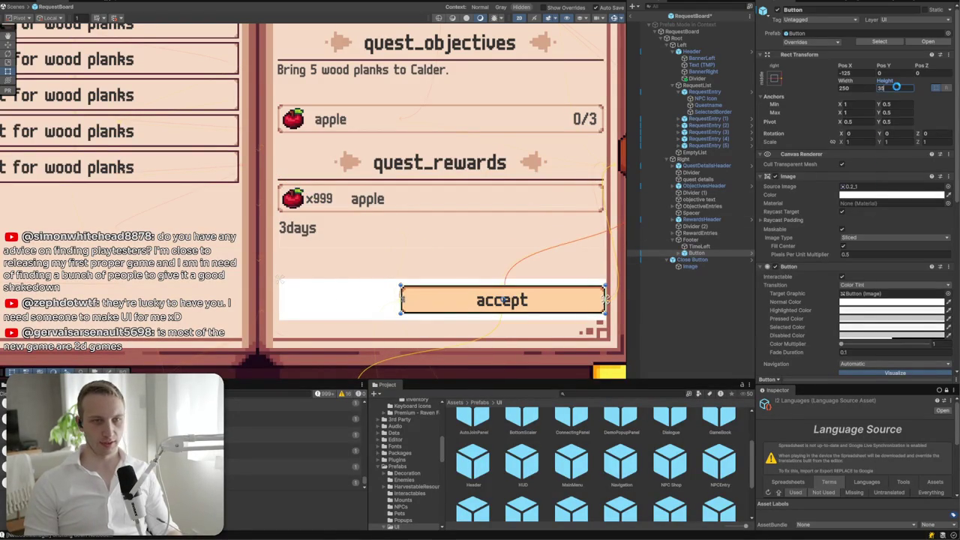
{"action": "left_click", "coordinate": [705, 246]}
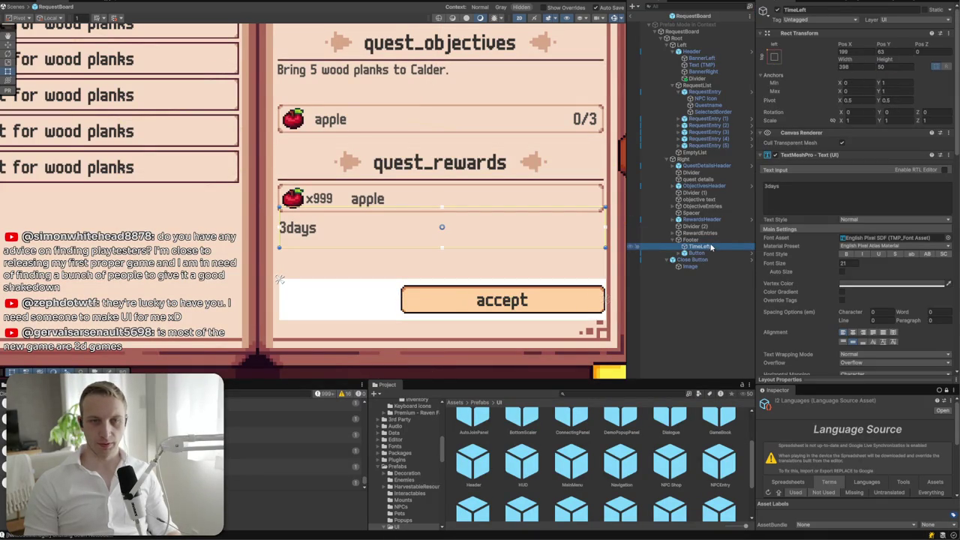
- Anchor the 3days TimeLeft label to the footer's left middle and adjust its width
{"action": "left_click", "coordinate": [775, 55]}
{"action": "left_click", "coordinate": [802, 142]}
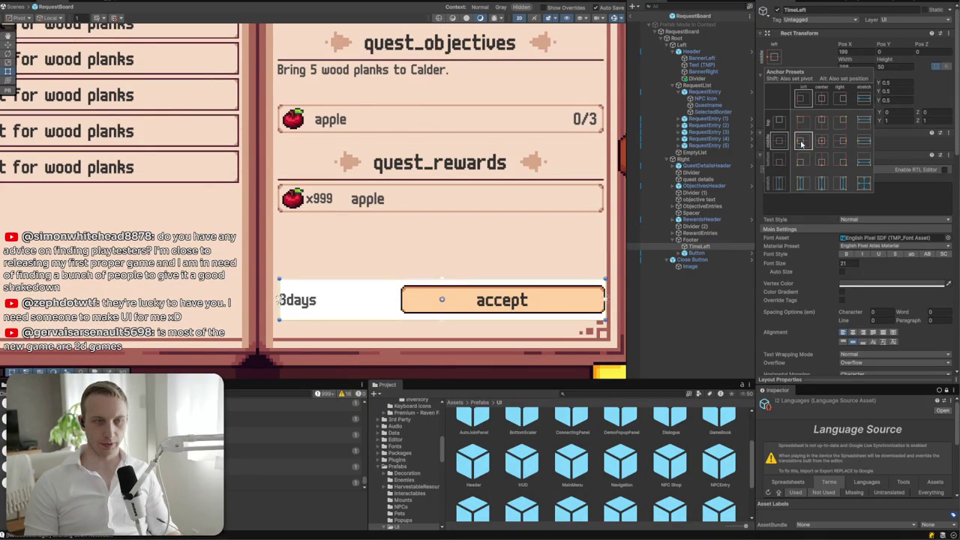
{"action": "left_click", "coordinate": [859, 68]}
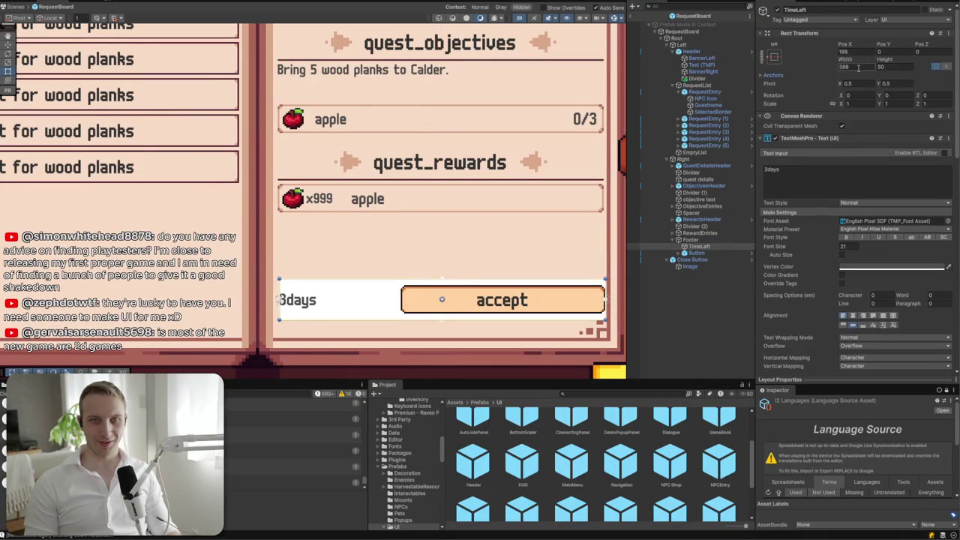
{"action": "type", "text": "50"}
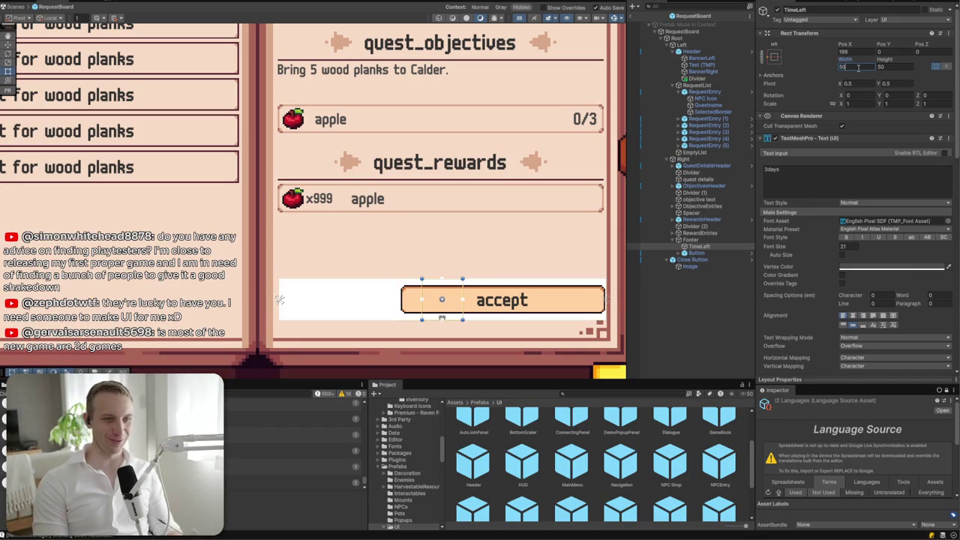
{"action": "type", "text": "150"}
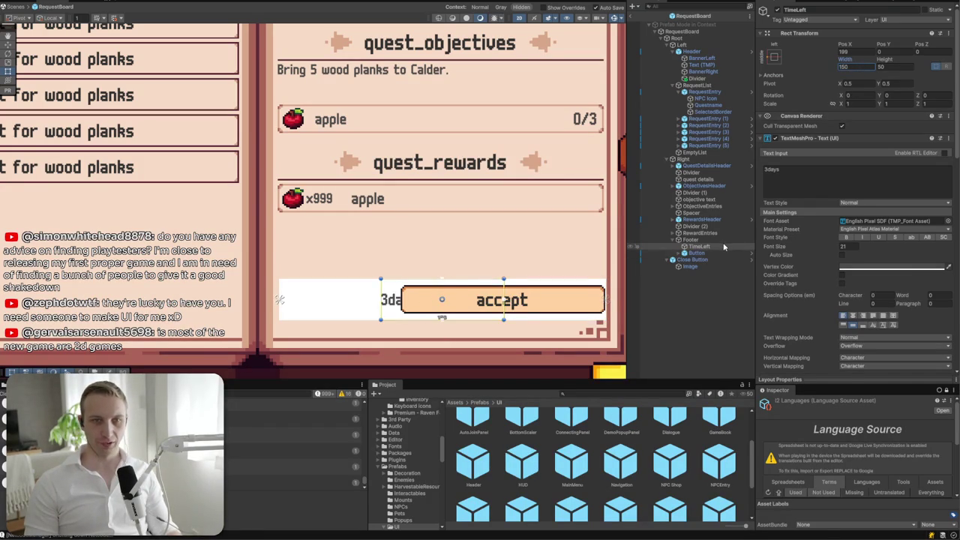
- Assign the Inventory_2 frame sprite to the Footer's background image
{"action": "left_click", "coordinate": [724, 241]}
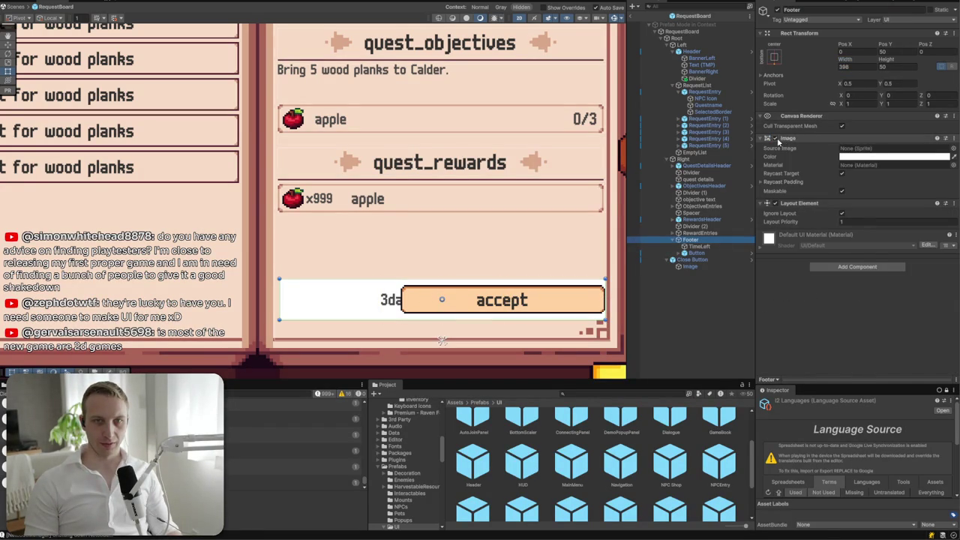
{"action": "left_click", "coordinate": [776, 139]}
{"action": "left_click", "coordinate": [777, 139]}
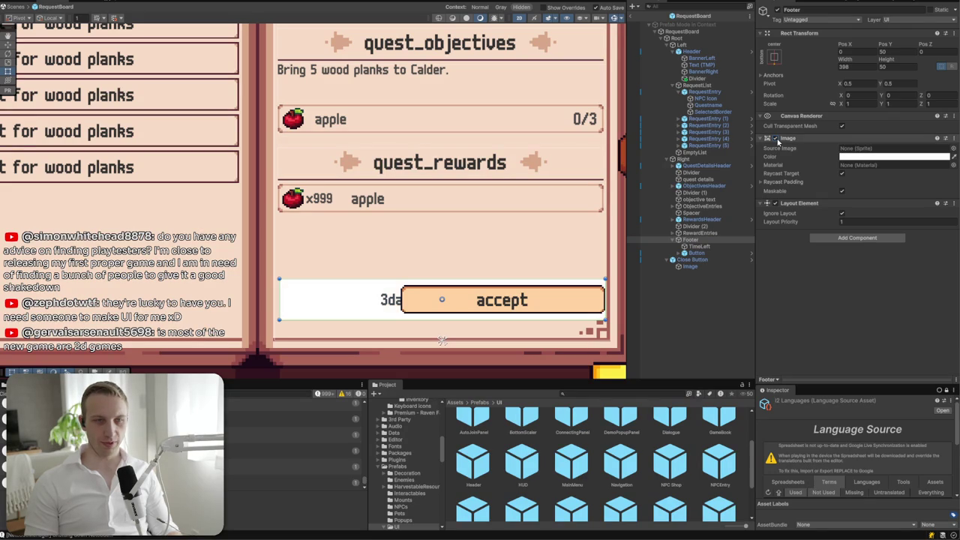
{"action": "left_click", "coordinate": [953, 148]}
{"action": "type", "text": "inven"}
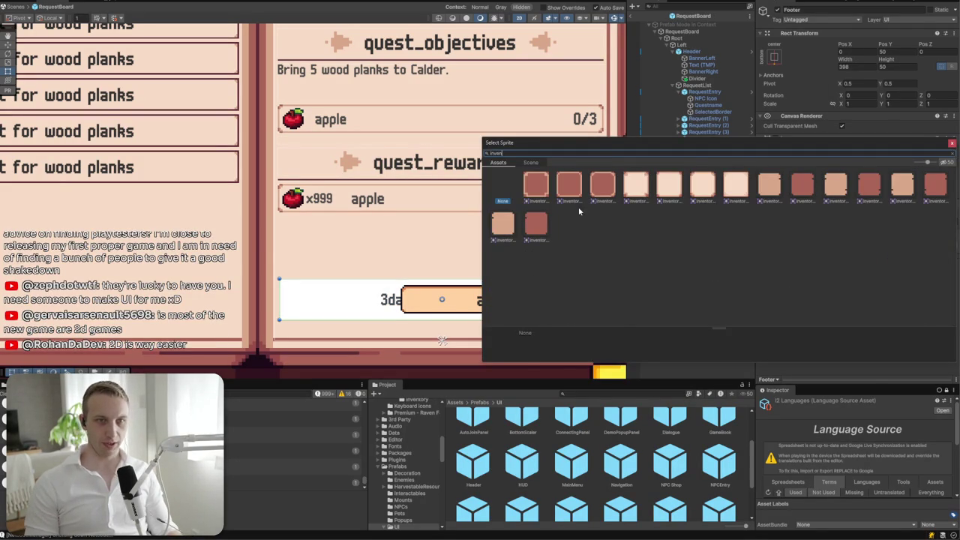
{"action": "left_click", "coordinate": [570, 186]}
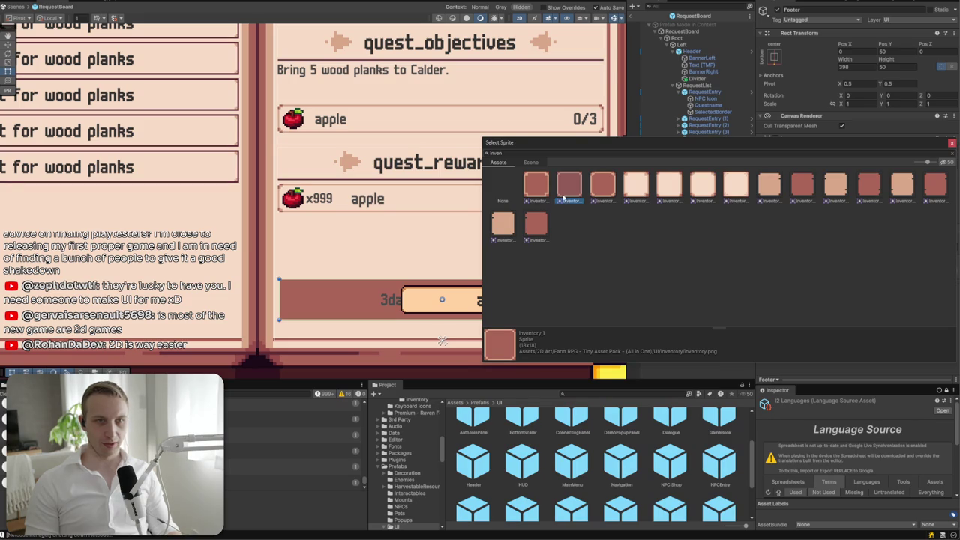
{"action": "left_click", "coordinate": [598, 189]}
{"action": "double_click", "coordinate": [602, 189]}
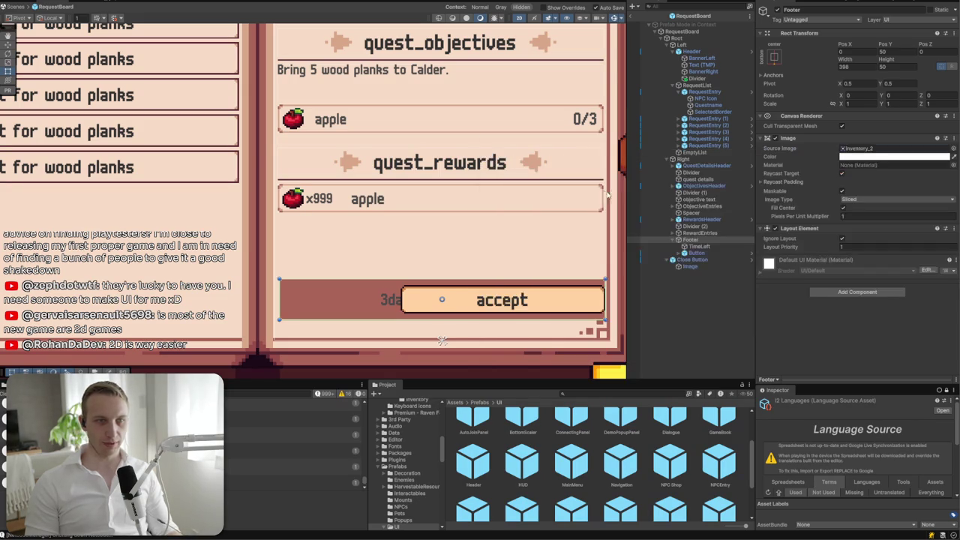
- Set the Footer's pixels-per-unit multiplier to 0.5, height to 45, and lower it to Pos Y 28
{"action": "left_click", "coordinate": [888, 216]}
{"action": "type", "text": "0.5"}
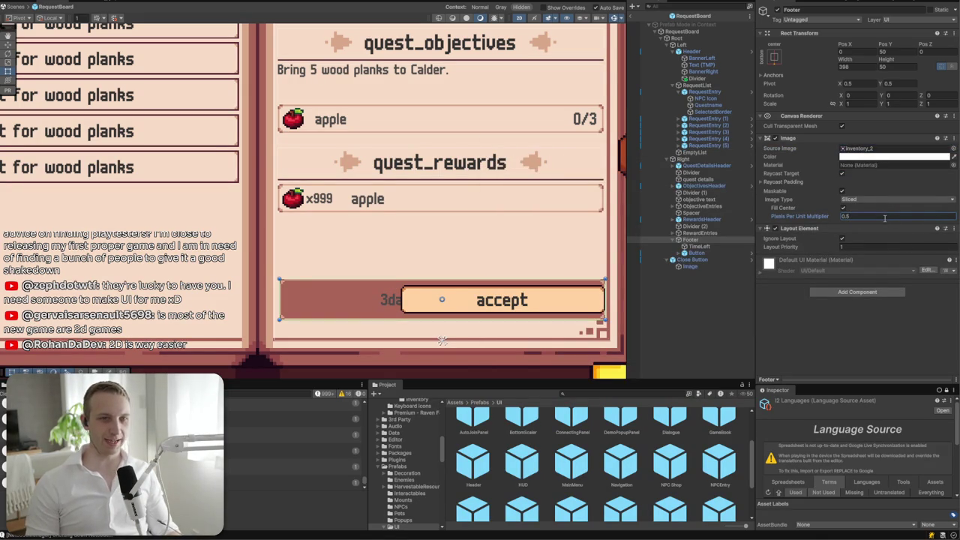
{"action": "left_click", "coordinate": [902, 68]}
{"action": "type", "text": "45"}
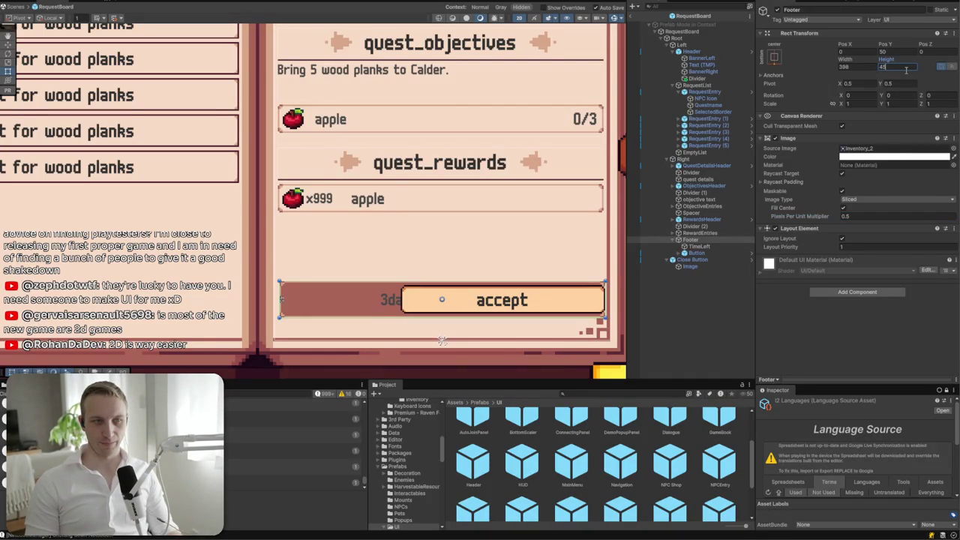
{"action": "left_click", "coordinate": [699, 240]}
{"action": "key", "text": "w"}
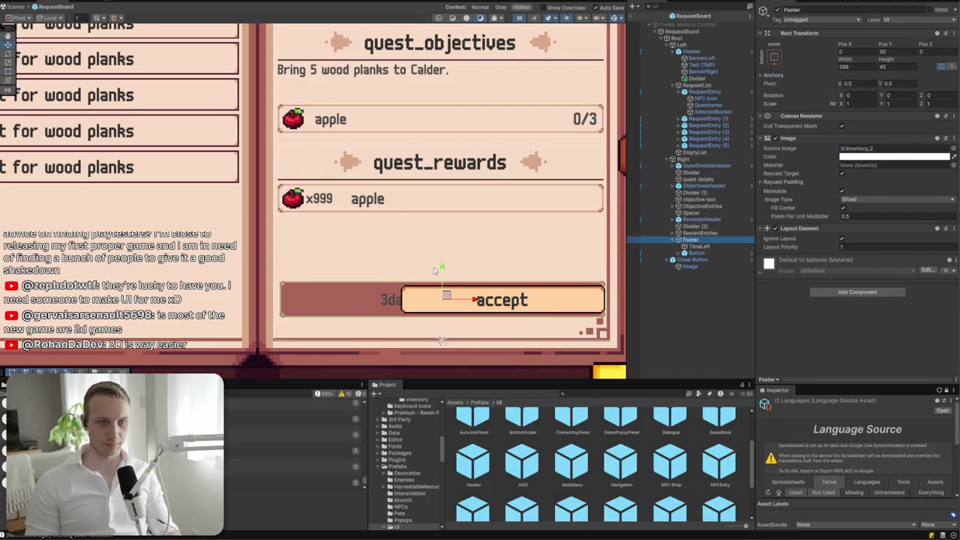
{"action": "left_click_drag", "start_coordinate": [441, 268], "coordinate": [441, 286]}
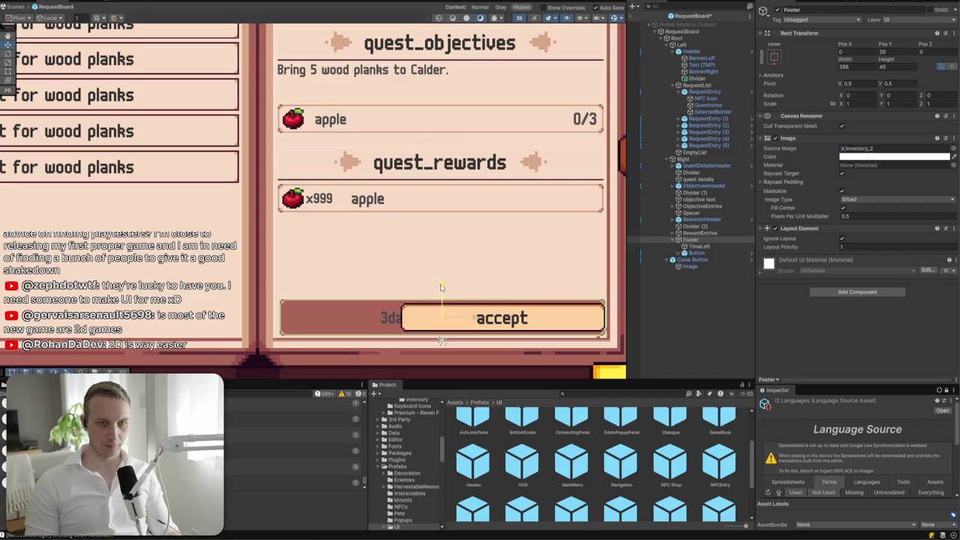
{"action": "left_click", "coordinate": [613, 301]}
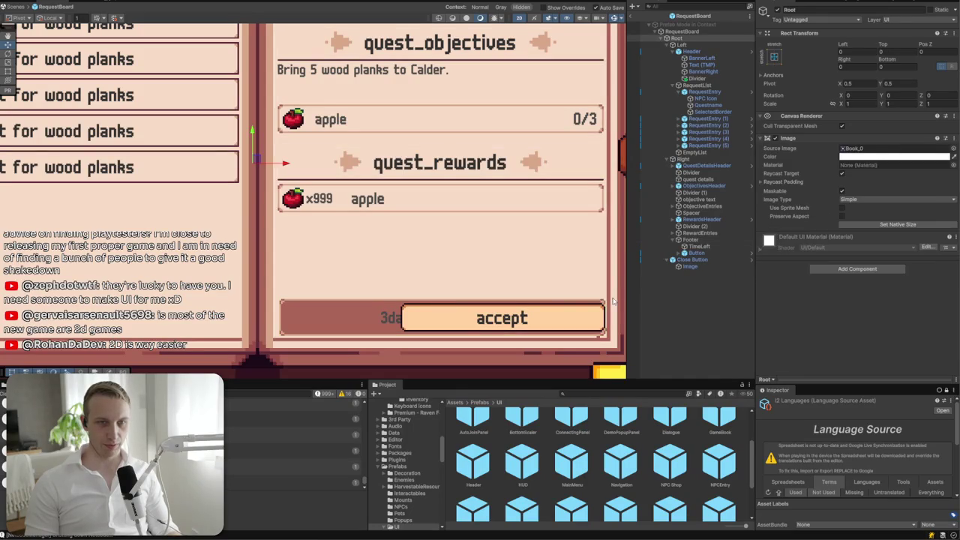
- Drag the accept button slightly left with the Rect tool to about Pos X -129.1
{"action": "scroll", "coordinate": [525, 300], "scroll_direction": "up", "scroll_amount": 2}
{"action": "left_click", "coordinate": [600, 293]}
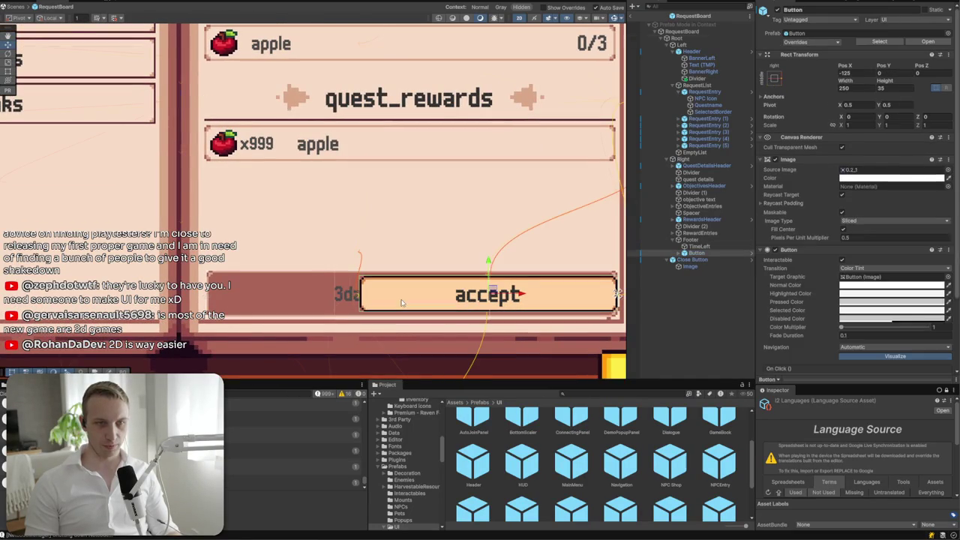
{"action": "key", "text": "t"}
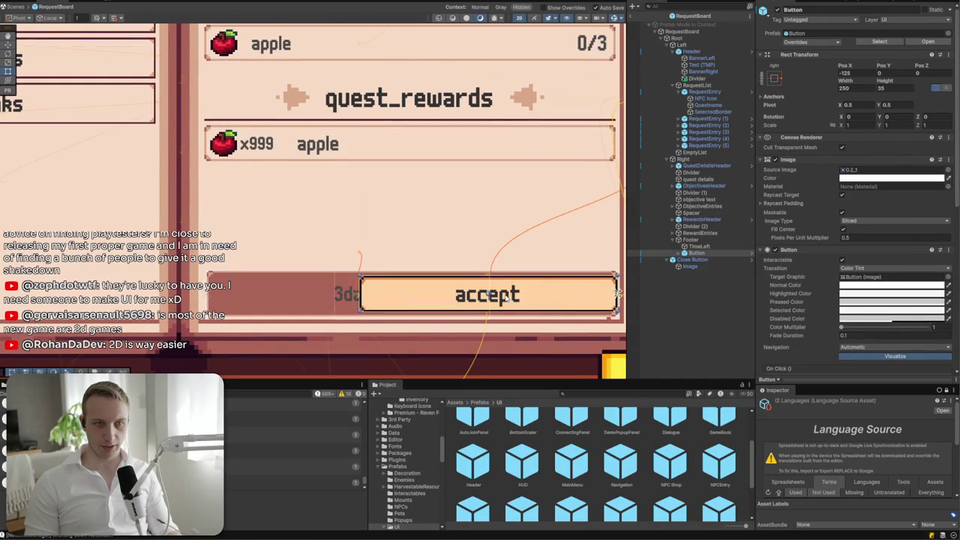
{"action": "left_click_drag", "start_coordinate": [517, 295], "coordinate": [513, 295]}
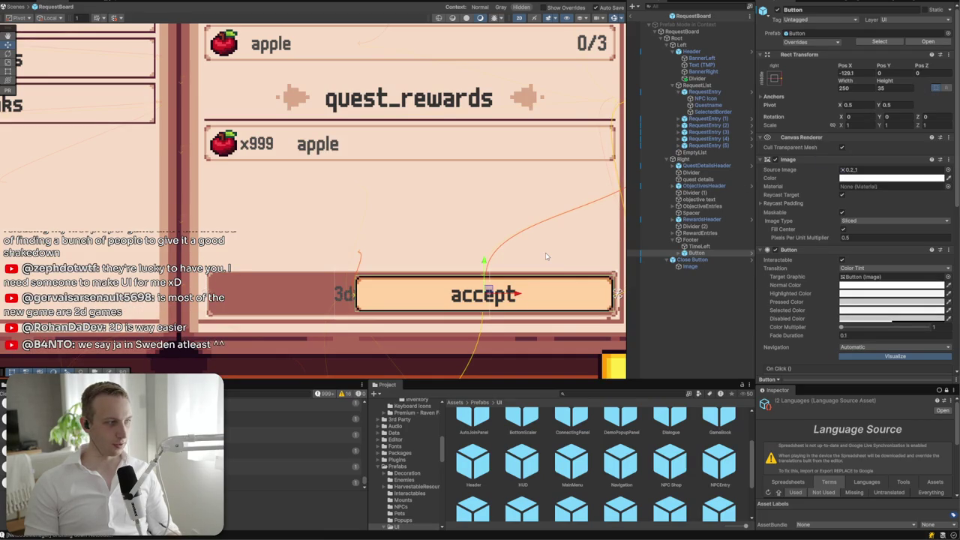
{"action": "scroll", "coordinate": [522, 220], "scroll_direction": "down", "scroll_amount": 5}
{"action": "left_click", "coordinate": [605, 264]}
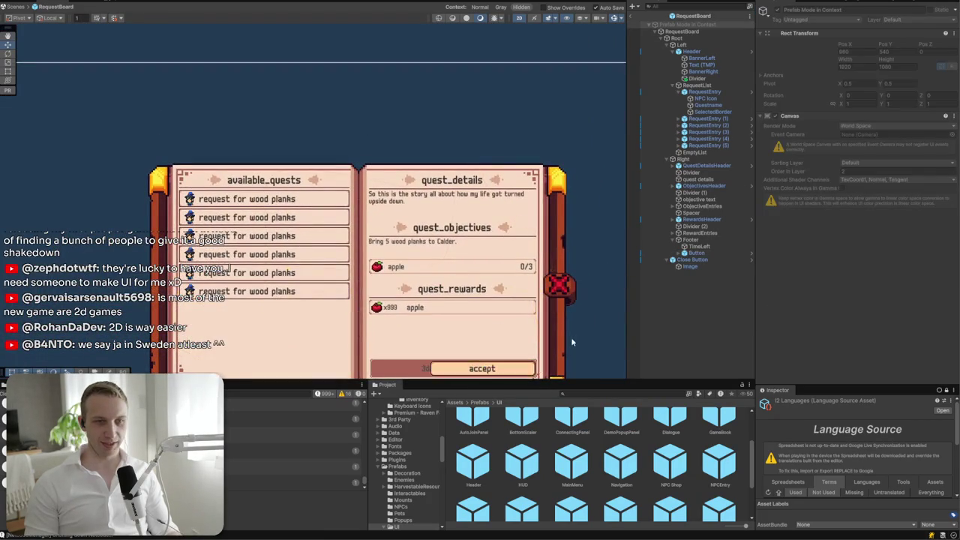
{"action": "scroll", "coordinate": [498, 281], "scroll_direction": "up", "scroll_amount": 4}
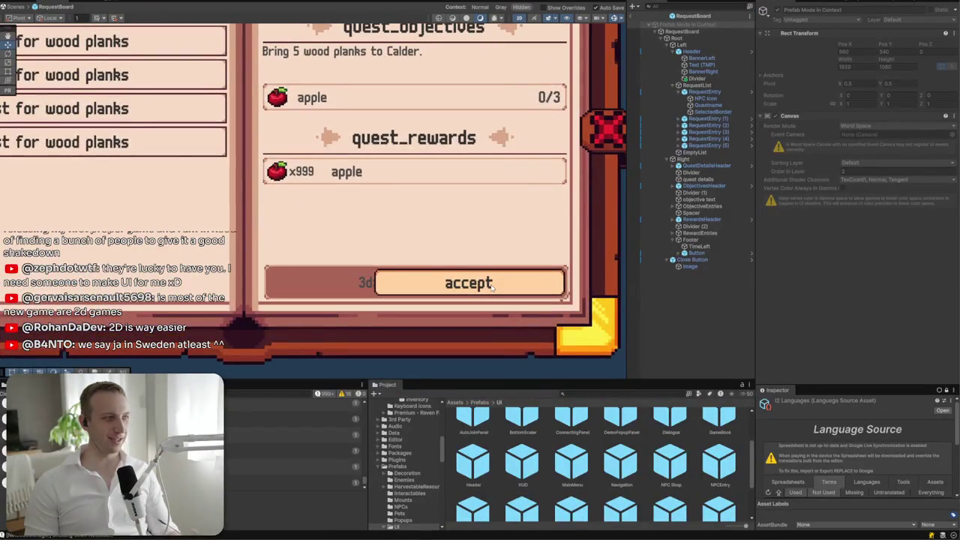
{"action": "key", "text": "alt+Tab"}
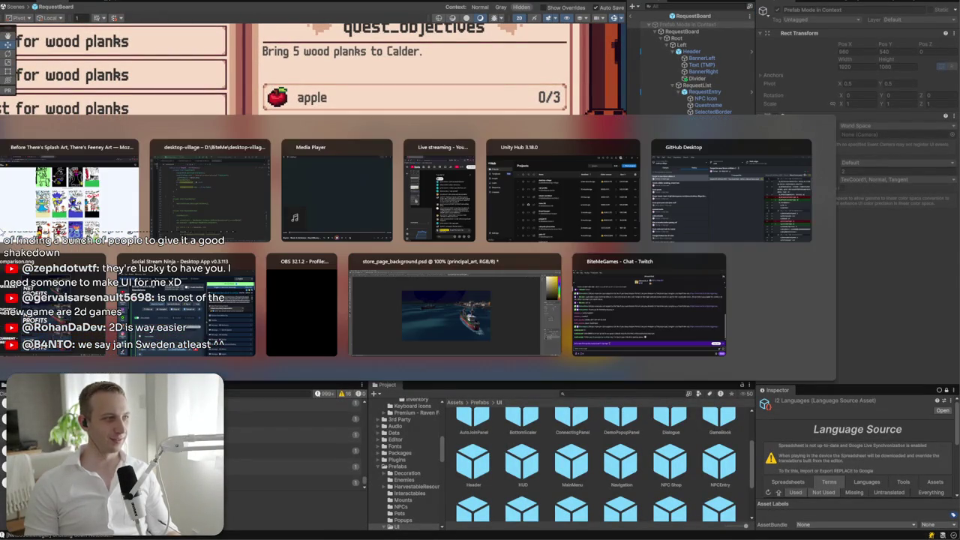
{"action": "key", "text": "ctrl+l"}
{"action": "type", "text": "country laugh jajaja"}
{"action": "key", "text": "Return"}
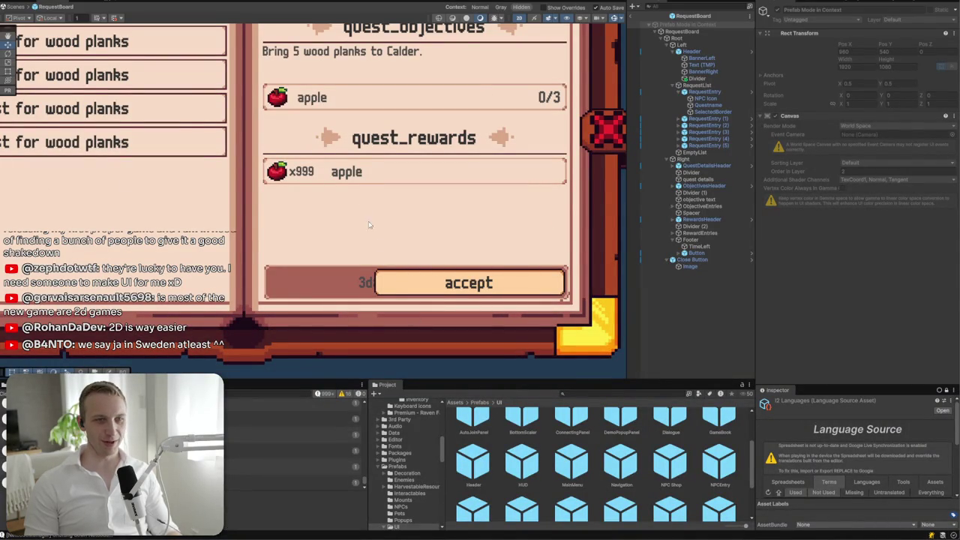
{"action": "left_click", "coordinate": [367, 285]}
- Move the TimeLeft label left to Pos X 85.3 and set the accept button's height to 30
{"action": "mouse_move", "coordinate": [448, 283]}
{"action": "left_mouse_down"}
{"action": "mouse_move", "coordinate": [339, 282]}
{"action": "mouse_move", "coordinate": [361, 281]}
{"action": "left_mouse_up"}
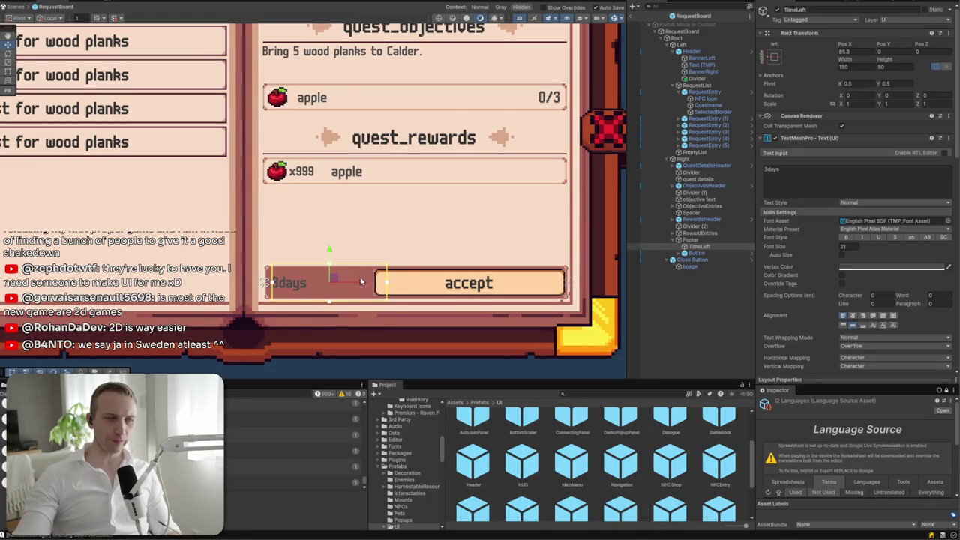
{"action": "left_click", "coordinate": [523, 293]}
{"action": "scroll", "coordinate": [523, 293], "scroll_direction": "up", "scroll_amount": 3}
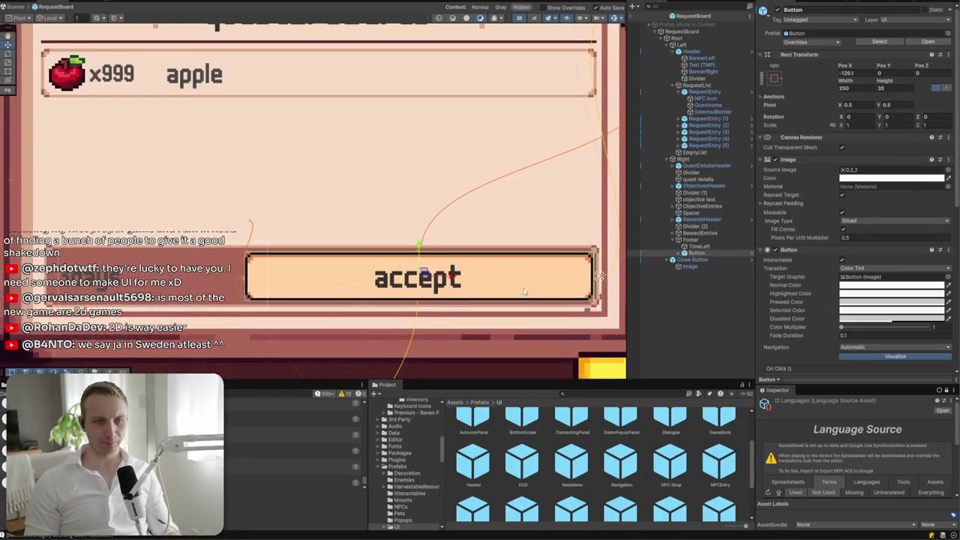
{"action": "type", "text": "35"}
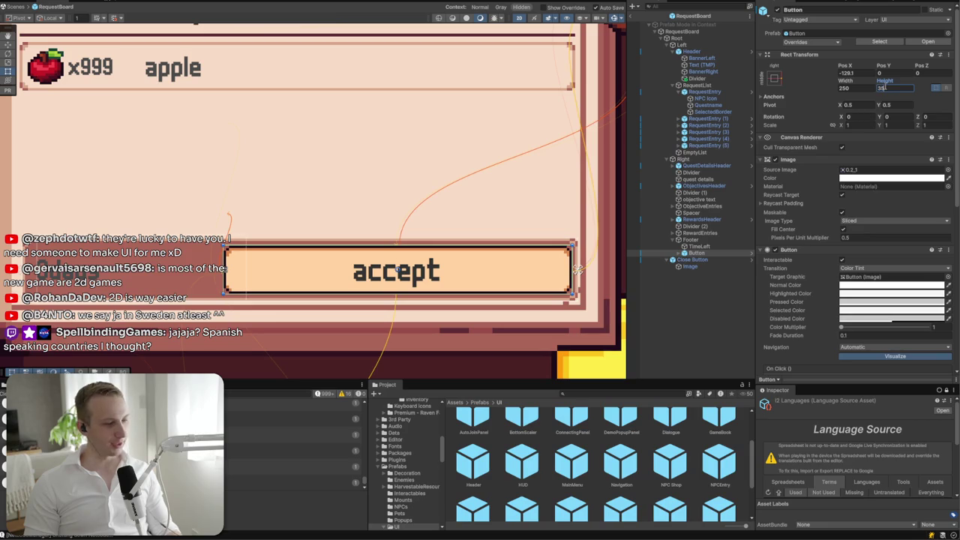
{"action": "key", "text": "BackSpace"}
{"action": "type", "text": "0"}
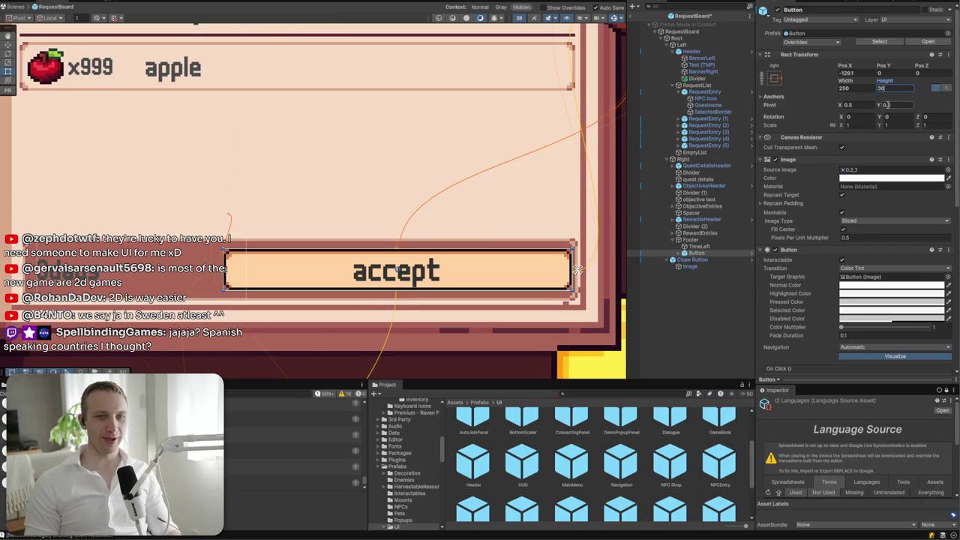
- Set the Footer's height to 40
{"action": "left_click", "coordinate": [691, 240]}
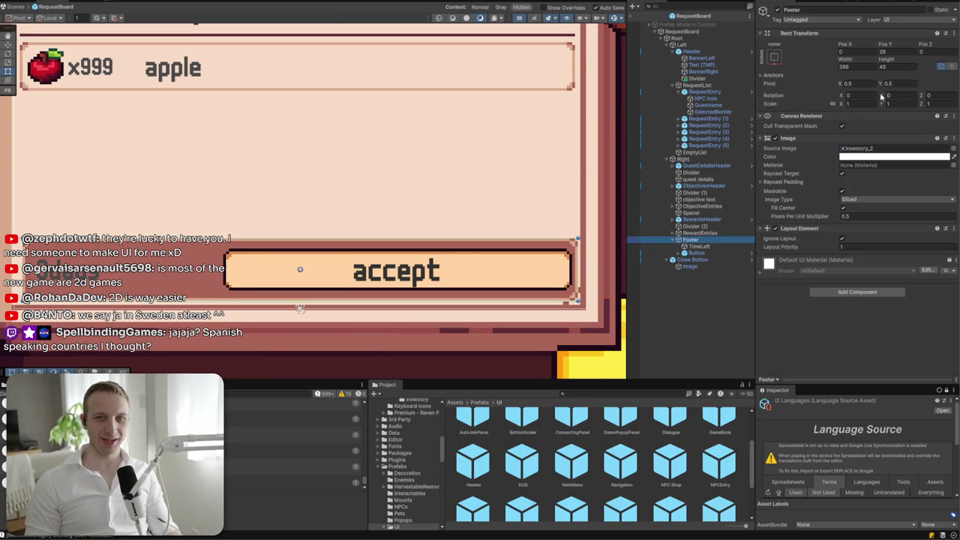
{"action": "left_click", "coordinate": [895, 66]}
{"action": "type", "text": "30"}
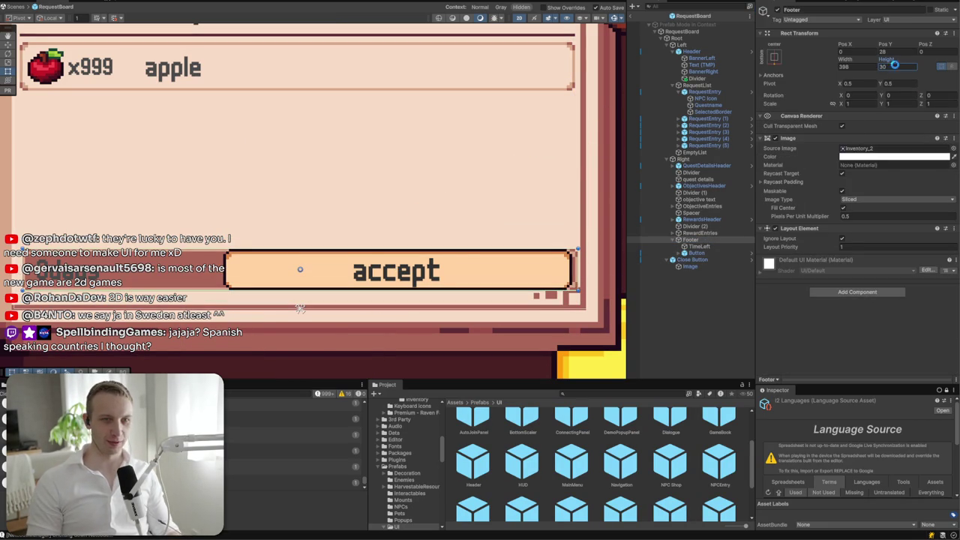
{"action": "type", "text": "40"}
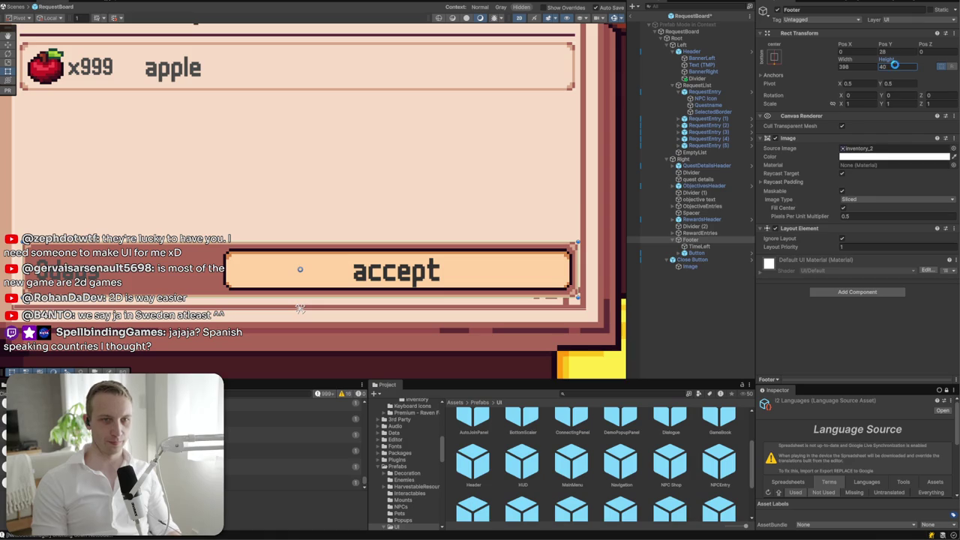
{"action": "left_click", "coordinate": [576, 271]}
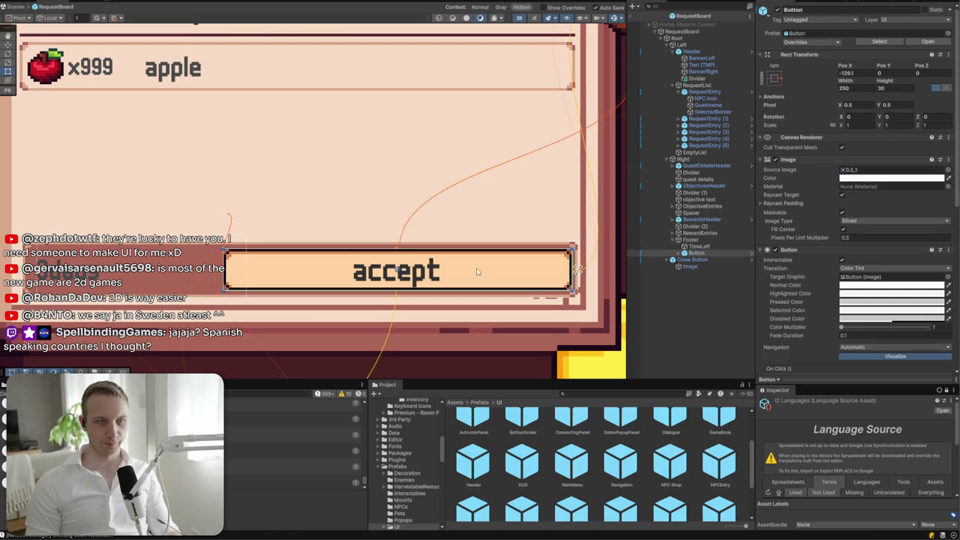
{"action": "left_click", "coordinate": [576, 272]}
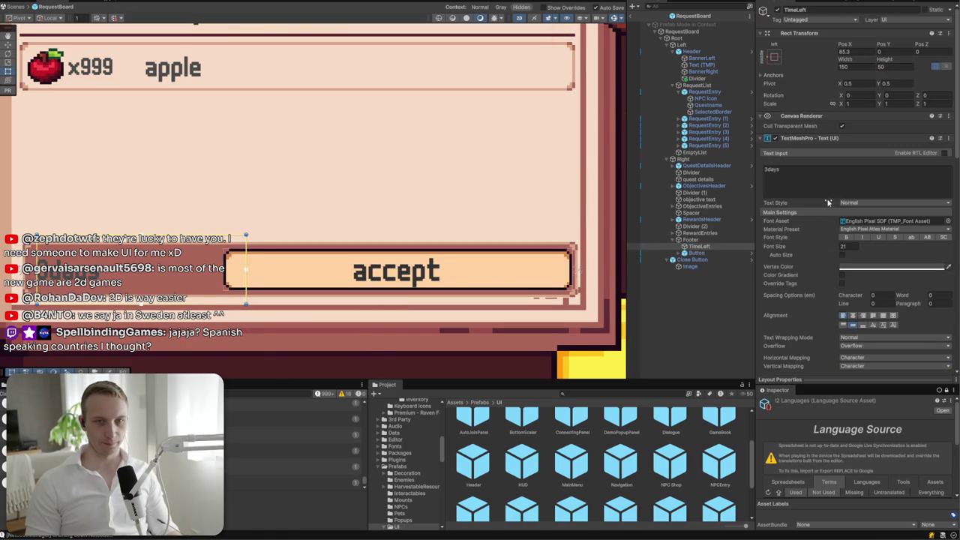
{"action": "right_click", "coordinate": [696, 239]}
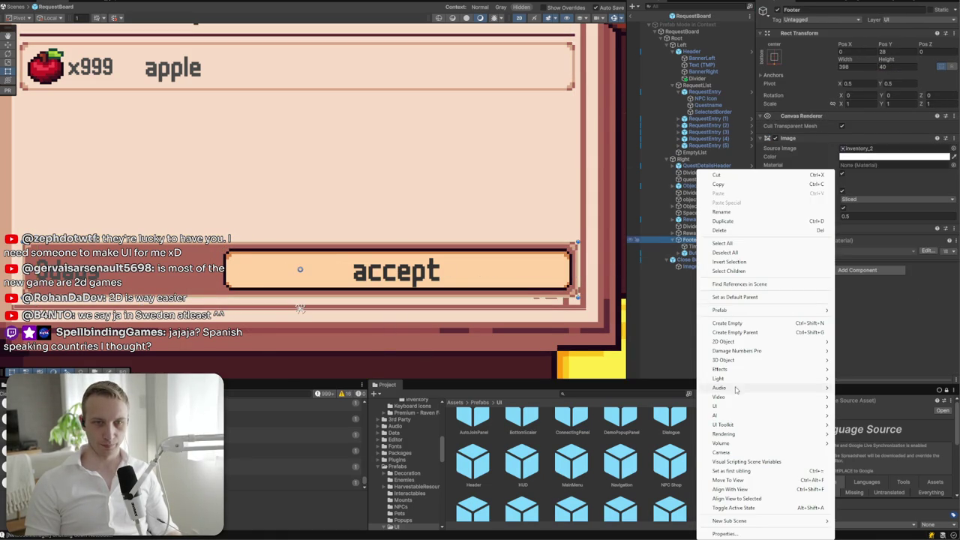
- Create a Frame image under Footer using the Inventory_5 sprite
{"action": "mouse_move", "coordinate": [720, 406]}
{"action": "left_click", "coordinate": [875, 402]}
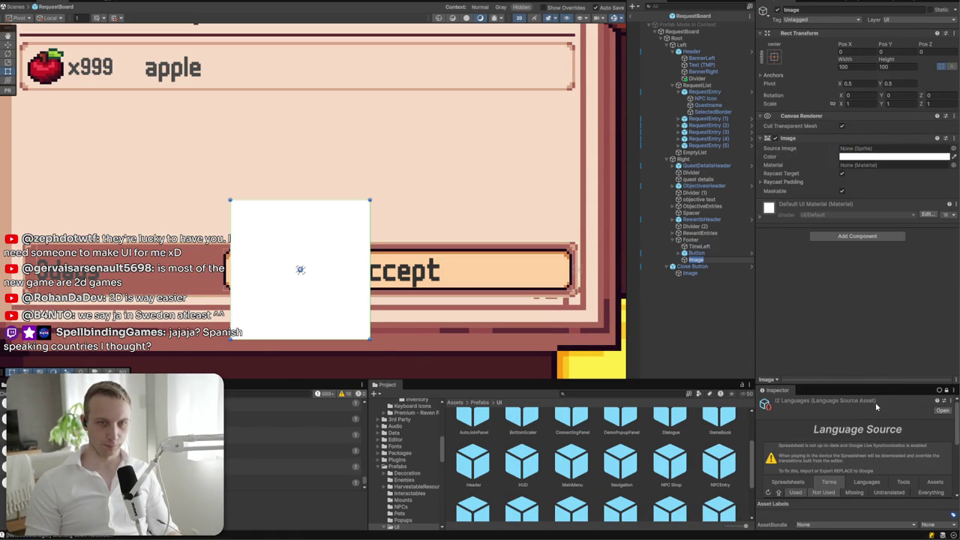
{"action": "type", "text": "I"}
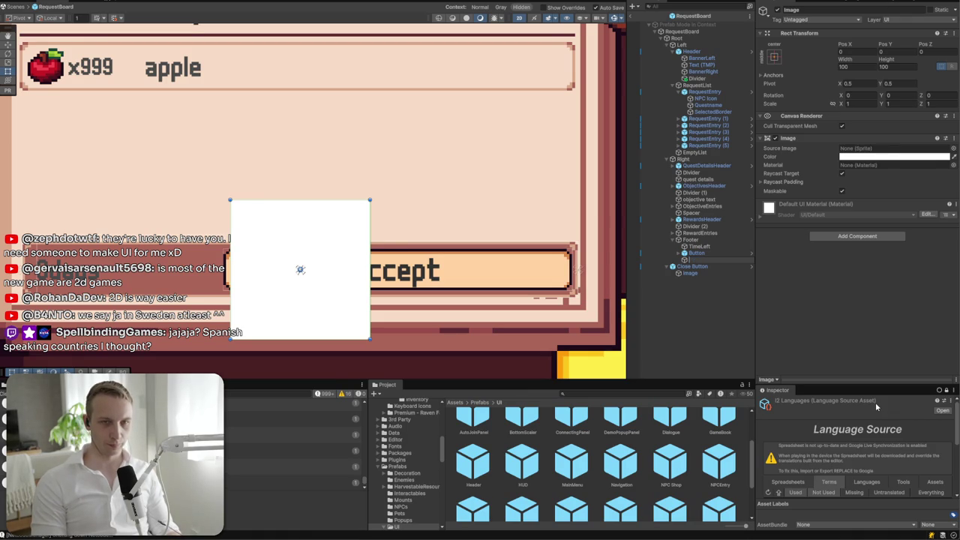
{"action": "type", "text": "rame"}
{"action": "key", "text": "Return"}
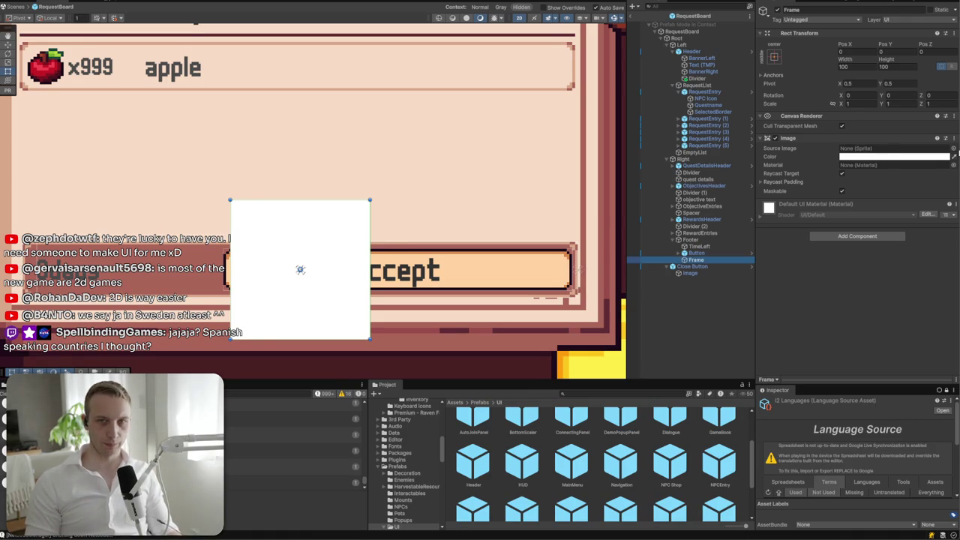
{"action": "left_click", "coordinate": [953, 149]}
{"action": "type", "text": "invent"}
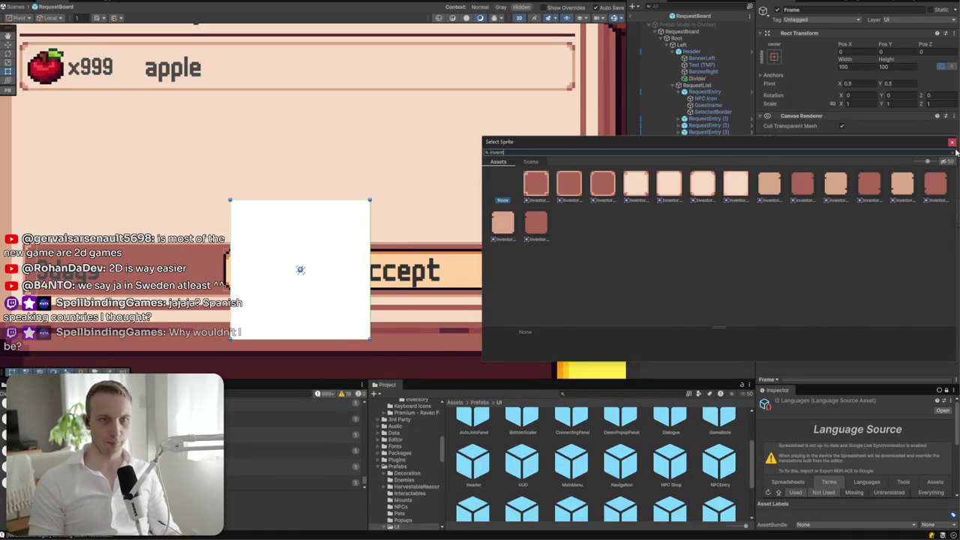
{"action": "double_click", "coordinate": [702, 186]}
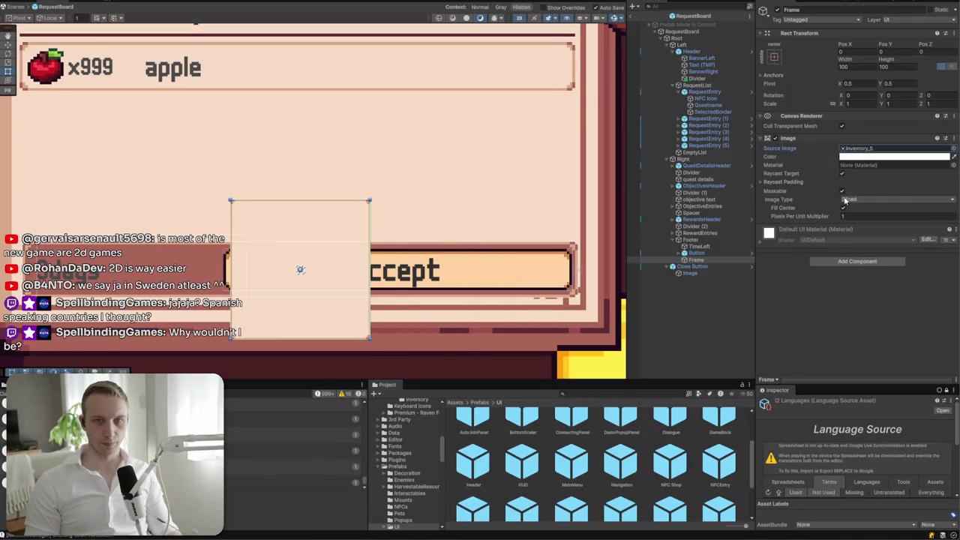
- Set Frame's pixels-per-unit multiplier to 0.5 and nest TimeLeft inside it
{"action": "left_click", "coordinate": [891, 216]}
{"action": "type", "text": "0.5"}
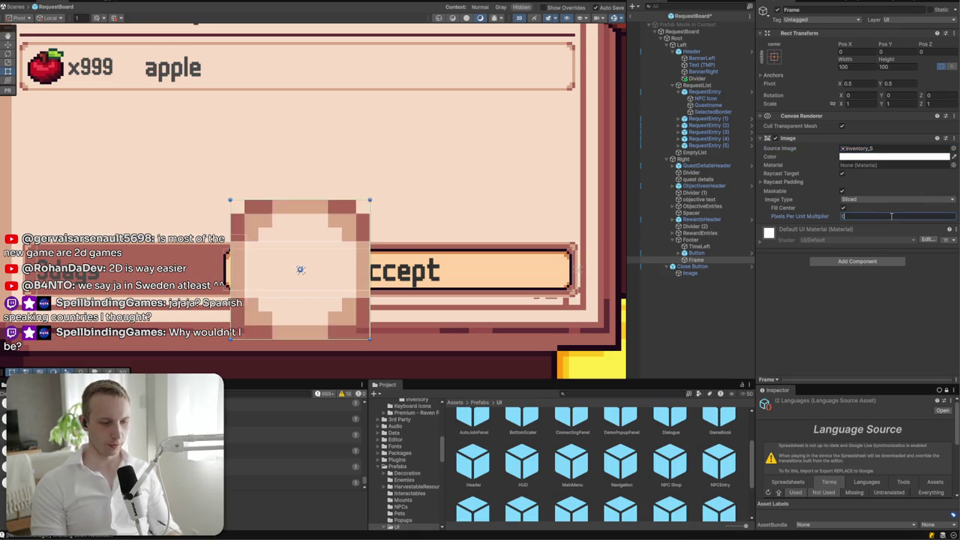
{"action": "mouse_move", "coordinate": [701, 246]}
{"action": "left_mouse_down"}
{"action": "mouse_move", "coordinate": [701, 259]}
{"action": "mouse_move", "coordinate": [716, 257]}
{"action": "left_mouse_up"}
{"action": "left_click", "coordinate": [774, 57]}
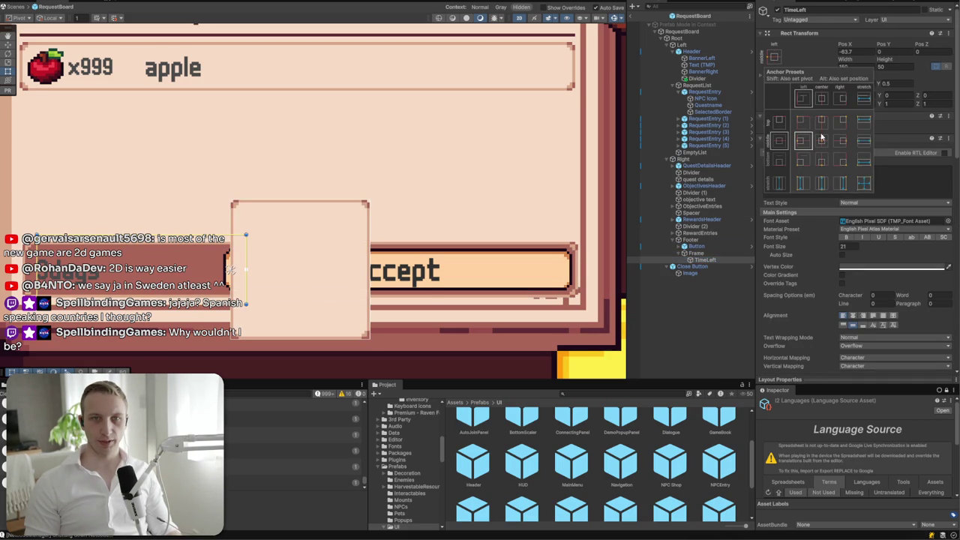
- Stretch the TimeLeft label to fill the Frame with insets of 4 on every side
{"action": "left_click", "coordinate": [864, 180], "text": "alt"}
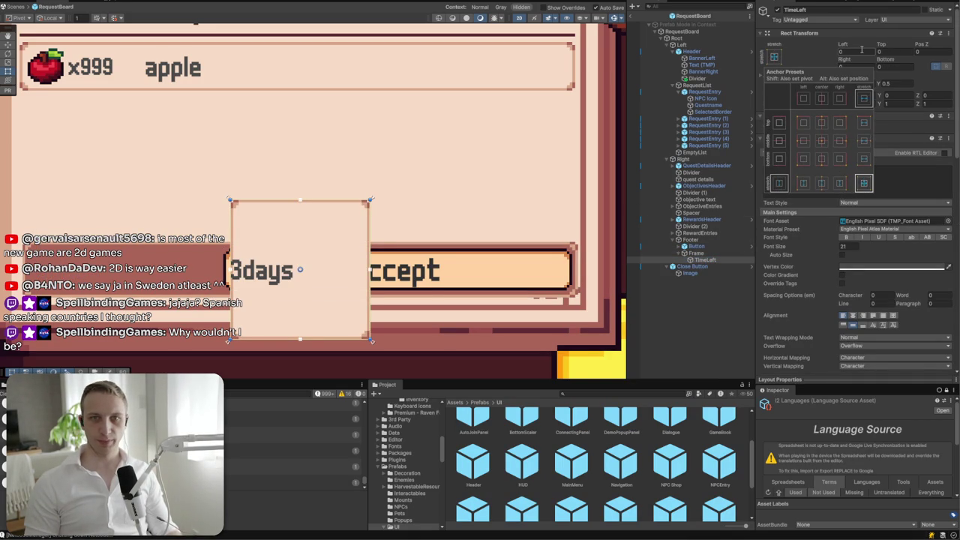
{"action": "left_click", "coordinate": [862, 49]}
{"action": "type", "text": "4"}
{"action": "left_click", "coordinate": [878, 50]}
{"action": "type", "text": "4"}
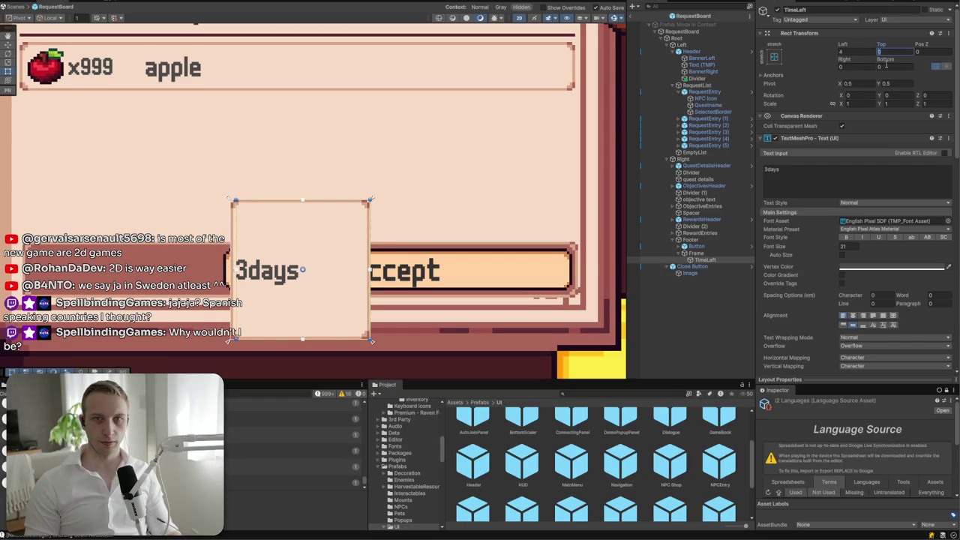
{"action": "left_click", "coordinate": [862, 68]}
{"action": "type", "text": "4"}
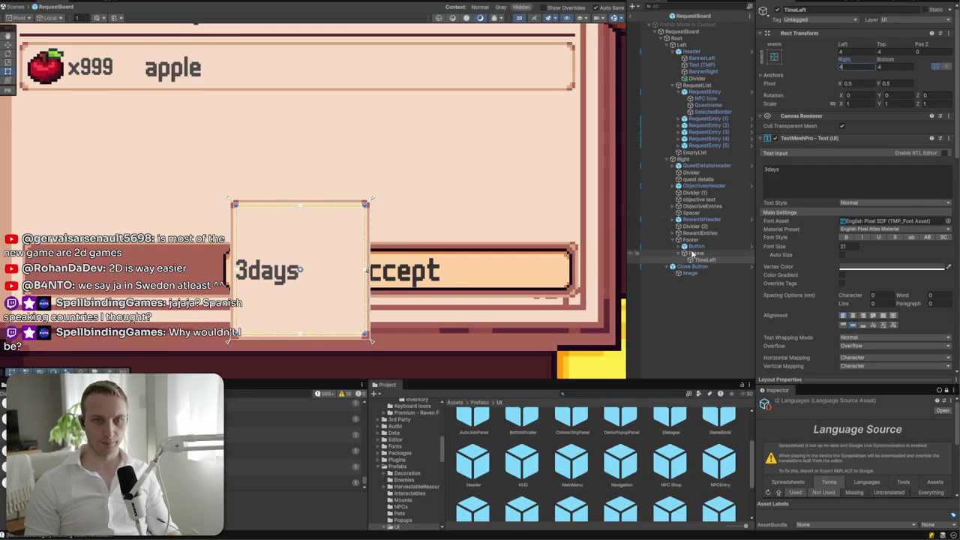
- Anchor the Frame middle-left on the footer with height 30 and width 80
{"action": "left_click", "coordinate": [694, 254]}
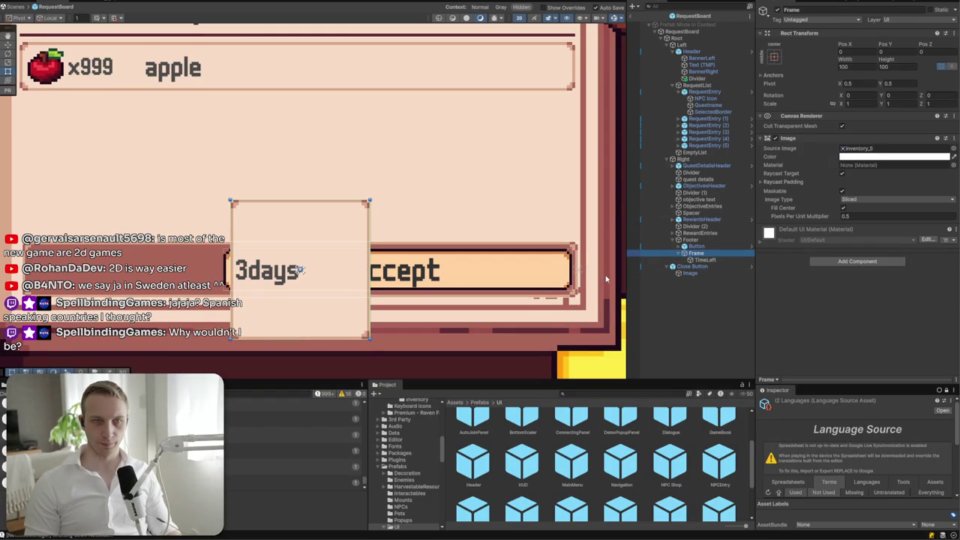
{"action": "left_click", "coordinate": [774, 57]}
{"action": "left_click", "coordinate": [803, 140], "text": "alt"}
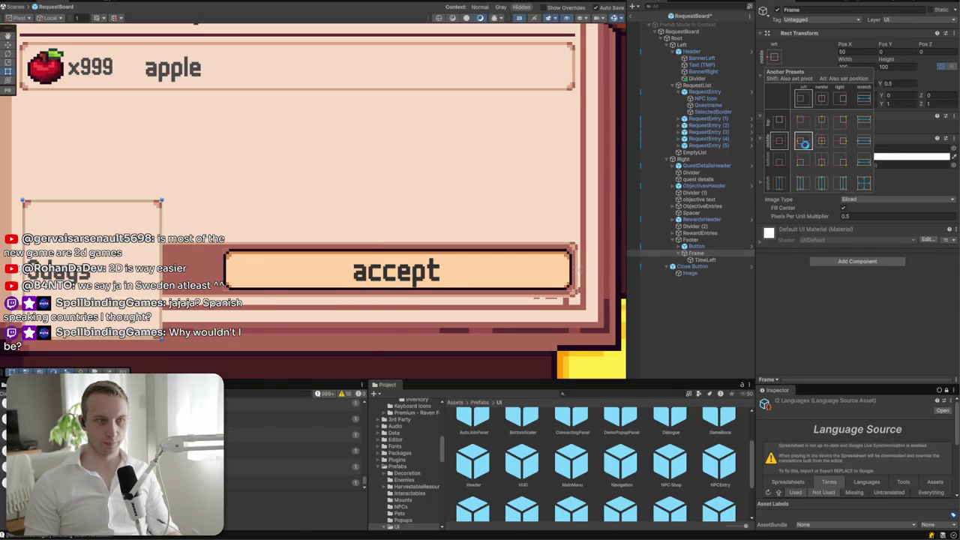
{"action": "left_click", "coordinate": [904, 64]}
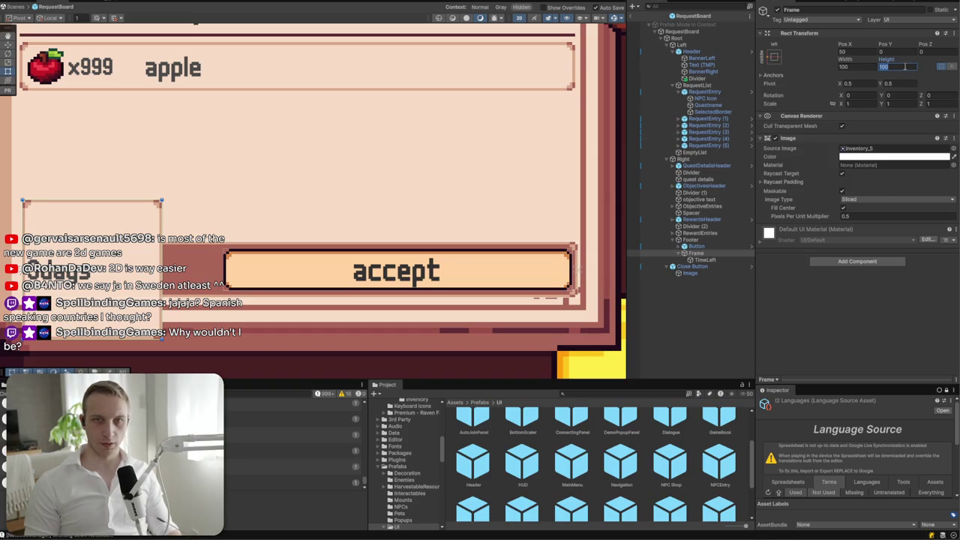
{"action": "type", "text": "30"}
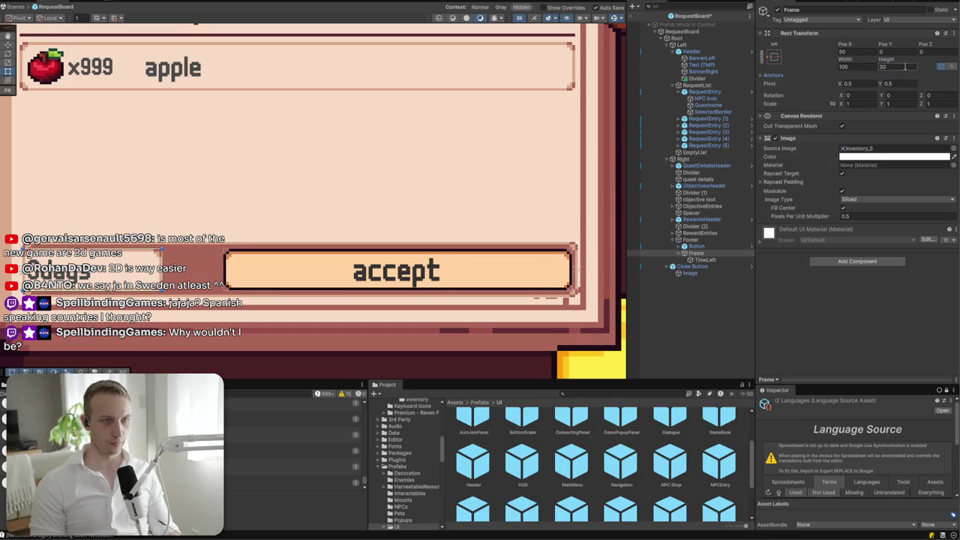
{"action": "left_click", "coordinate": [857, 68]}
{"action": "type", "text": "80"}
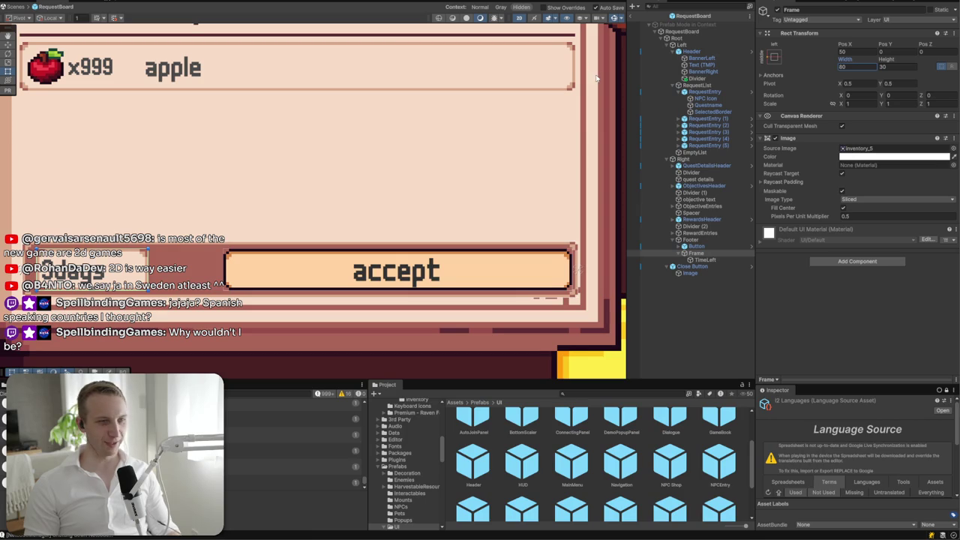
{"action": "left_click", "coordinate": [694, 253]}
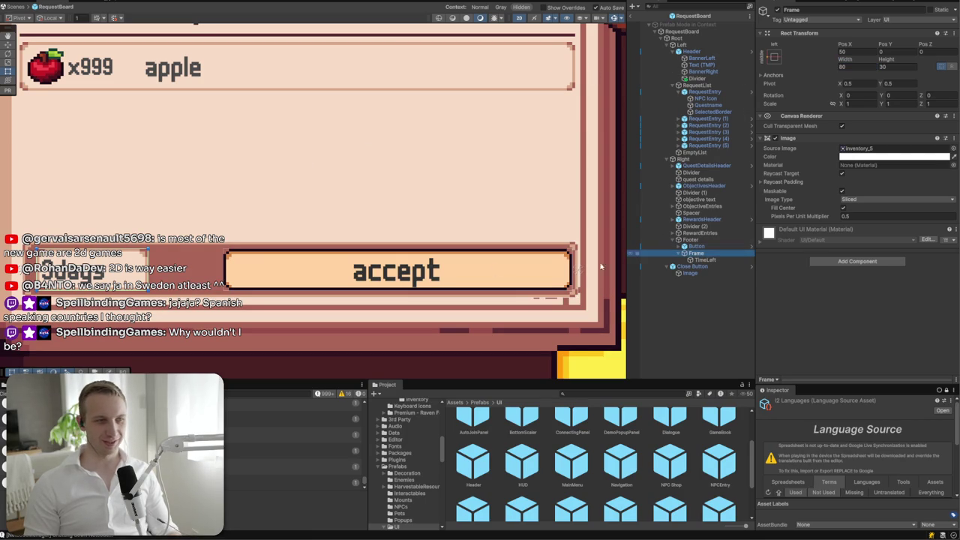
- Nudge the Frame slightly right to about Pos X 61.7
{"action": "left_click_drag", "start_coordinate": [150, 278], "coordinate": [180, 276]}
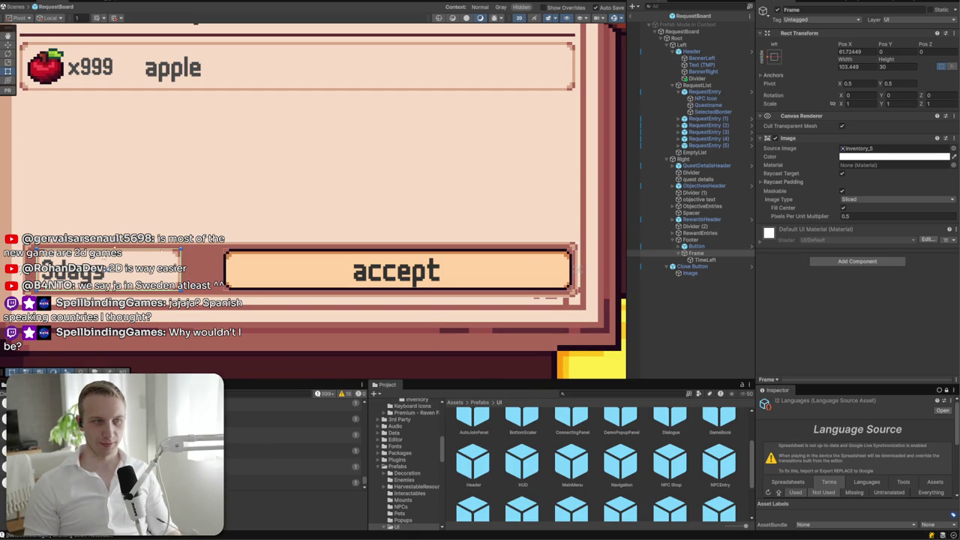
{"action": "scroll", "coordinate": [210, 230], "scroll_direction": "down", "scroll_amount": 5}
{"action": "scroll", "coordinate": [266, 244], "scroll_direction": "down", "scroll_amount": 2}
{"action": "scroll", "coordinate": [263, 255], "scroll_direction": "up", "scroll_amount": 6}
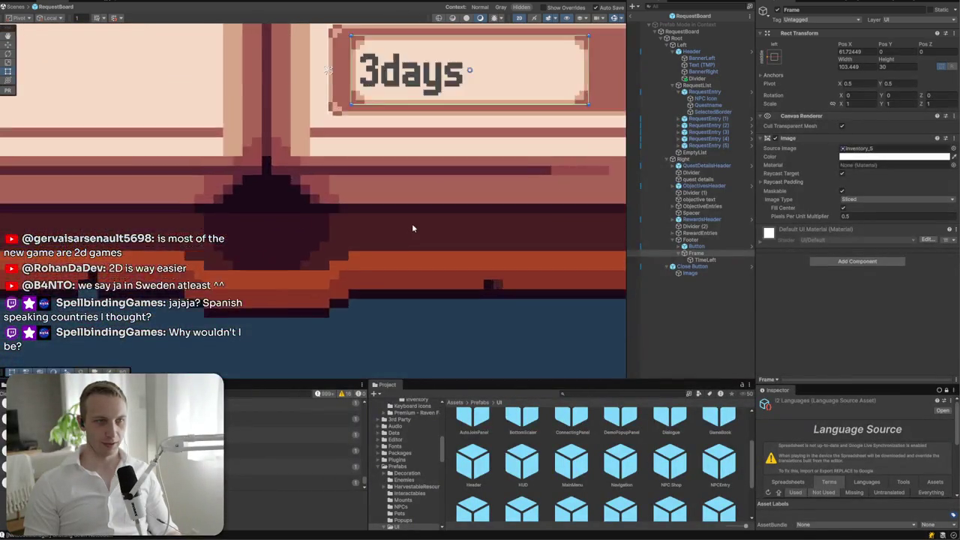
{"action": "scroll", "coordinate": [258, 281], "scroll_direction": "down", "scroll_amount": 3}
{"action": "scroll", "coordinate": [258, 282], "scroll_direction": "up", "scroll_amount": 3}
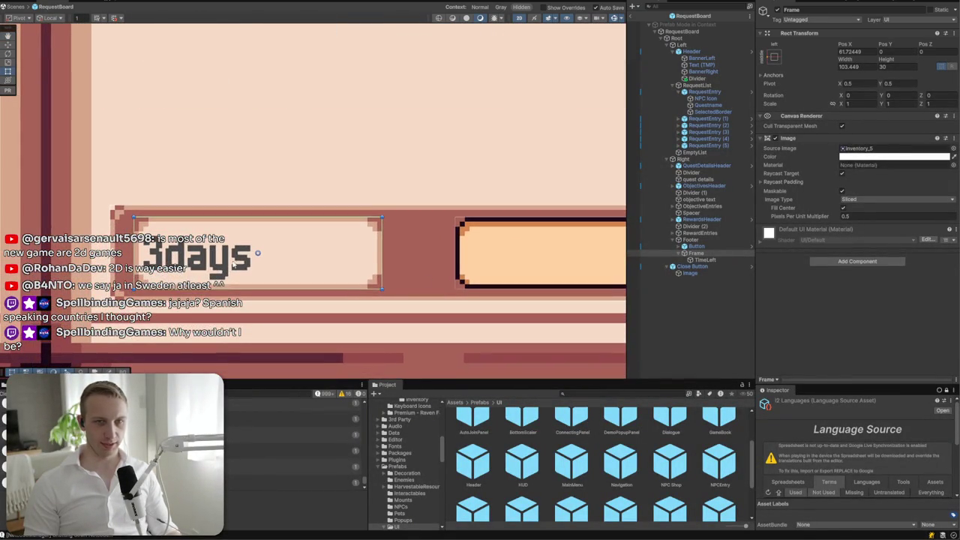
- Change the TimeLeft label's text to '3 Days'
{"action": "left_click", "coordinate": [705, 260]}
{"action": "left_click", "coordinate": [804, 183]}
{"action": "type", "text": "3 Days"}
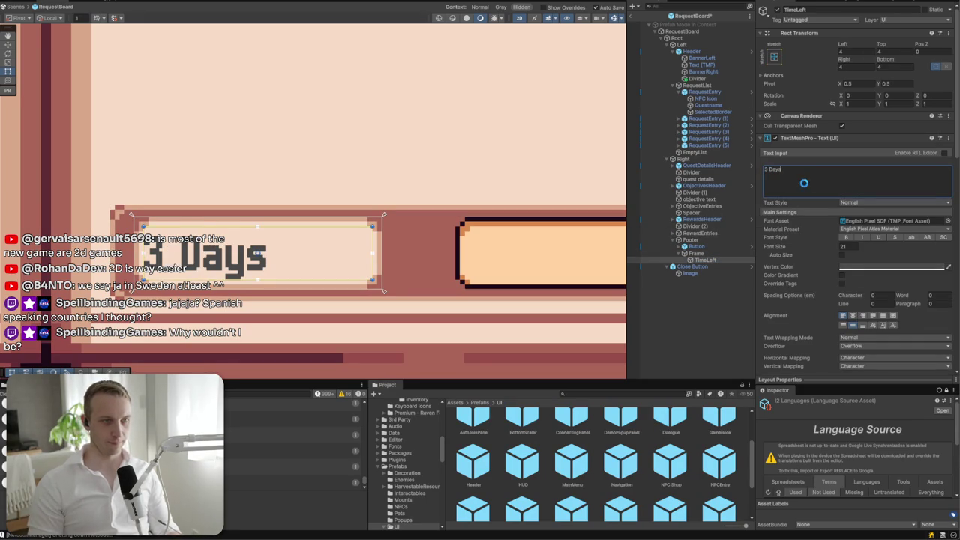
- Search the Project for 'clock' and select the Clock sprite sheet in the UI/Clock folder
{"action": "left_click", "coordinate": [454, 402]}
{"action": "left_click", "coordinate": [645, 393]}
{"action": "type", "text": "clock"}
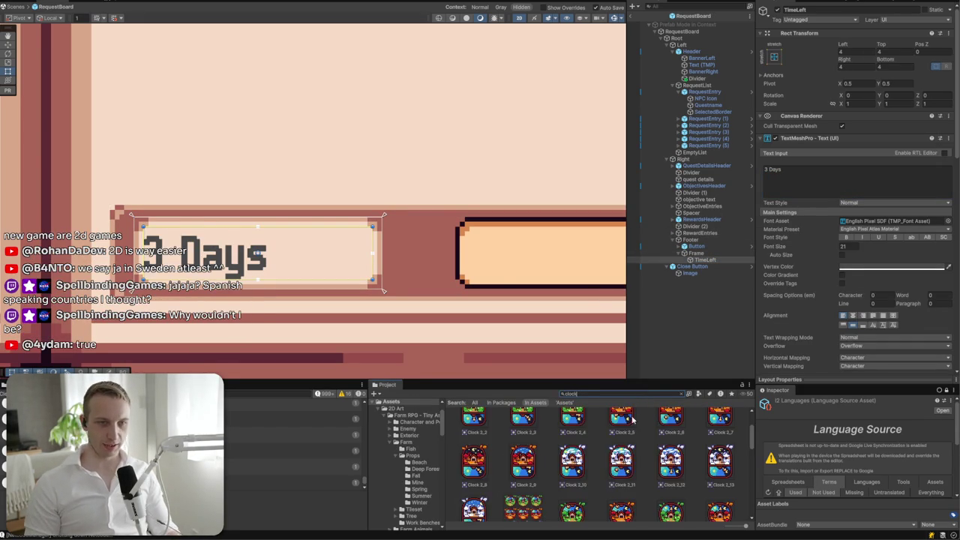
{"action": "scroll", "coordinate": [578, 426], "scroll_direction": "down", "scroll_amount": 5}
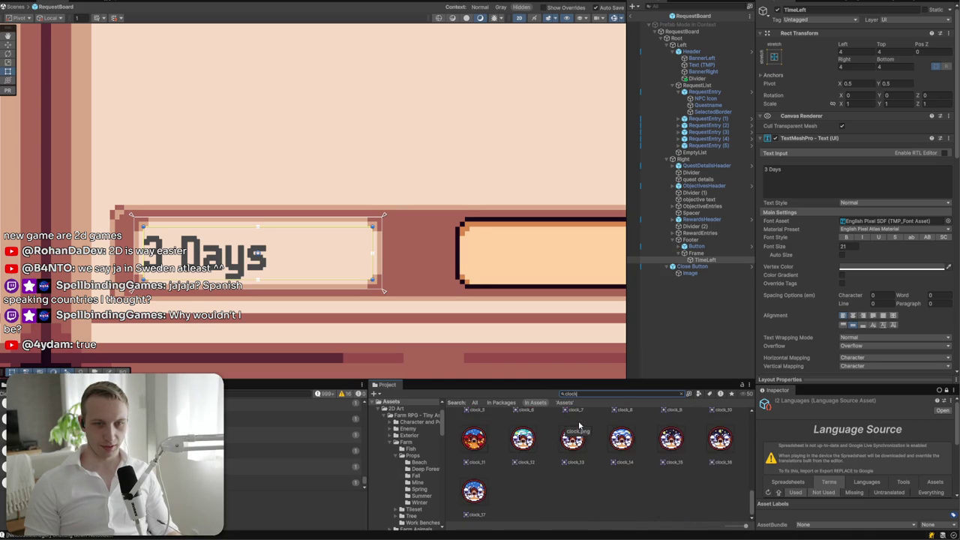
{"action": "scroll", "coordinate": [539, 438], "scroll_direction": "up", "scroll_amount": 5}
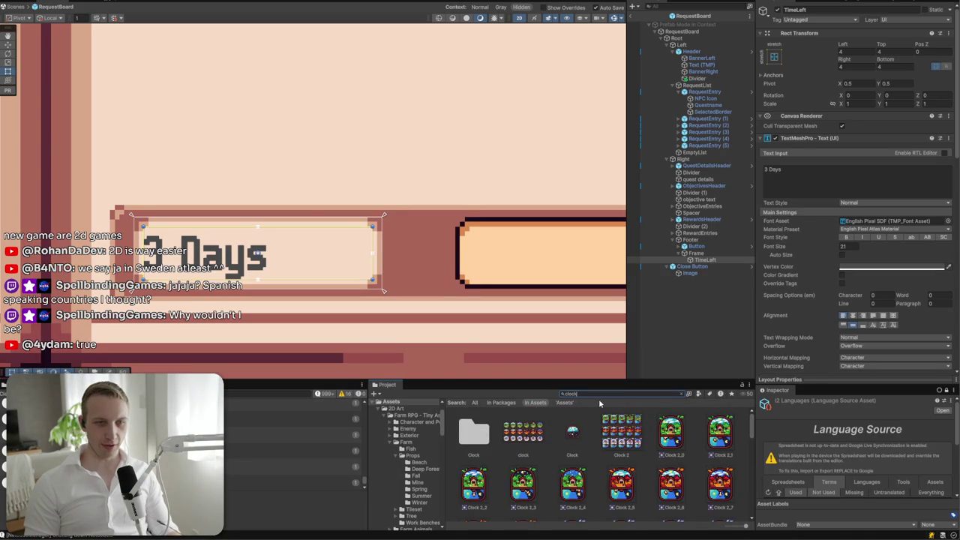
{"action": "key", "text": "Down"}
{"action": "left_click", "coordinate": [689, 395]}
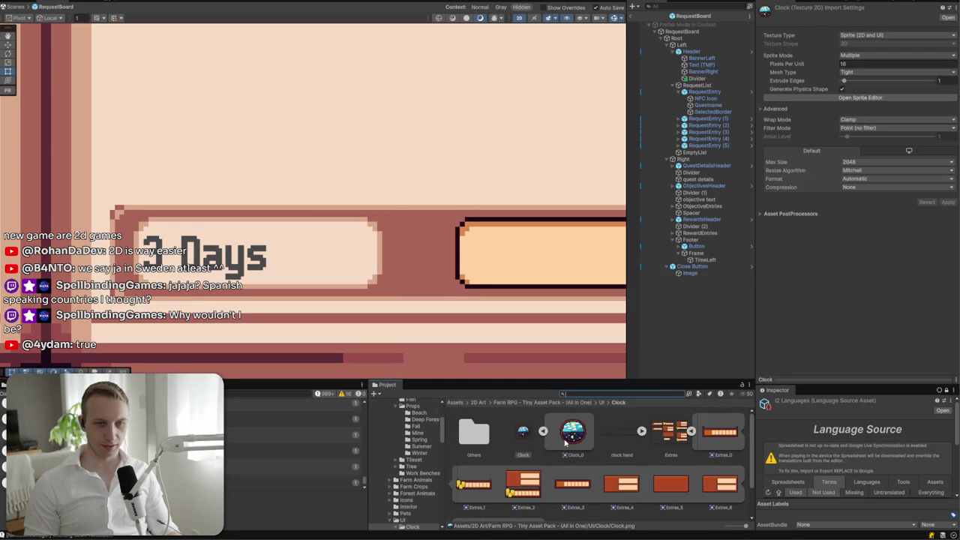
{"action": "left_click", "coordinate": [512, 436]}
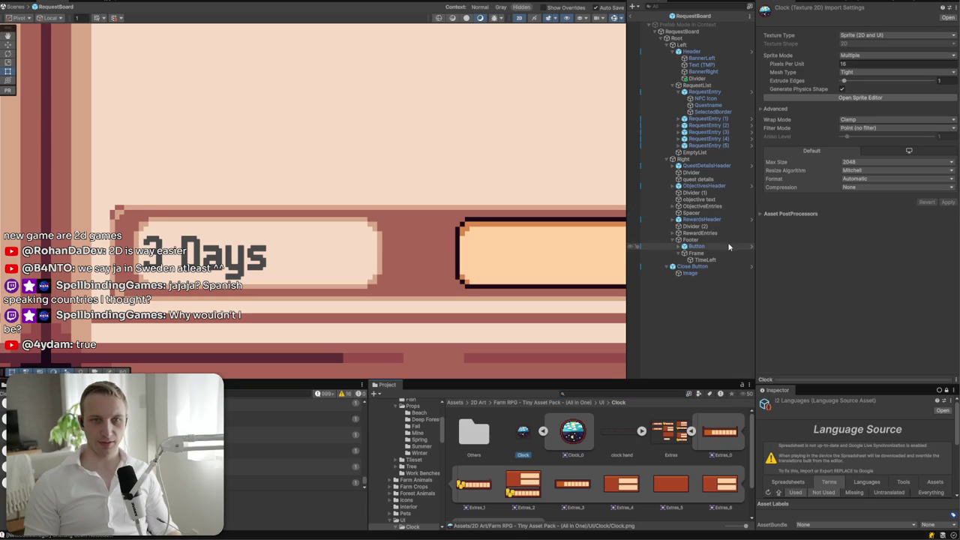
- Add a UI Image named Clock inside the Frame and assign it the Clock_0 sprite
{"action": "right_click", "coordinate": [707, 253]}
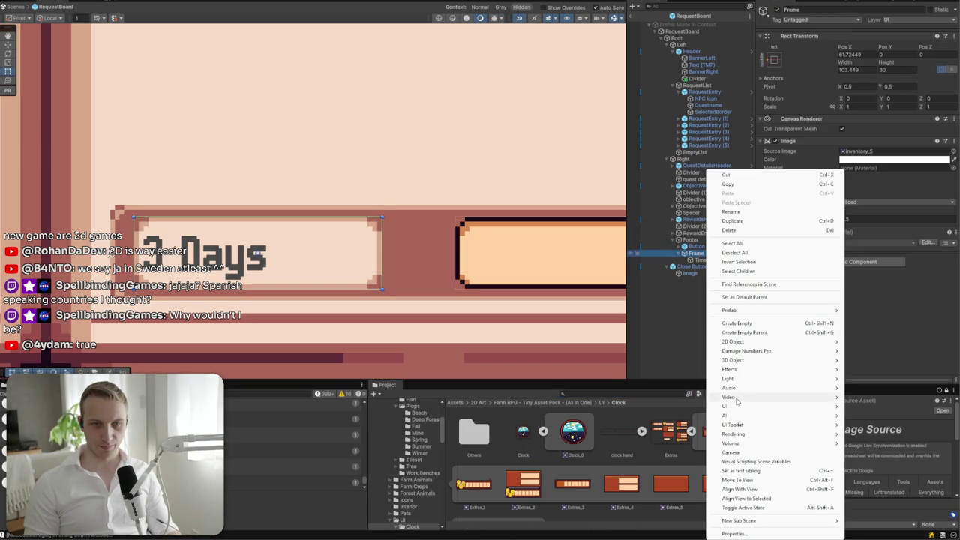
{"action": "left_click", "coordinate": [864, 406]}
{"action": "type", "text": "Clock"}
{"action": "key", "text": "Return"}
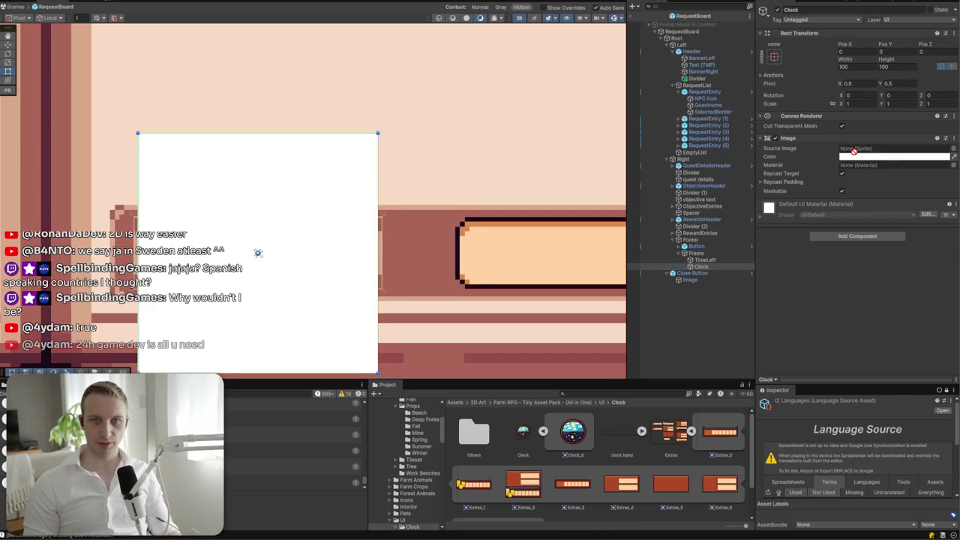
{"action": "left_click_drag", "start_coordinate": [571, 442], "coordinate": [892, 148]}
- Size the Clock image to 25×25 and anchor it to the frame's middle-left
{"action": "left_click", "coordinate": [853, 66]}
{"action": "type", "text": "30"}
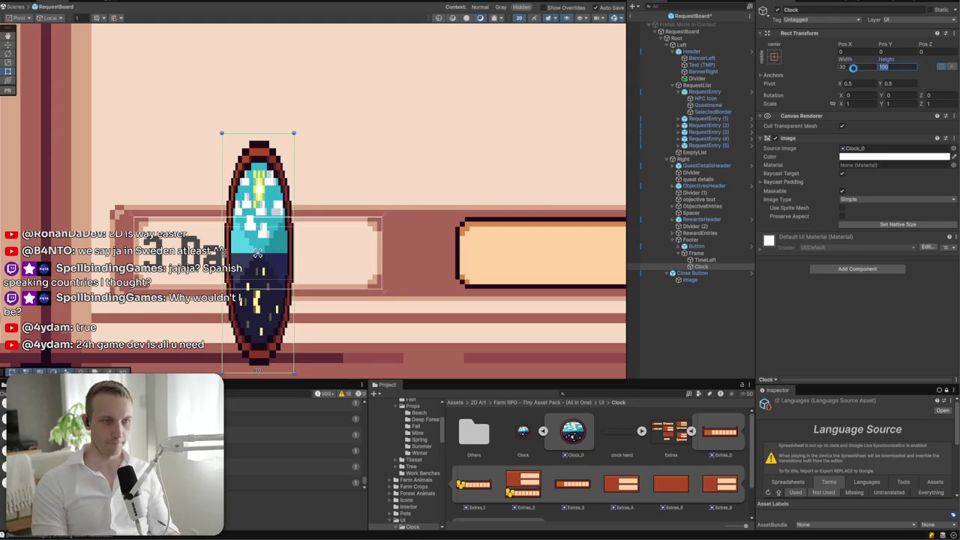
{"action": "key", "text": "Tab"}
{"action": "type", "text": "30"}
{"action": "key", "text": "shift+Tab"}
{"action": "type", "text": "2525"}
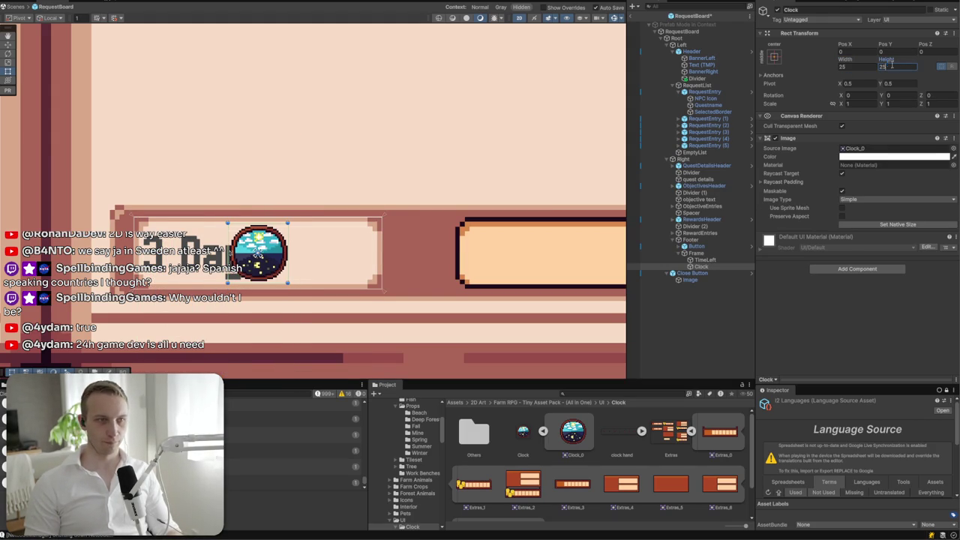
{"action": "left_click", "coordinate": [801, 141]}
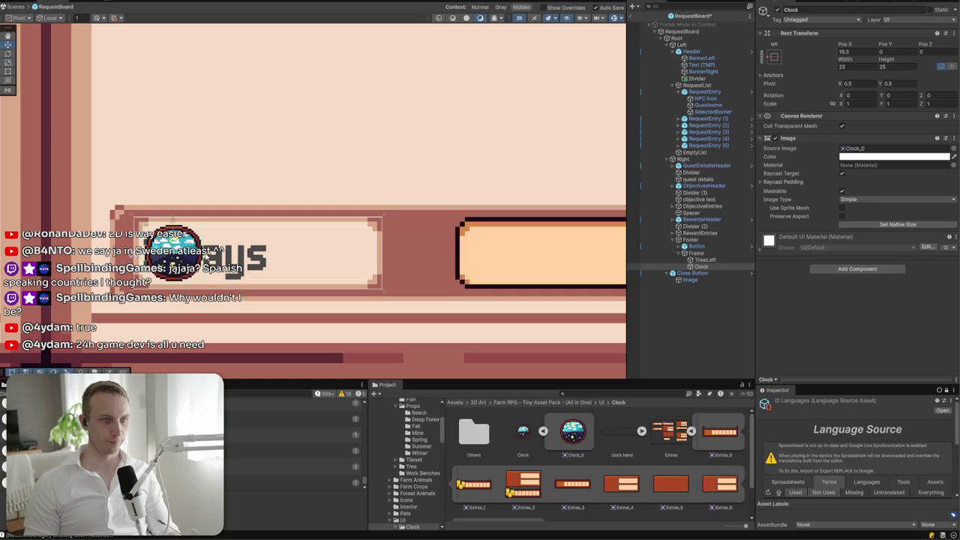
- Shift the 3 Days label's left edge right so it sits beside the clock
{"action": "left_click", "coordinate": [705, 260]}
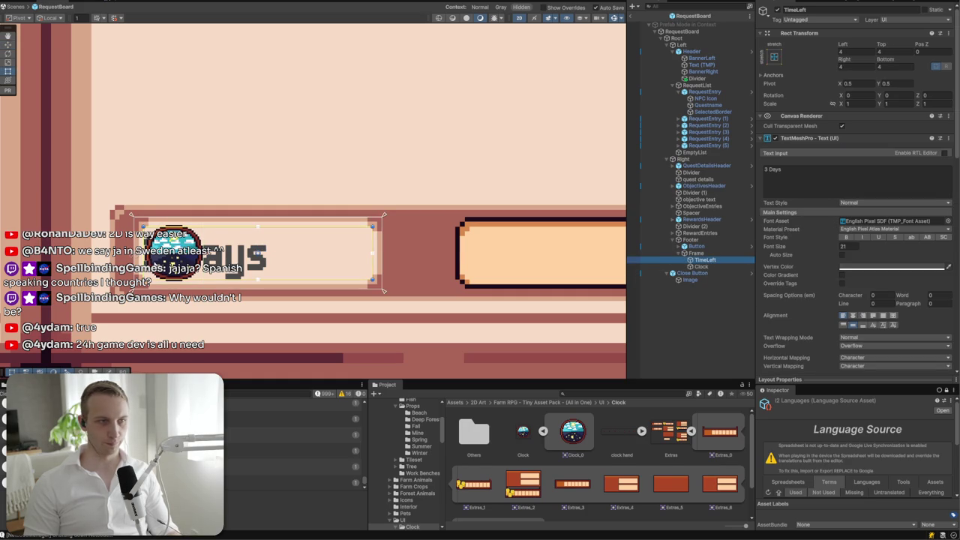
{"action": "left_click_drag", "start_coordinate": [144, 254], "coordinate": [208, 254]}
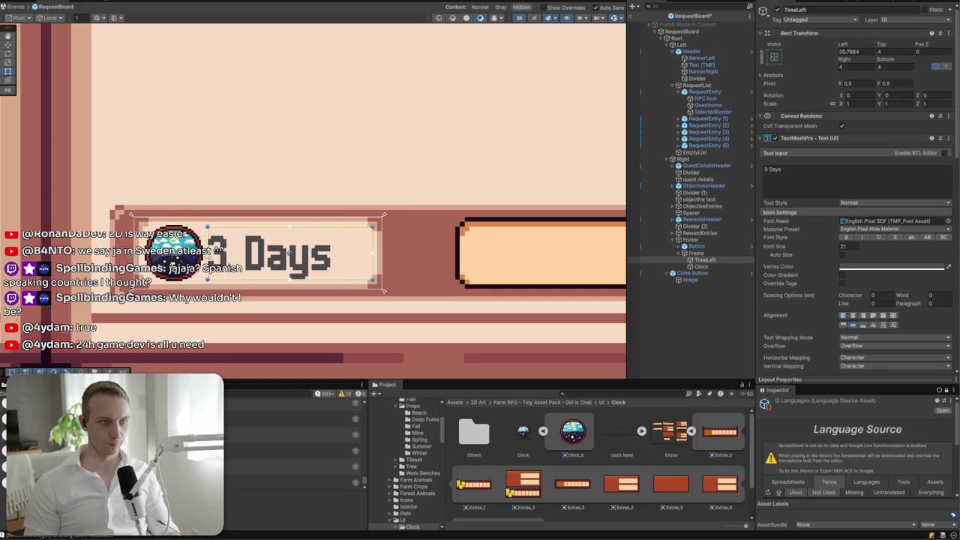
{"action": "left_click", "coordinate": [398, 116]}
{"action": "scroll", "coordinate": [398, 116], "scroll_direction": "down", "scroll_amount": 10}
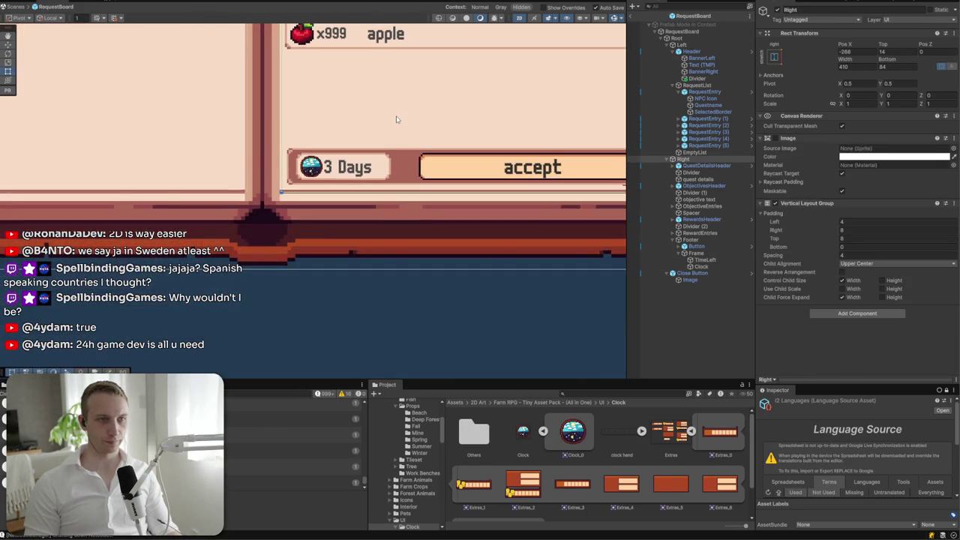
{"action": "left_click_drag", "start_coordinate": [476, 111], "coordinate": [414, 216]}
{"action": "scroll", "coordinate": [387, 262], "scroll_direction": "up", "scroll_amount": 3}
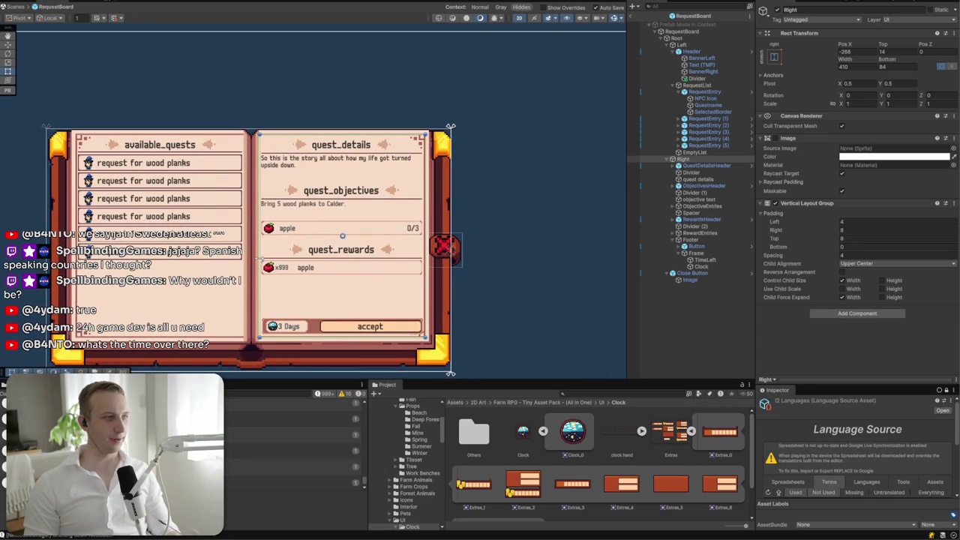
{"action": "scroll", "coordinate": [258, 257], "scroll_direction": "up", "scroll_amount": 4}
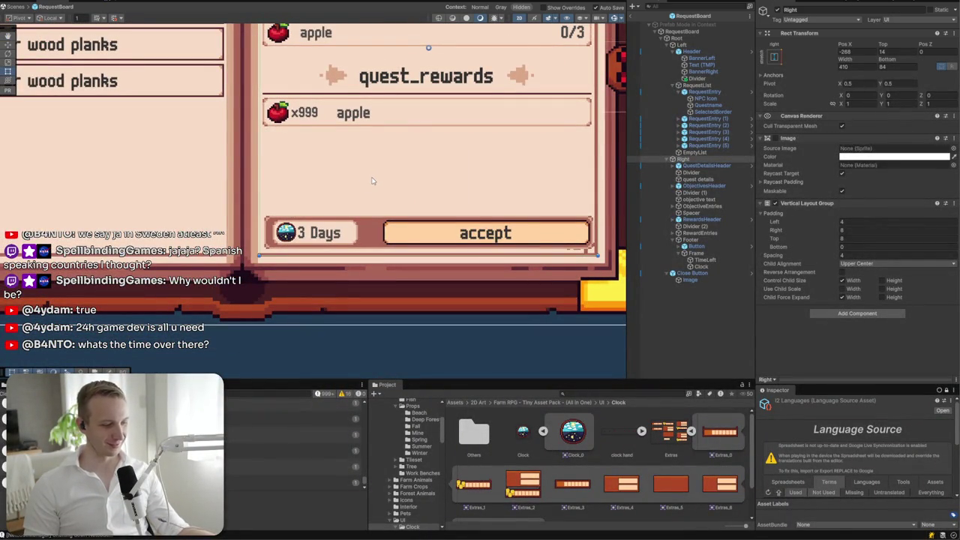
{"action": "scroll", "coordinate": [375, 214], "scroll_direction": "up", "scroll_amount": 2}
{"action": "scroll", "coordinate": [378, 259], "scroll_direction": "up", "scroll_amount": 2}
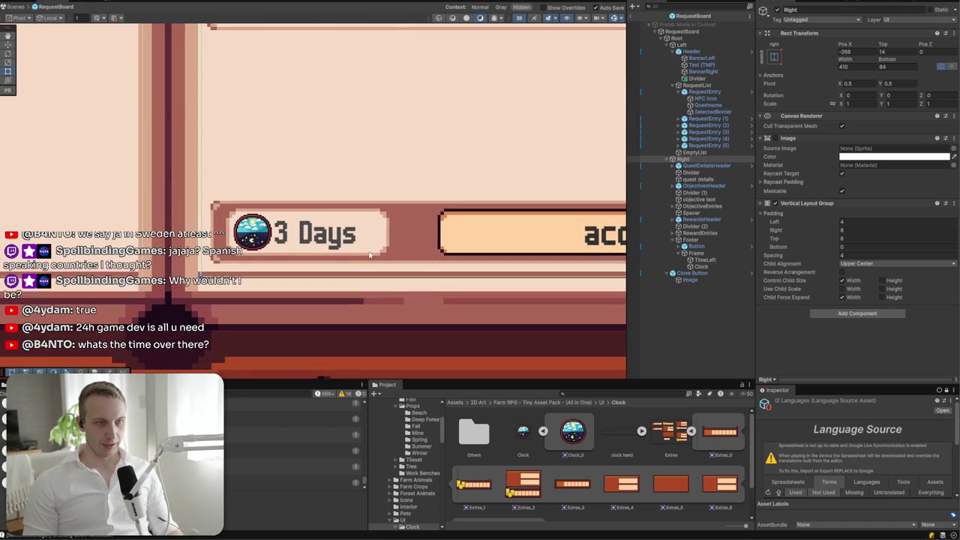
{"action": "left_click", "coordinate": [253, 240]}
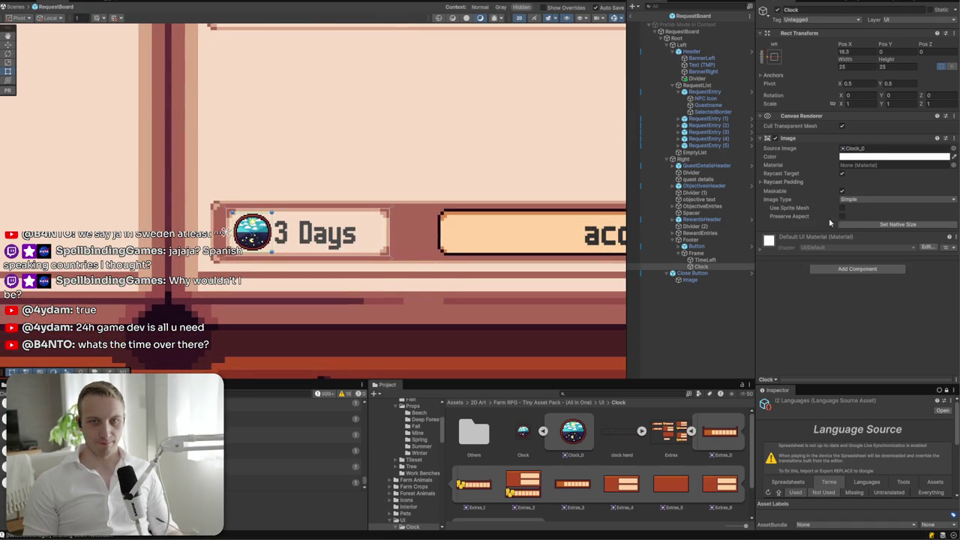
{"action": "scroll", "coordinate": [302, 169], "scroll_direction": "right", "scroll_amount": 5}
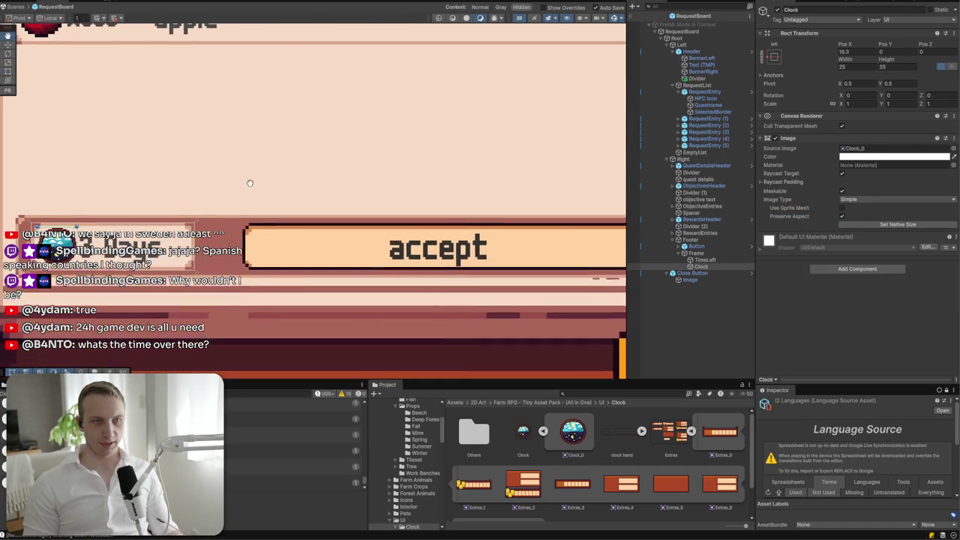
{"action": "left_click", "coordinate": [208, 249]}
- Set the Footer object's height to 45
{"action": "left_click", "coordinate": [210, 249]}
{"action": "left_click", "coordinate": [216, 238]}
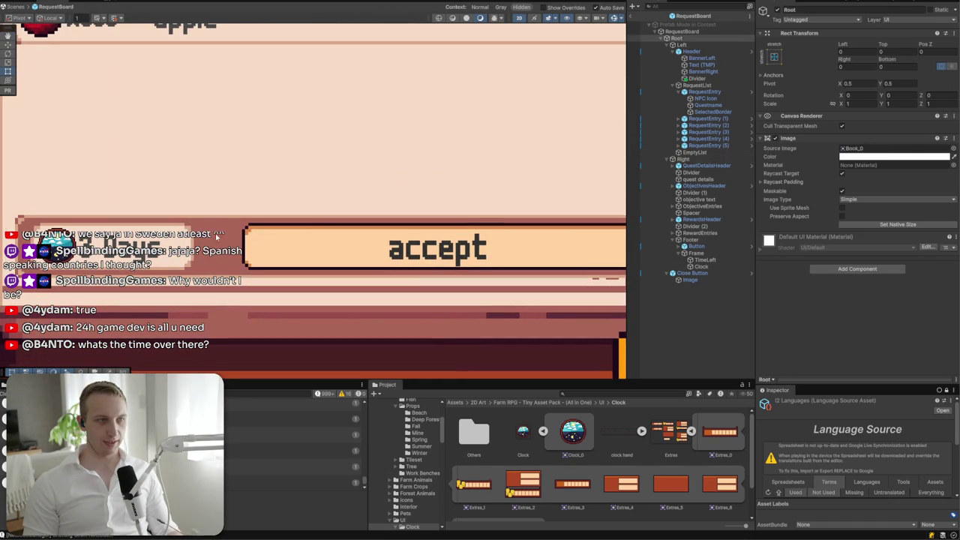
{"action": "left_click", "coordinate": [223, 224]}
{"action": "left_click", "coordinate": [235, 222]}
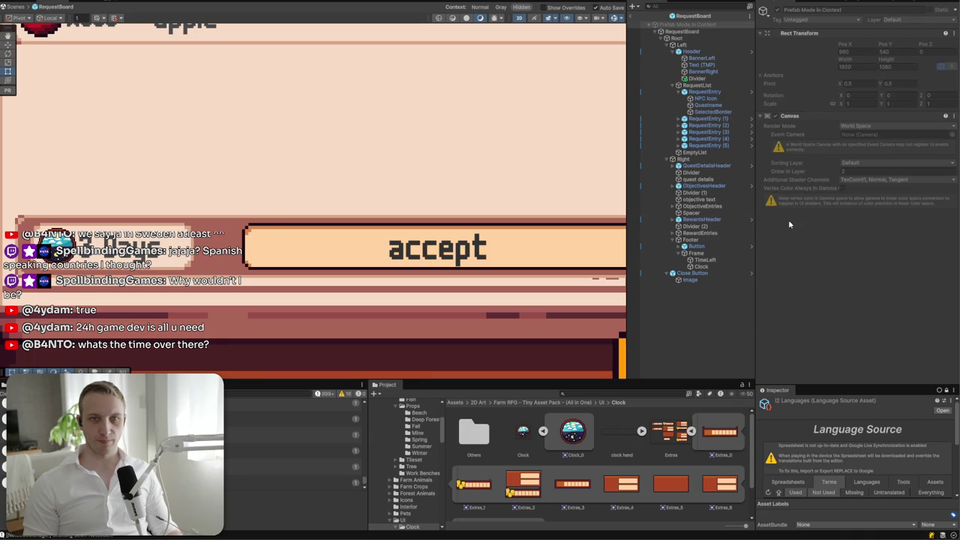
{"action": "left_click", "coordinate": [722, 237]}
{"action": "left_click", "coordinate": [906, 66]}
{"action": "type", "text": "45"}
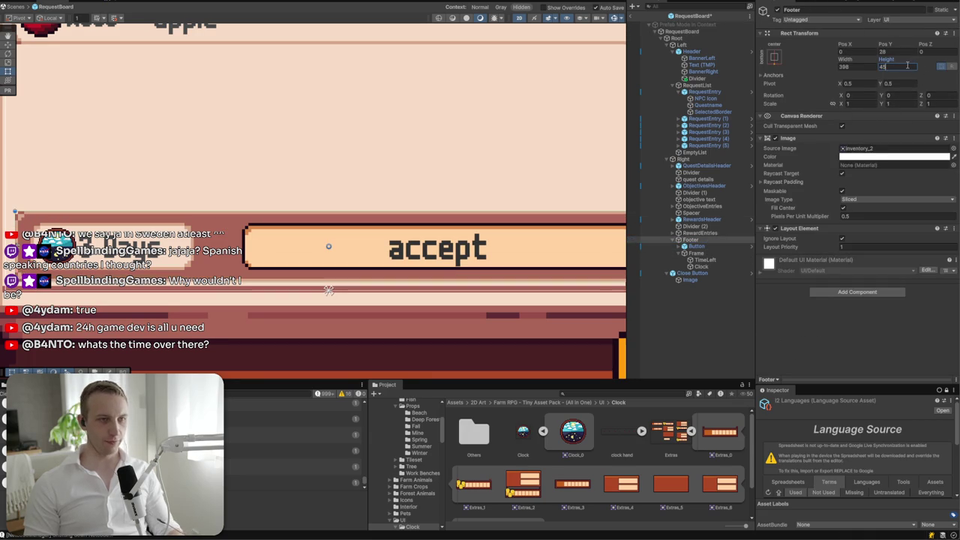
- Resize the Frame to 110 wide and 35 tall
{"action": "left_click", "coordinate": [697, 252]}
{"action": "left_click", "coordinate": [900, 67]}
{"action": "type", "text": "35"}
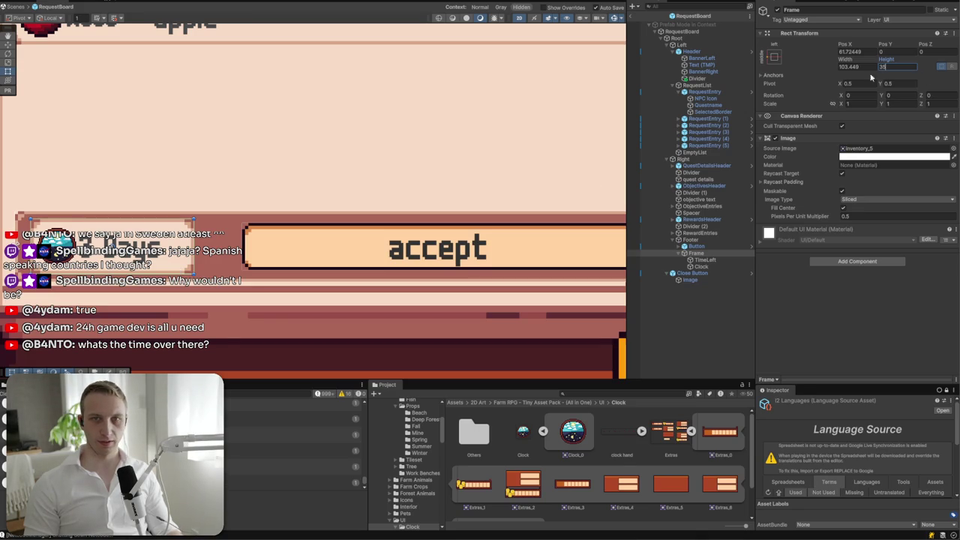
{"action": "left_click", "coordinate": [867, 67]}
{"action": "type", "text": "110"}
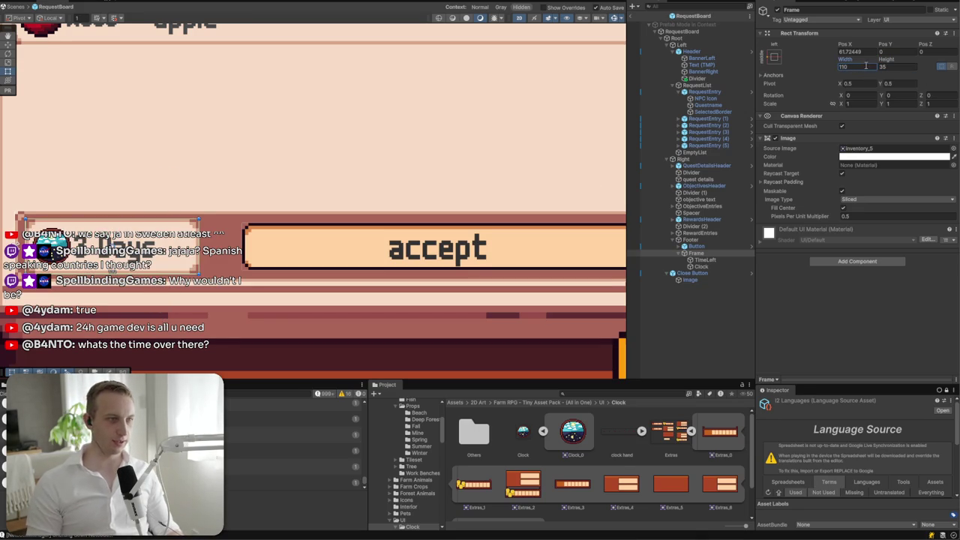
- Nudge the TimeLeft label's left edge right and set its font size to 28
{"action": "left_click", "coordinate": [105, 256]}
{"action": "left_click_drag", "start_coordinate": [74, 245], "coordinate": [78, 246]}
{"action": "left_click", "coordinate": [54, 254]}
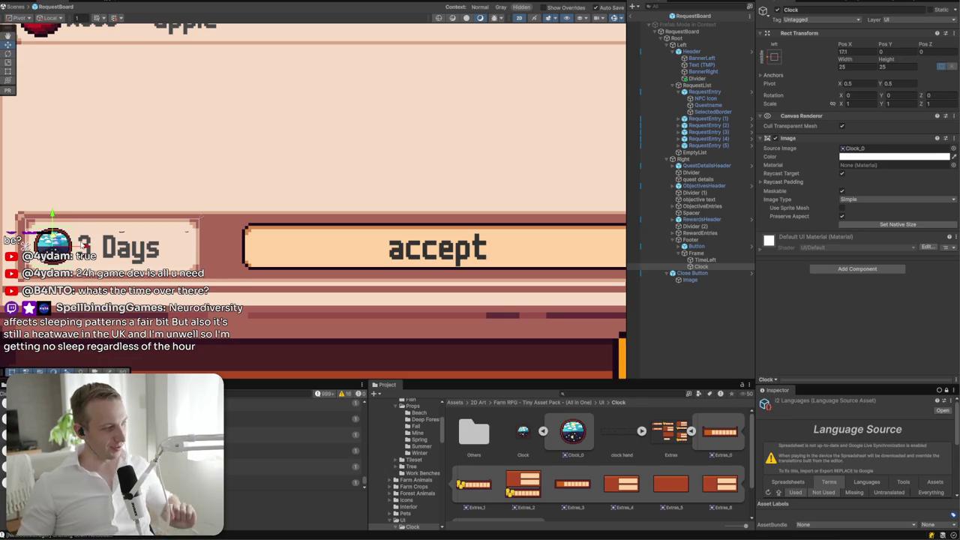
{"action": "left_click", "coordinate": [273, 170]}
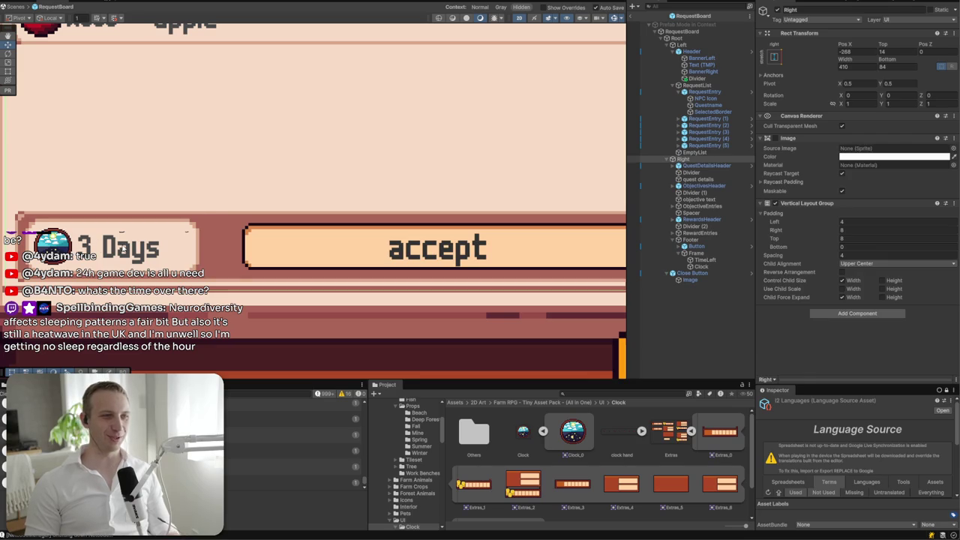
{"action": "left_click", "coordinate": [111, 248]}
{"action": "type", "text": "28"}
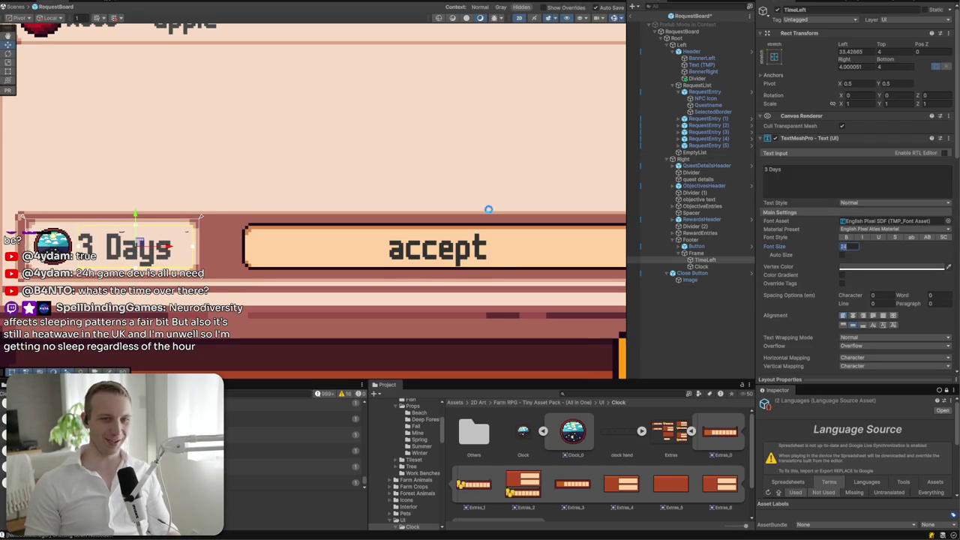
{"action": "left_click", "coordinate": [396, 194]}
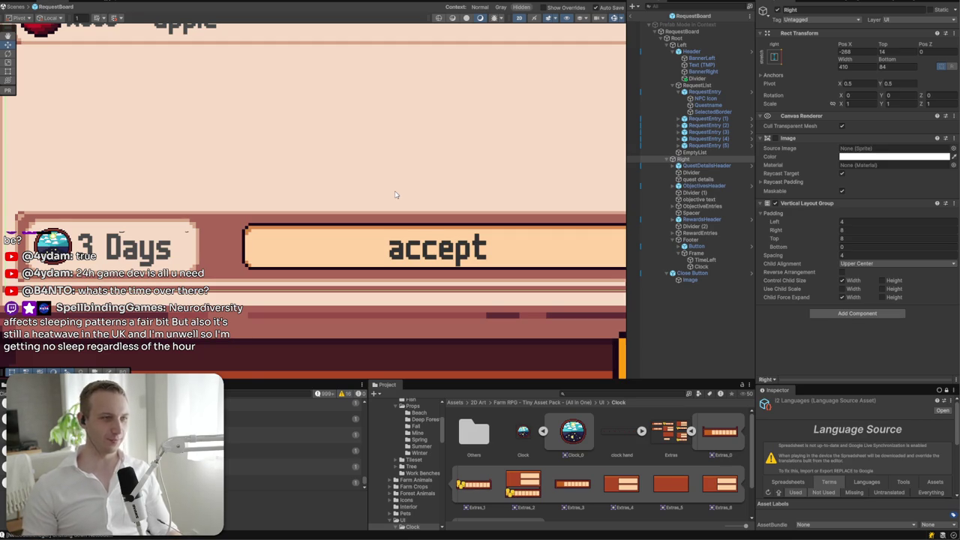
{"action": "scroll", "coordinate": [396, 195], "scroll_direction": "down", "scroll_amount": 1}
- Set the accept button's height to 35 and narrow it from the left edge
{"action": "left_click", "coordinate": [431, 240]}
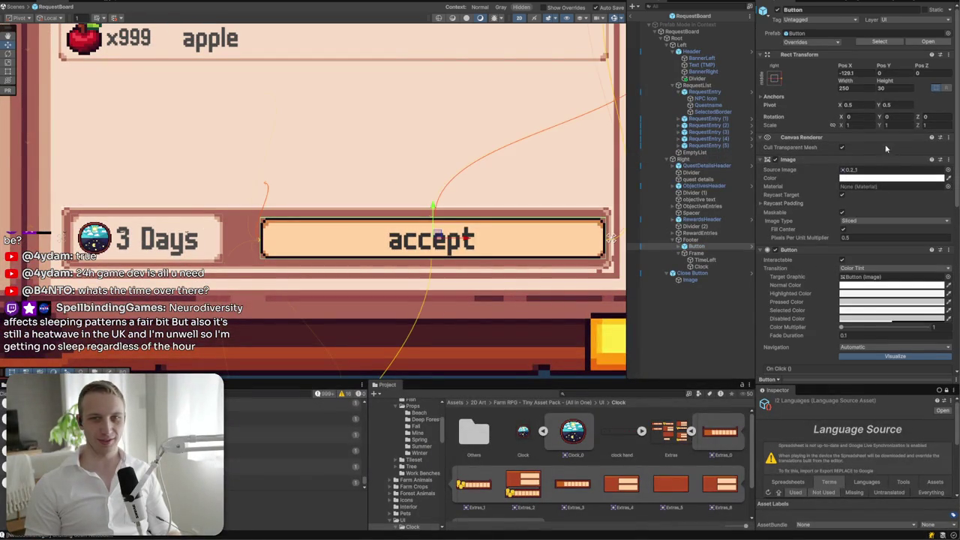
{"action": "type", "text": "35"}
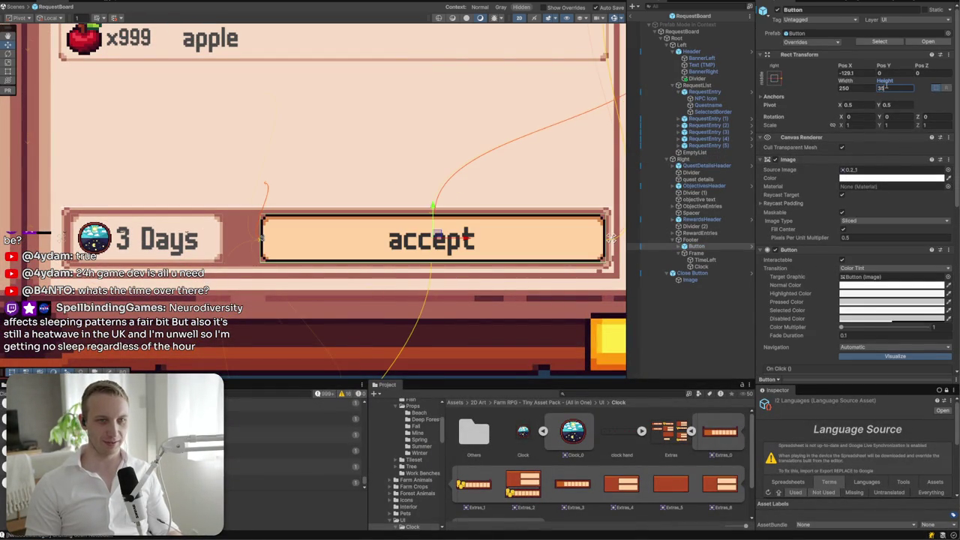
{"action": "left_click", "coordinate": [465, 238]}
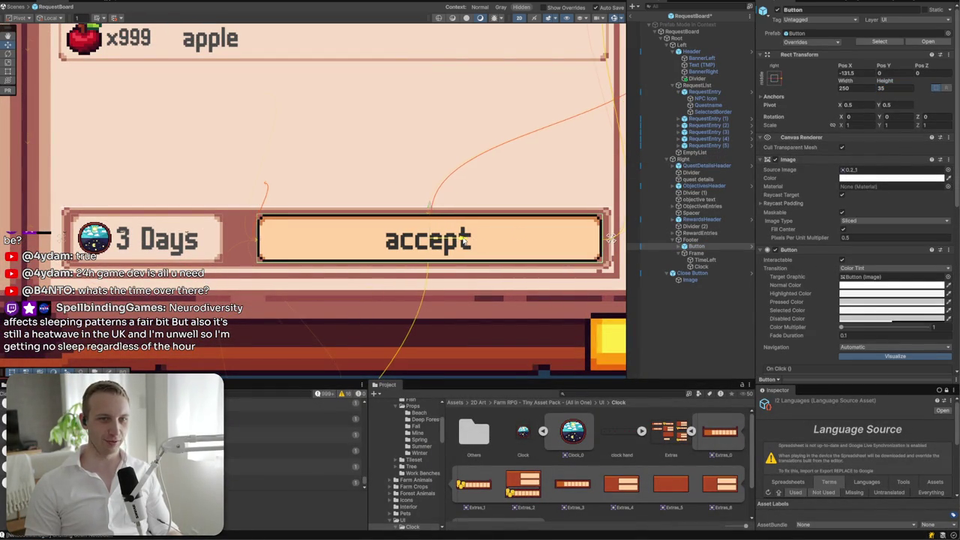
{"action": "left_click_drag", "start_coordinate": [261, 250], "coordinate": [279, 250]}
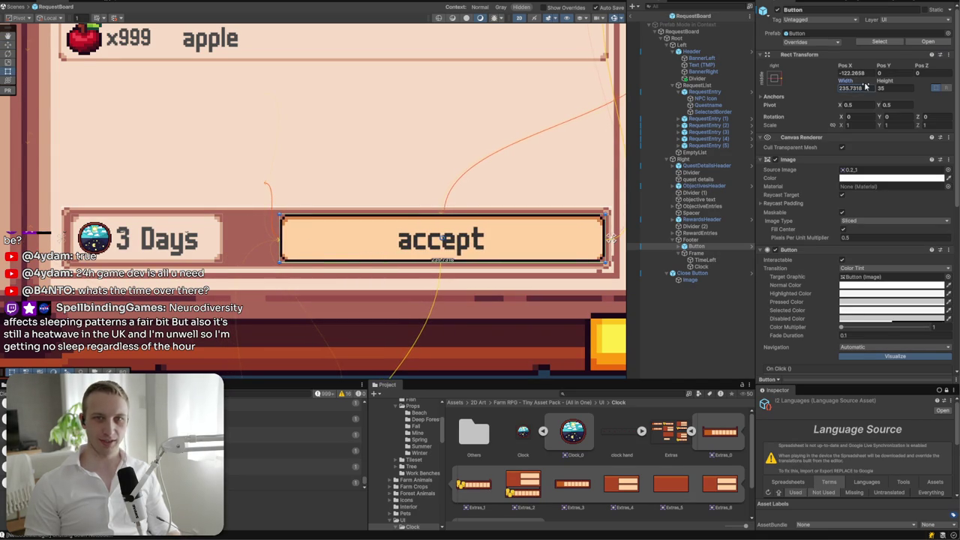
- Give the accept button width 240 and Pos X -125
{"action": "left_click", "coordinate": [862, 97]}
{"action": "left_click", "coordinate": [855, 87]}
{"action": "type", "text": "240"}
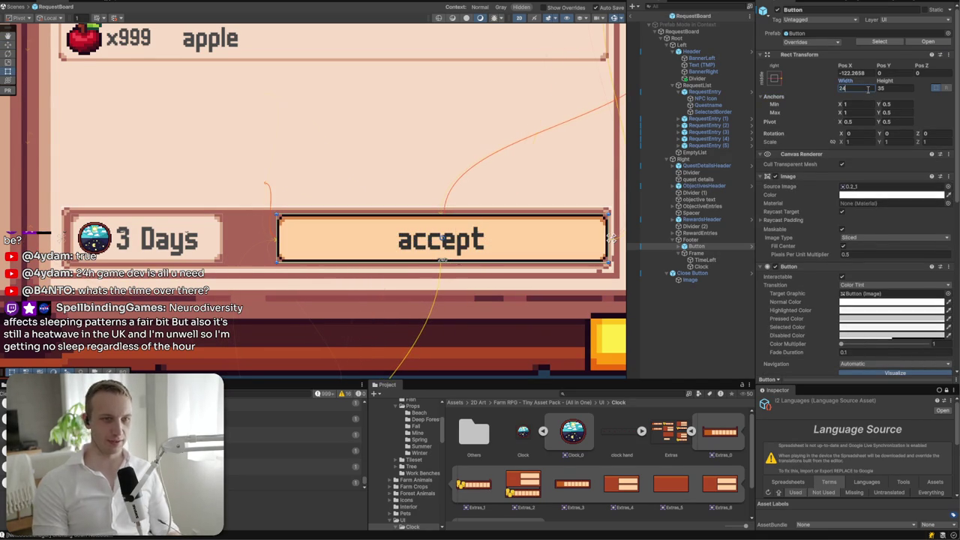
{"action": "left_click", "coordinate": [853, 73]}
{"action": "type", "text": "-125"}
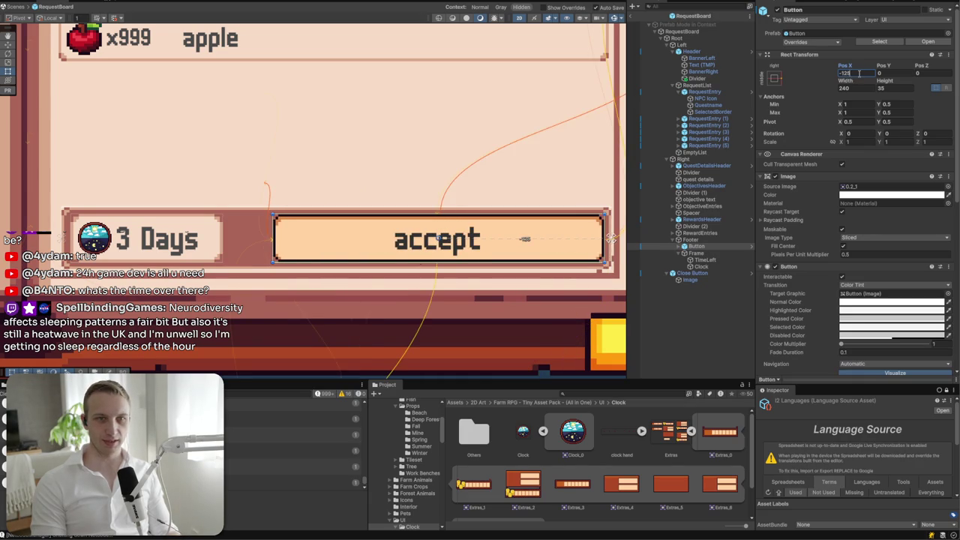
{"action": "left_click", "coordinate": [511, 109]}
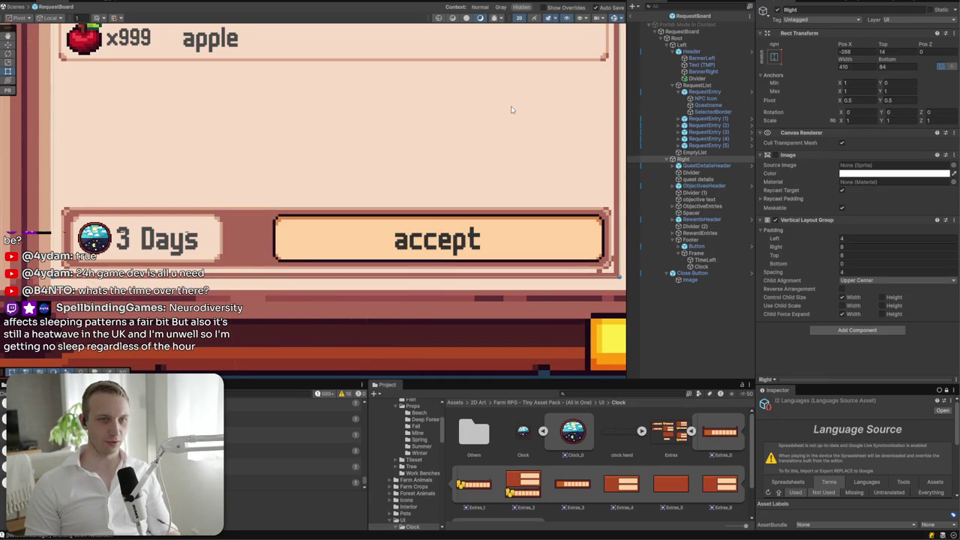
- Frame the Right page and pan so the whole quest book is centred in the Scene view
{"action": "key", "text": "f"}
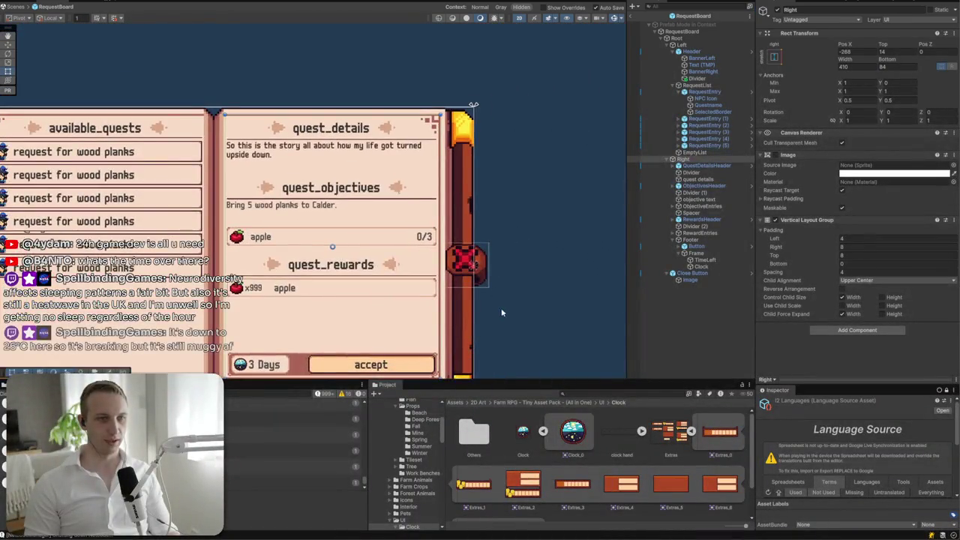
{"action": "left_click_drag", "start_coordinate": [501, 309], "coordinate": [527, 231]}
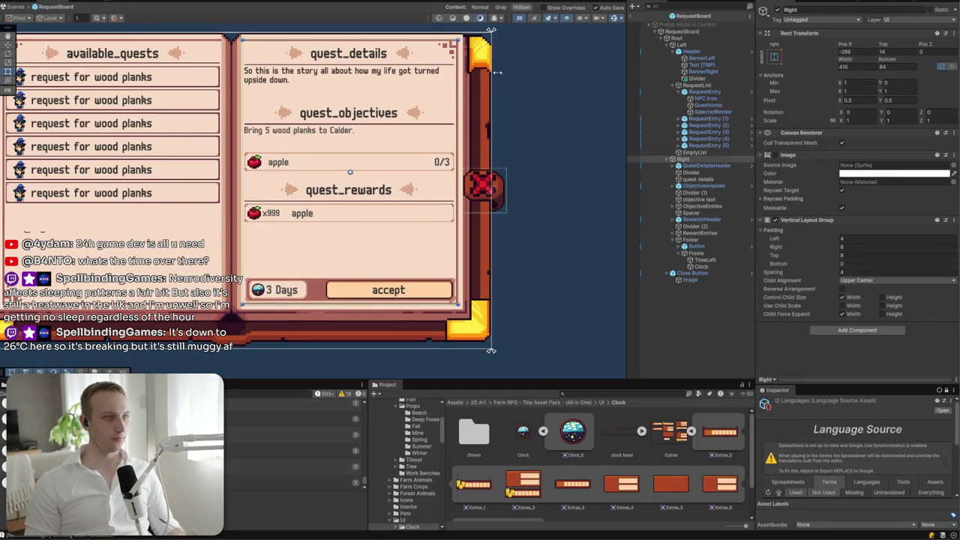
{"action": "left_click_drag", "start_coordinate": [102, 68], "coordinate": [125, 103]}
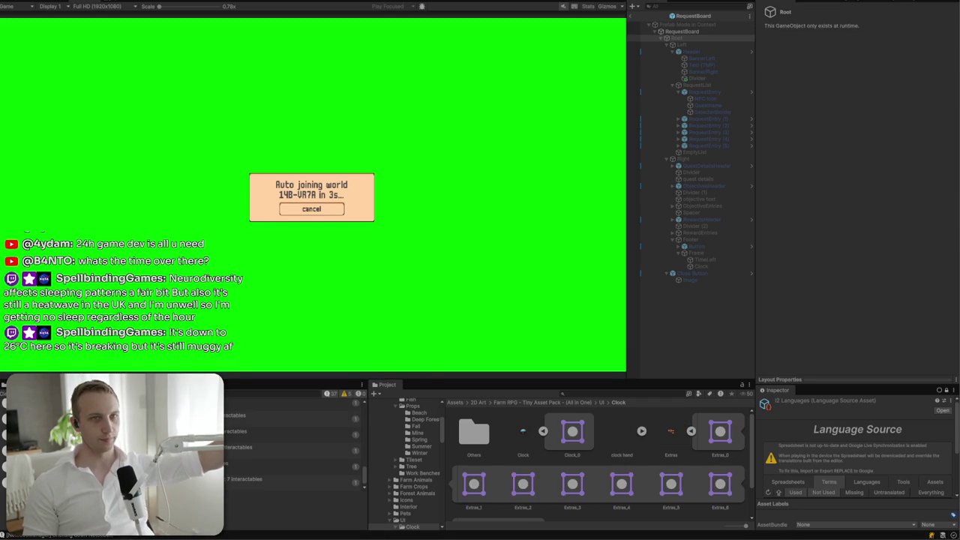
- Exit prefab mode to the MainMenu scene, select RequestBoard, and list its prefab overrides
{"action": "left_click", "coordinate": [638, 47]}
{"action": "left_click", "coordinate": [631, 18]}
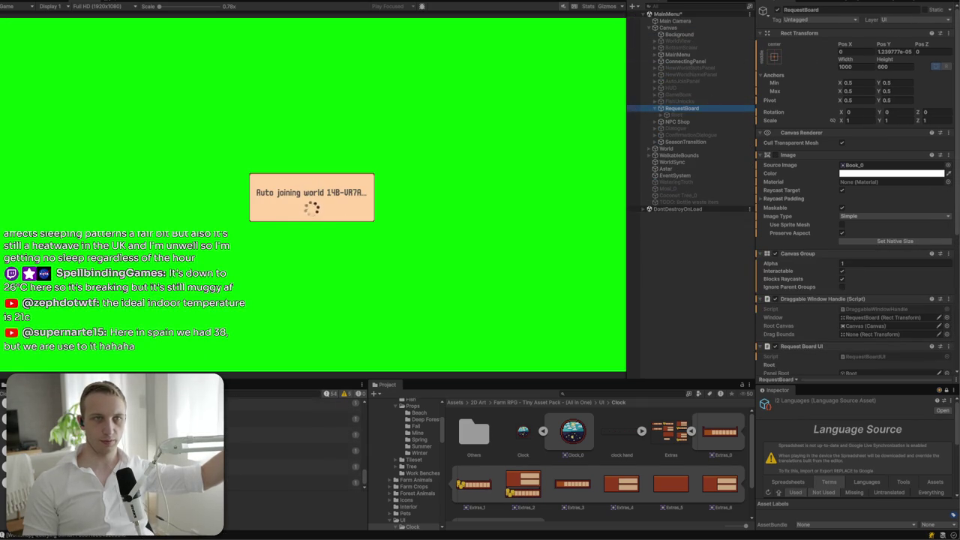
{"action": "left_click", "coordinate": [527, 10]}
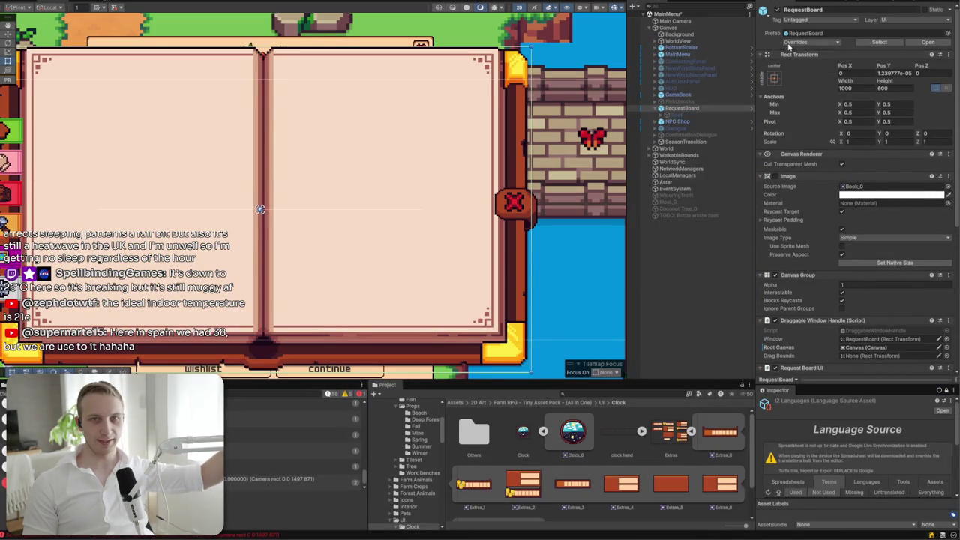
{"action": "left_click", "coordinate": [795, 42]}
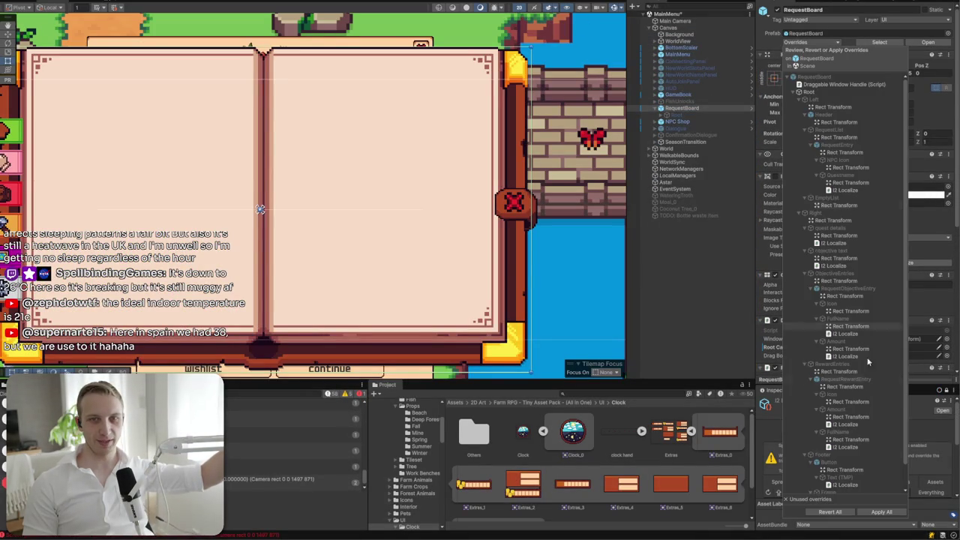
- Revert All overrides on the RequestBoard instance
{"action": "scroll", "coordinate": [855, 480], "scroll_direction": "down", "scroll_amount": 2}
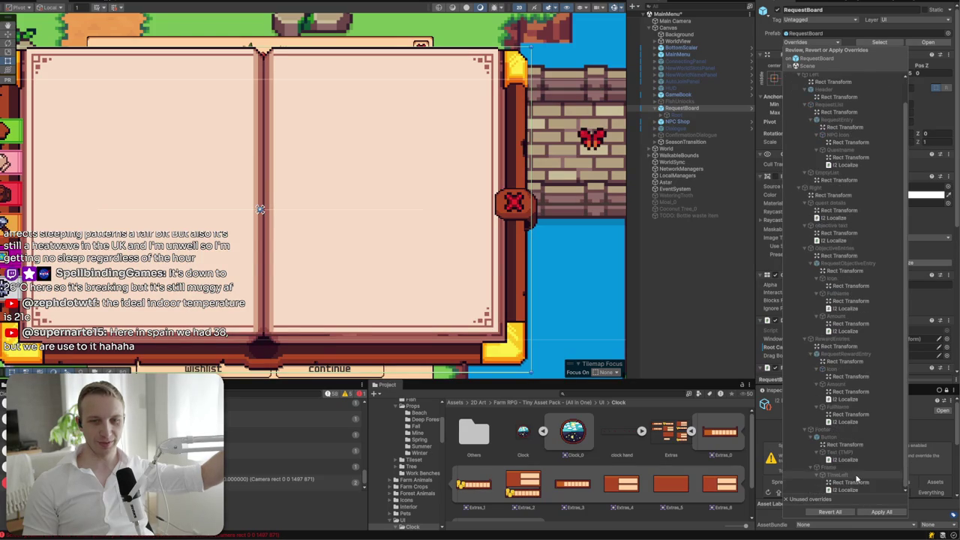
{"action": "left_click", "coordinate": [829, 512]}
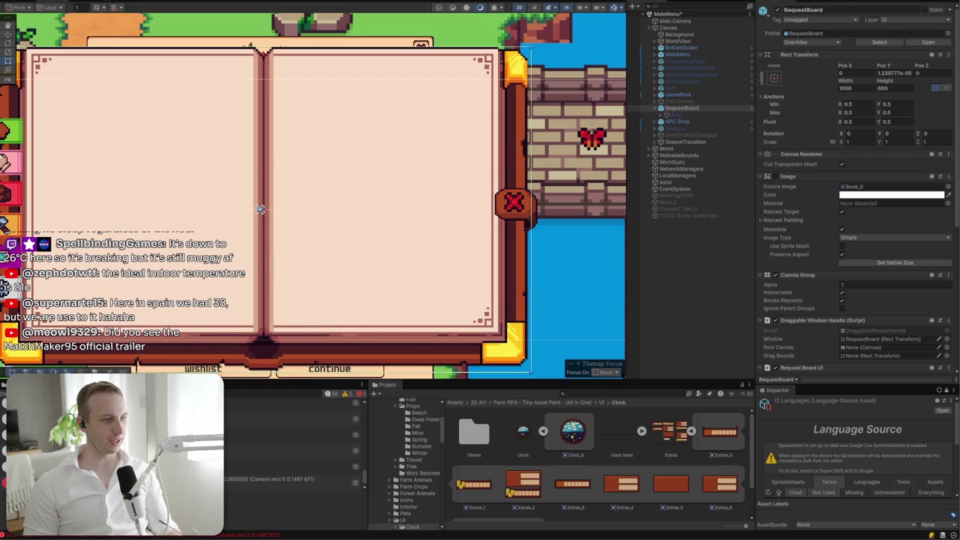
{"action": "key", "text": "super+Tab"}
- Search the Steam store for 'matchmaker9' and open the MatchMaker95 - A Programming Simulator page
{"action": "key", "text": "ctrl+Tab"}
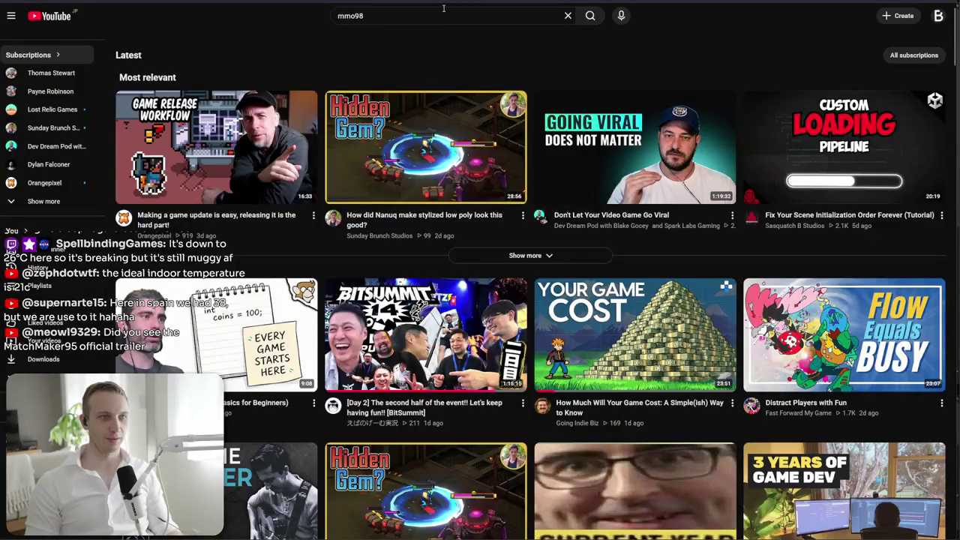
{"action": "key", "text": "ctrl+l"}
{"action": "key", "text": "Return"}
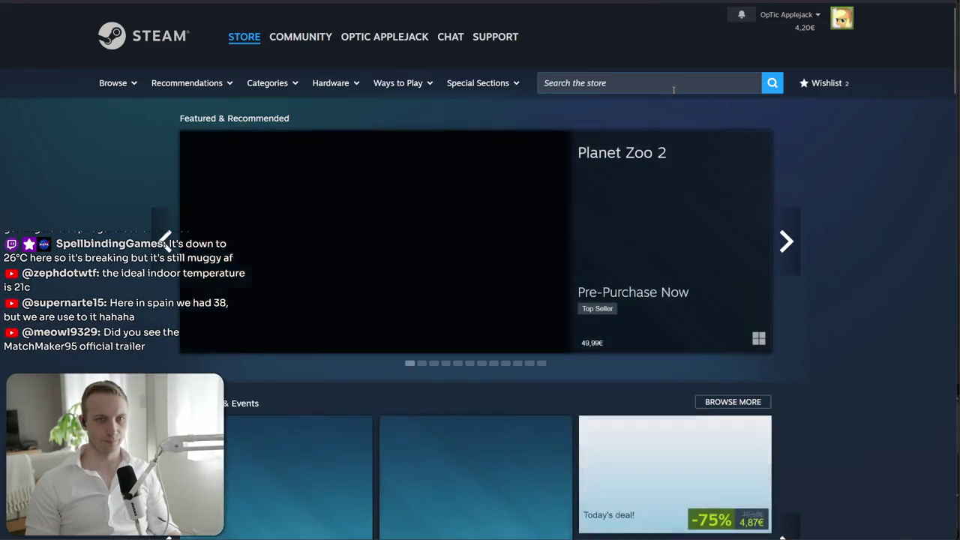
{"action": "left_click", "coordinate": [674, 89]}
{"action": "type", "text": "matchmaker"}
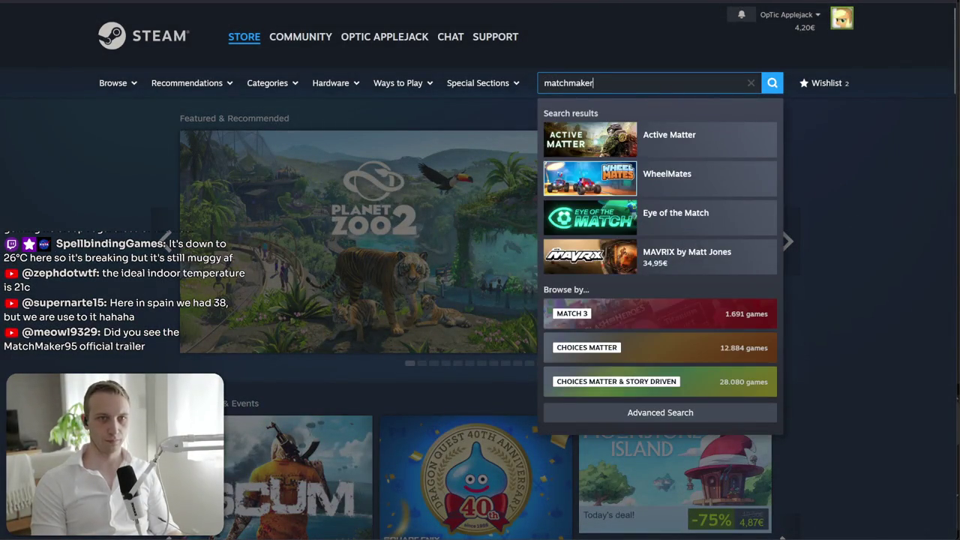
{"action": "type", "text": "9"}
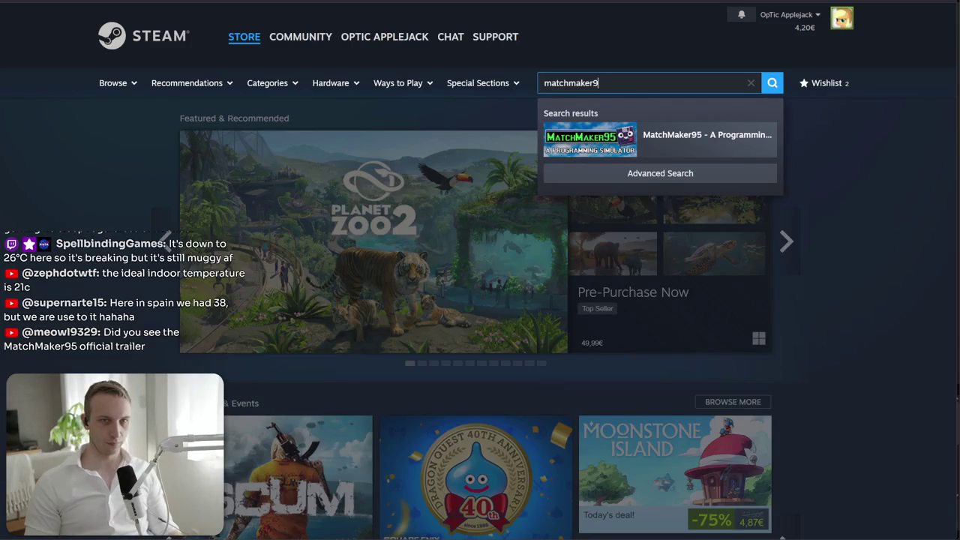
{"action": "left_click", "coordinate": [728, 173]}
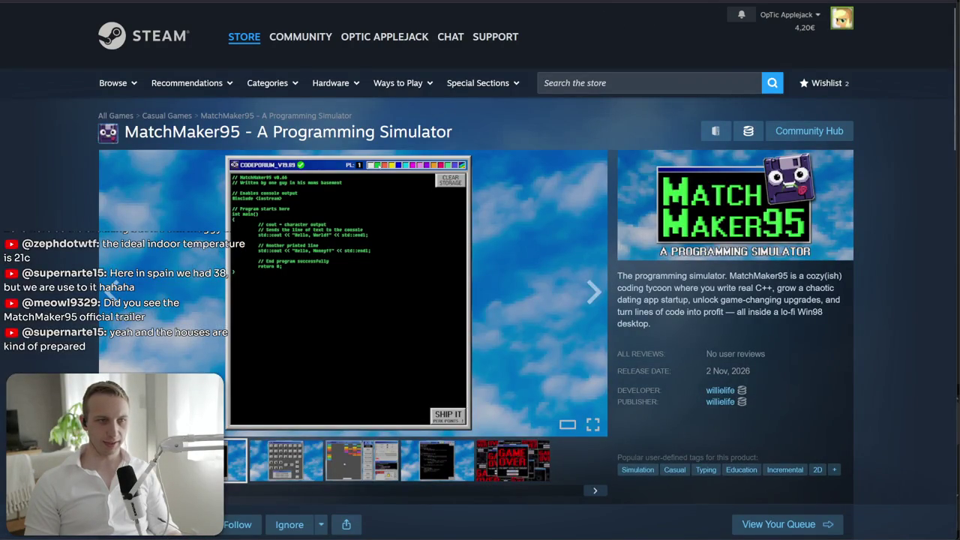
- Browse the screenshots, including GAME OVER, then play and pause the MatchMaker95 trailer
{"action": "left_click", "coordinate": [298, 477]}
{"action": "left_click", "coordinate": [437, 460]}
{"action": "left_click", "coordinate": [507, 473]}
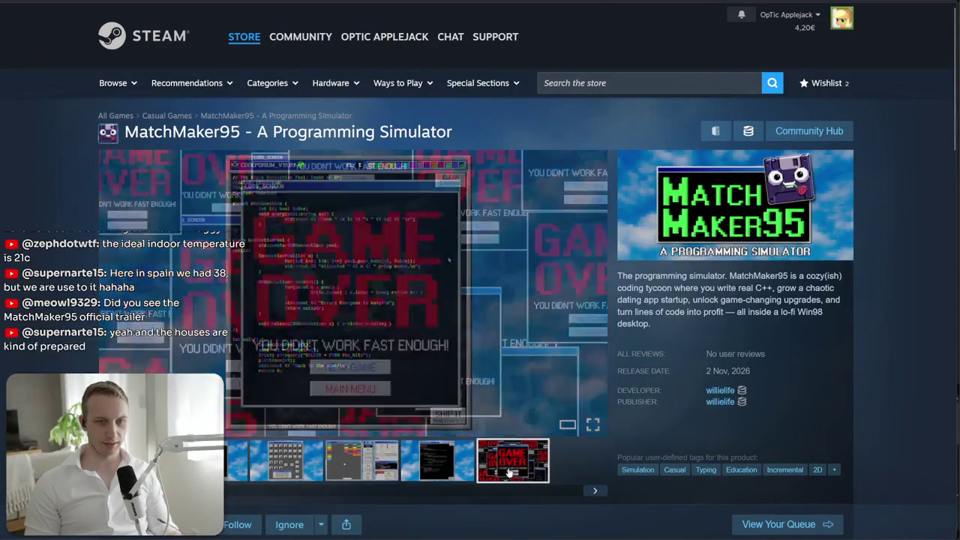
{"action": "left_click", "coordinate": [253, 475]}
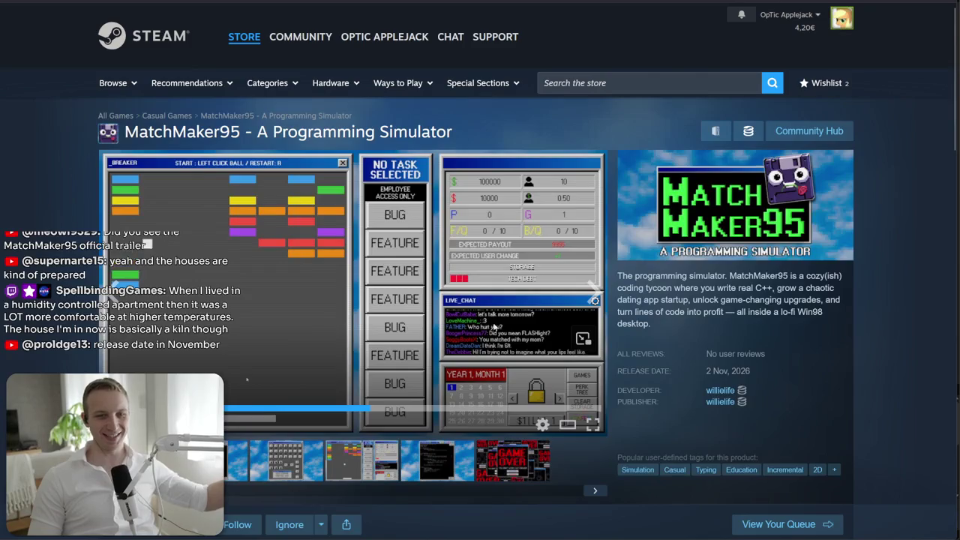
{"action": "scroll", "coordinate": [757, 310], "scroll_direction": "down", "scroll_amount": 5}
{"action": "scroll", "coordinate": [744, 336], "scroll_direction": "up", "scroll_amount": 5}
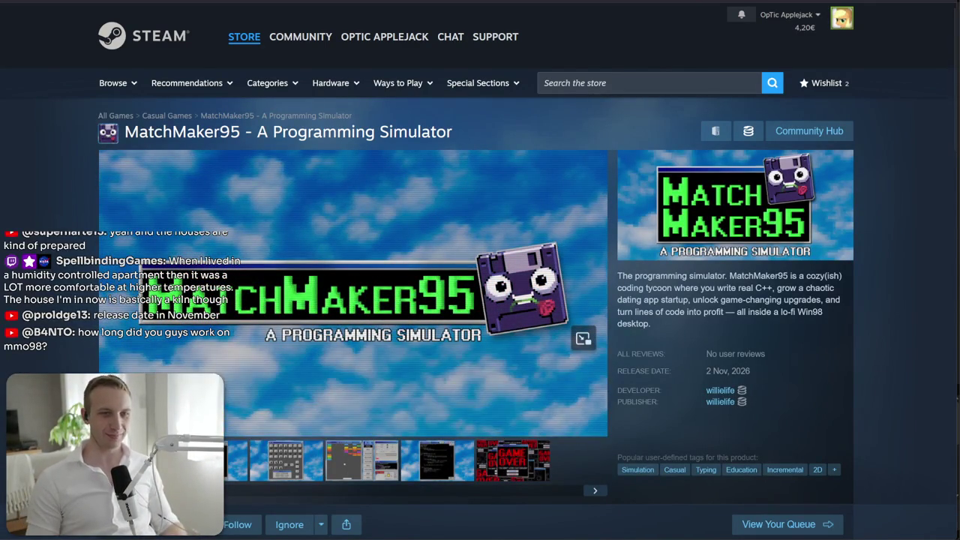
{"action": "left_click", "coordinate": [253, 293]}
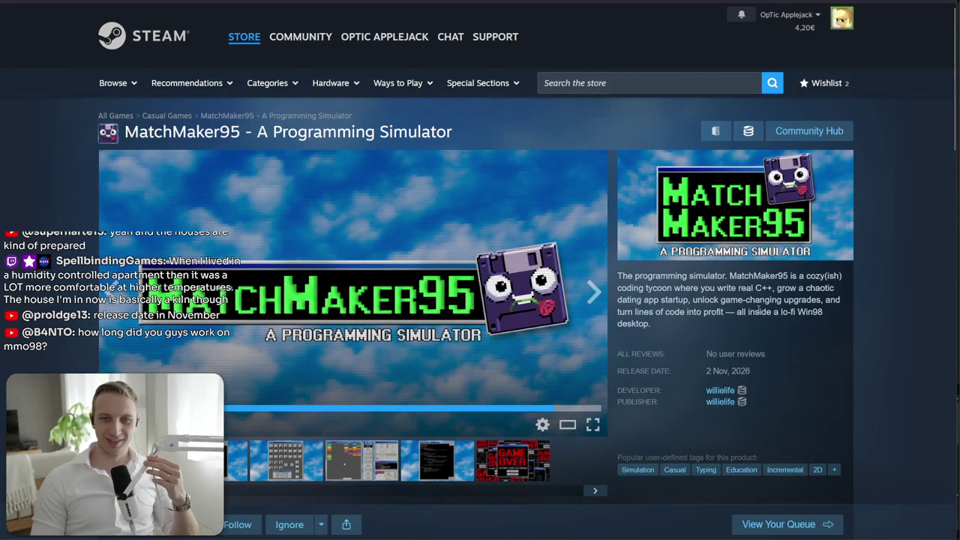
- Highlight parts of the game's description text, then scroll down toward the release details
{"action": "mouse_move", "coordinate": [652, 324]}
{"action": "left_mouse_down"}
{"action": "mouse_move", "coordinate": [639, 288]}
{"action": "mouse_move", "coordinate": [653, 324]}
{"action": "mouse_move", "coordinate": [757, 459]}
{"action": "left_mouse_up"}
{"action": "left_click", "coordinate": [629, 277]}
{"action": "left_click", "coordinate": [619, 277]}
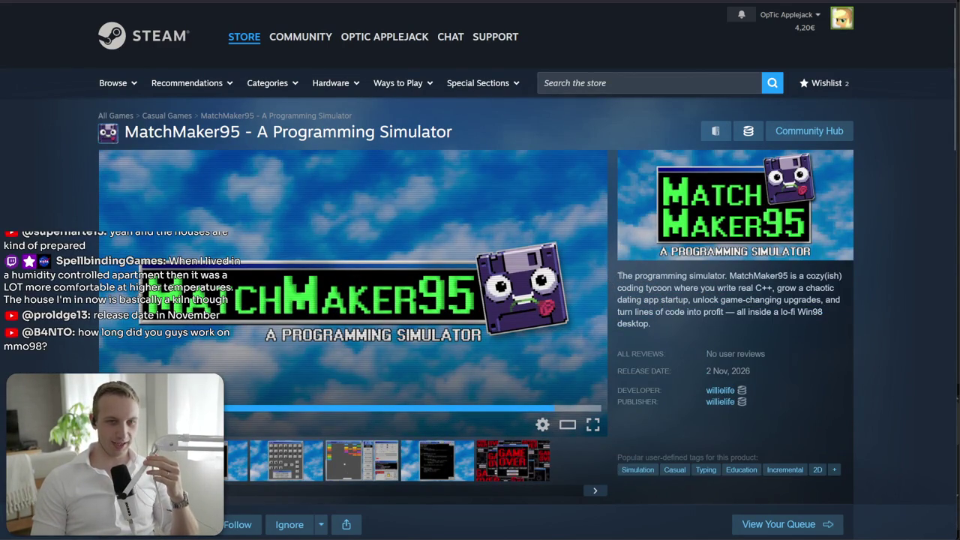
{"action": "left_click_drag", "start_coordinate": [619, 276], "coordinate": [653, 324]}
{"action": "left_click", "coordinate": [653, 324]}
{"action": "scroll", "coordinate": [536, 415], "scroll_direction": "down", "scroll_amount": 4}
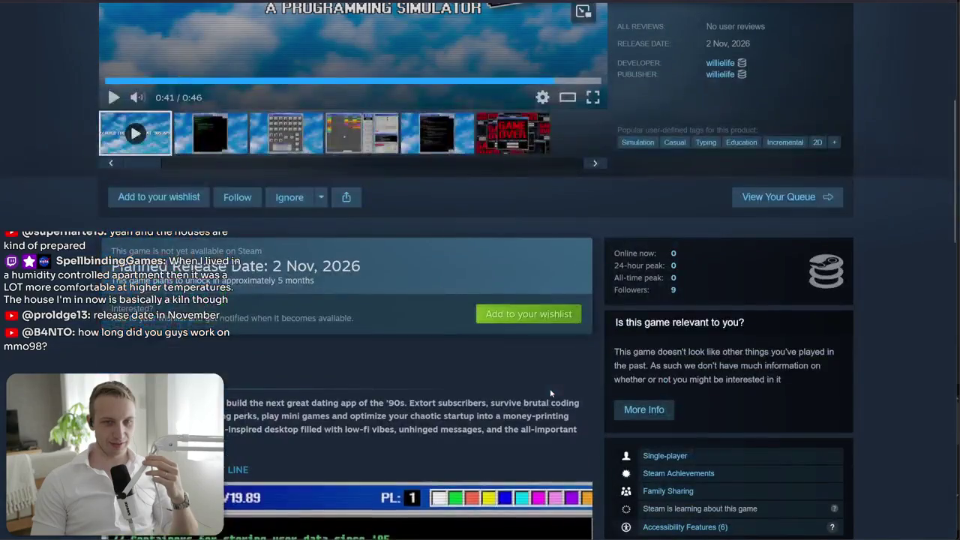
{"action": "scroll", "coordinate": [535, 415], "scroll_direction": "up", "scroll_amount": 4}
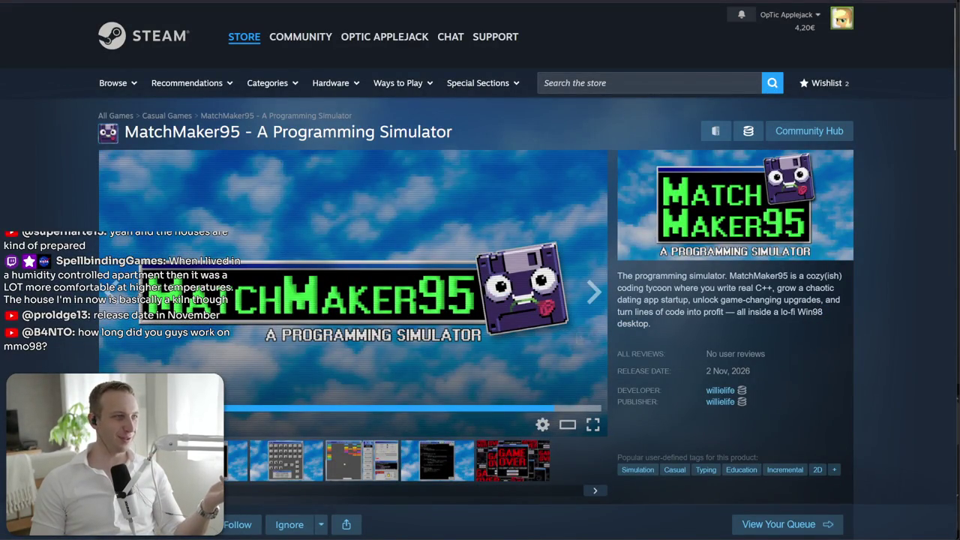
{"action": "scroll", "coordinate": [484, 259], "scroll_direction": "down", "scroll_amount": 6}
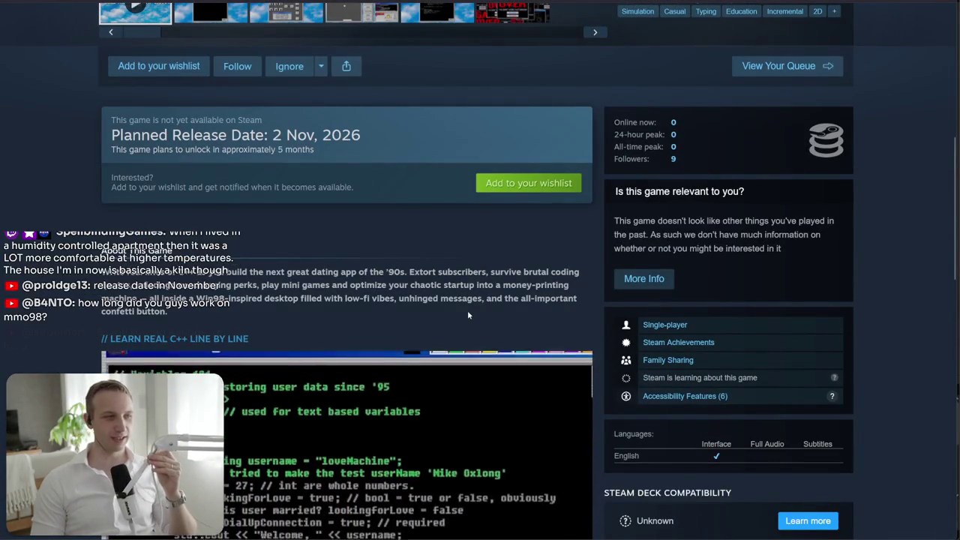
{"action": "scroll", "coordinate": [452, 324], "scroll_direction": "down", "scroll_amount": 3}
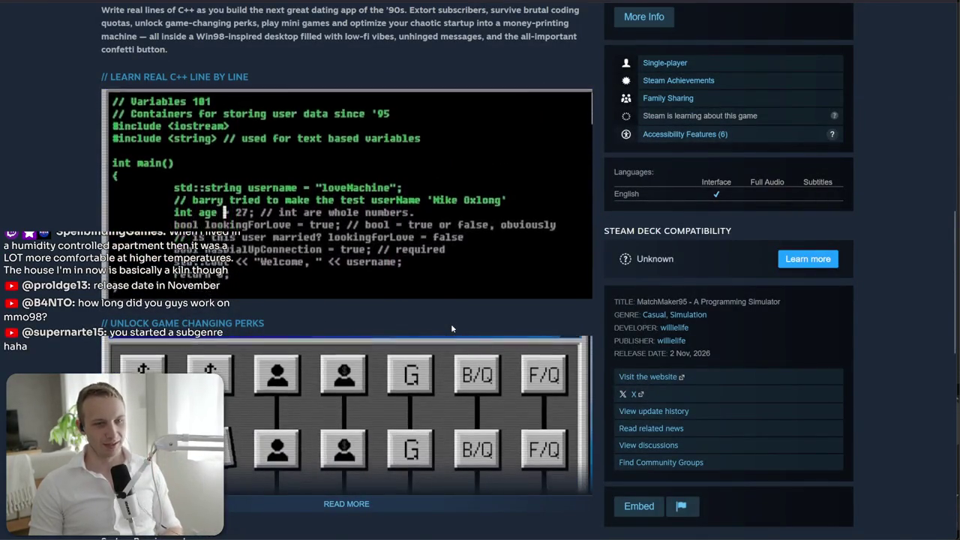
{"action": "scroll", "coordinate": [451, 328], "scroll_direction": "down", "scroll_amount": 2}
{"action": "scroll", "coordinate": [451, 326], "scroll_direction": "down", "scroll_amount": 5}
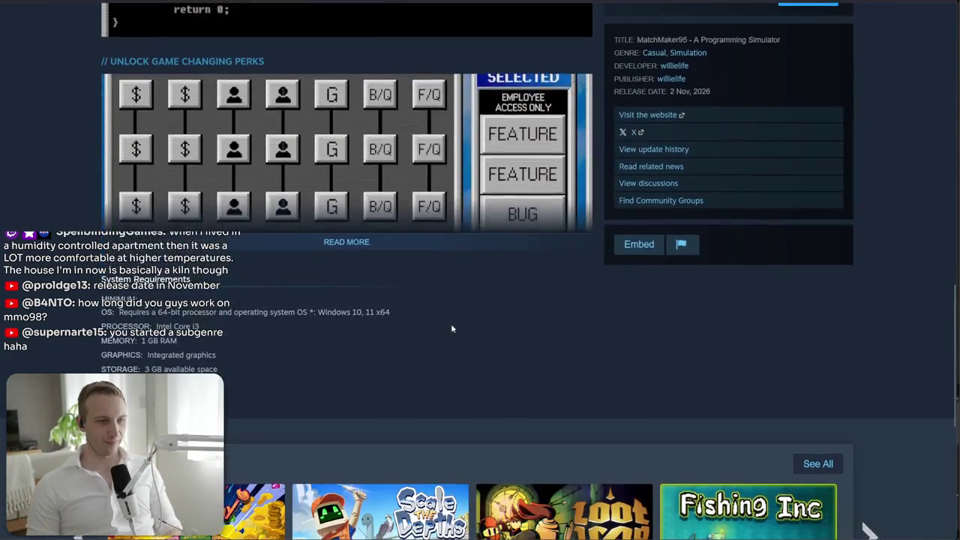
{"action": "scroll", "coordinate": [480, 322], "scroll_direction": "up", "scroll_amount": 5}
{"action": "scroll", "coordinate": [497, 321], "scroll_direction": "up", "scroll_amount": 8}
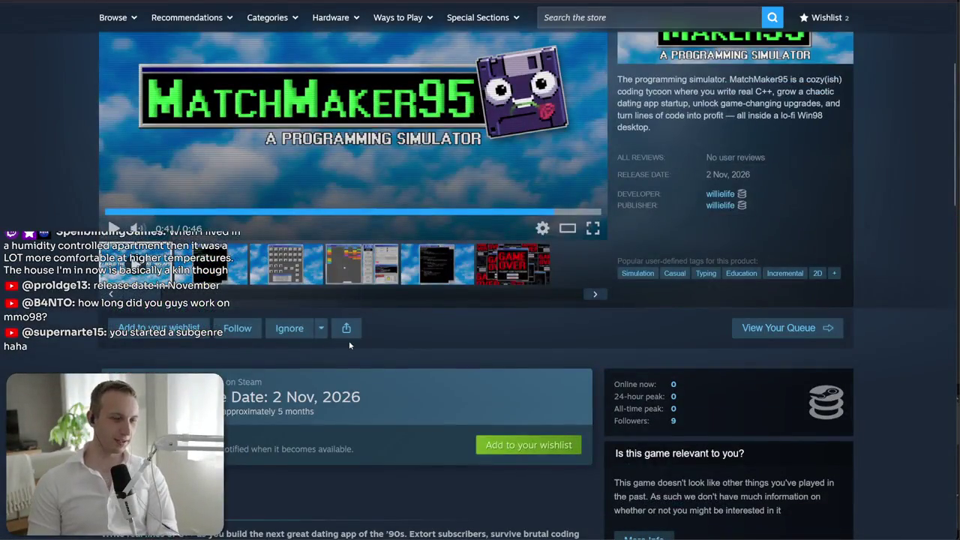
{"action": "mouse_move", "coordinate": [362, 402]}
{"action": "left_mouse_down"}
{"action": "mouse_move", "coordinate": [272, 399]}
{"action": "mouse_move", "coordinate": [363, 405]}
{"action": "left_mouse_up"}
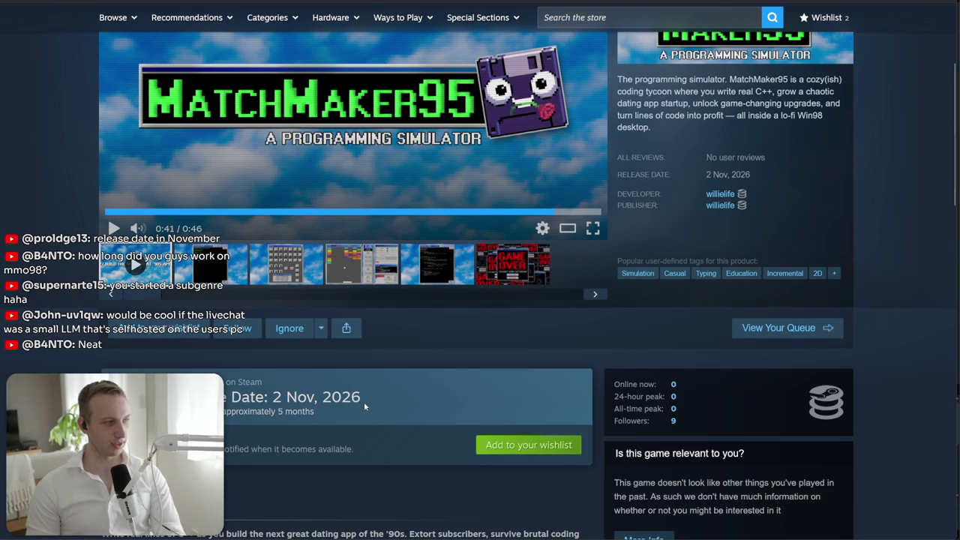
{"action": "left_click_drag", "start_coordinate": [363, 401], "coordinate": [272, 399]}
{"action": "left_click", "coordinate": [271, 401]}
{"action": "scroll", "coordinate": [675, 360], "scroll_direction": "down", "scroll_amount": 4}
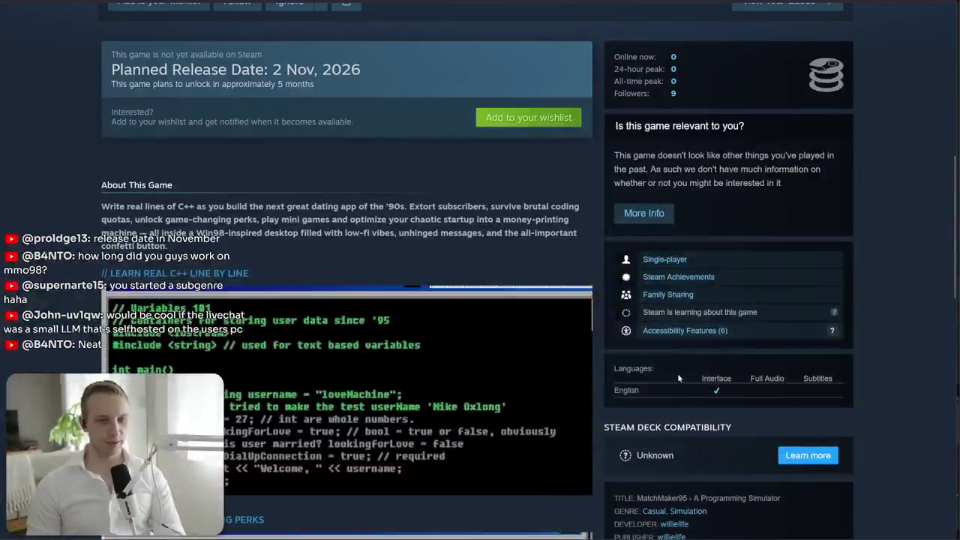
{"action": "scroll", "coordinate": [680, 393], "scroll_direction": "down", "scroll_amount": 1}
{"action": "scroll", "coordinate": [669, 514], "scroll_direction": "up", "scroll_amount": 1}
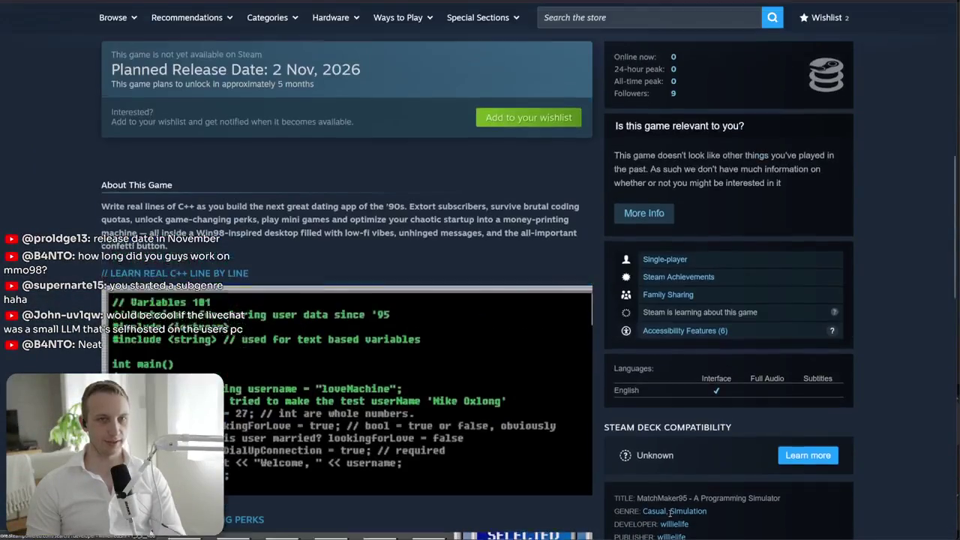
{"action": "scroll", "coordinate": [669, 514], "scroll_direction": "down", "scroll_amount": 3}
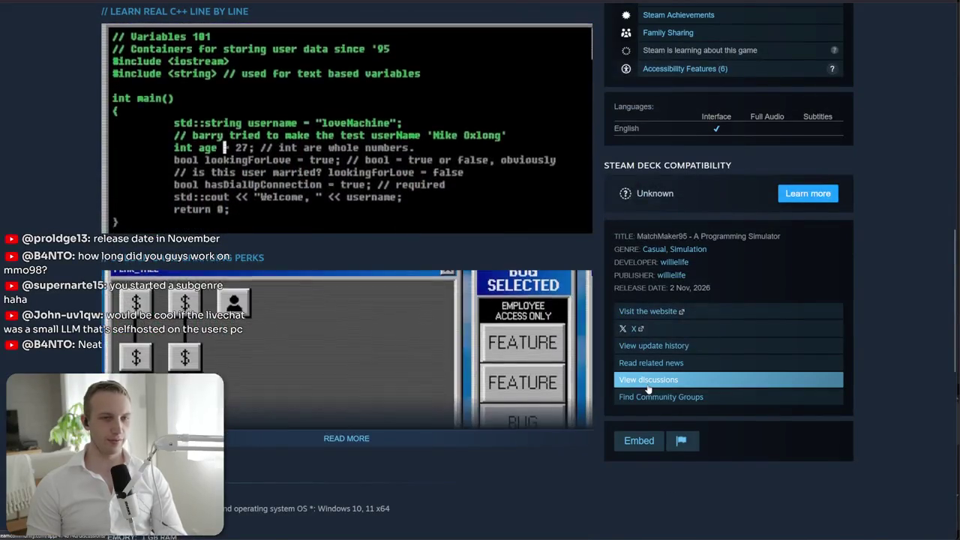
{"action": "left_click", "coordinate": [648, 380]}
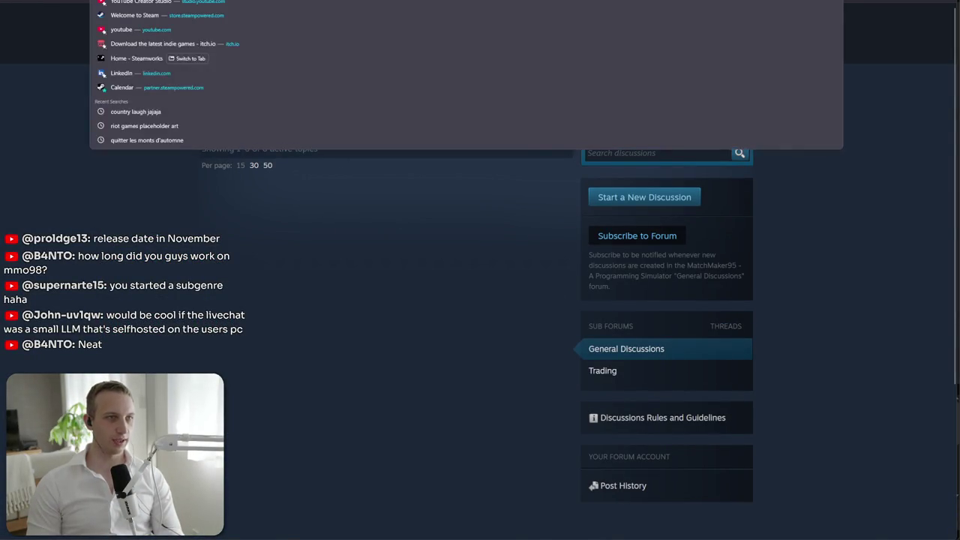
{"action": "key", "text": "alt+Left"}
{"action": "scroll", "coordinate": [681, 223], "scroll_direction": "up", "scroll_amount": 15}
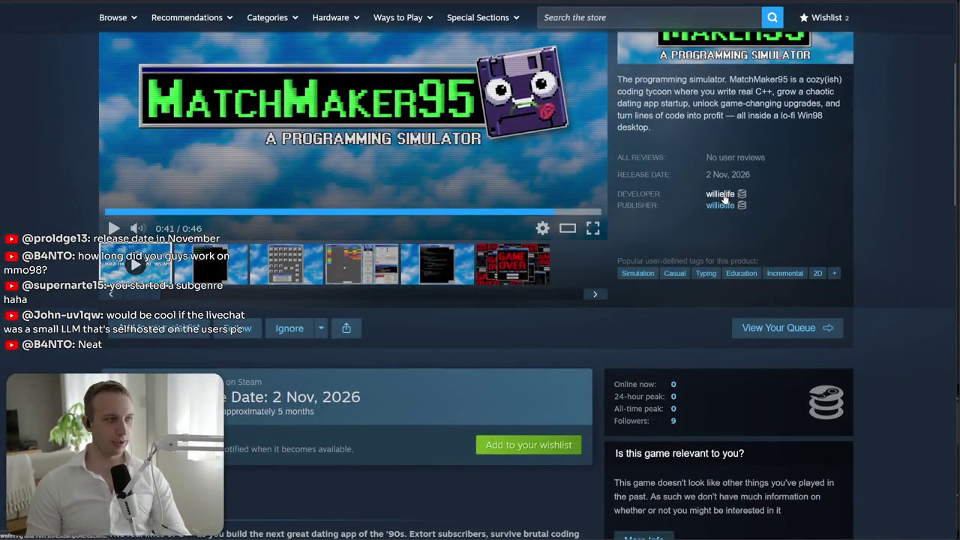
{"action": "left_click", "coordinate": [721, 195]}
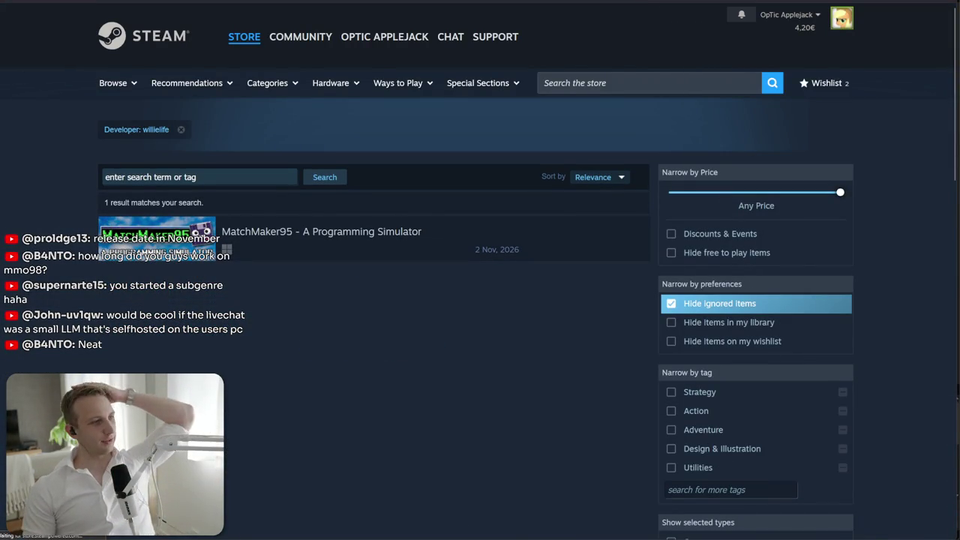
{"action": "key", "text": "alt+Left"}
{"action": "scroll", "coordinate": [323, 379], "scroll_direction": "up", "scroll_amount": 3}
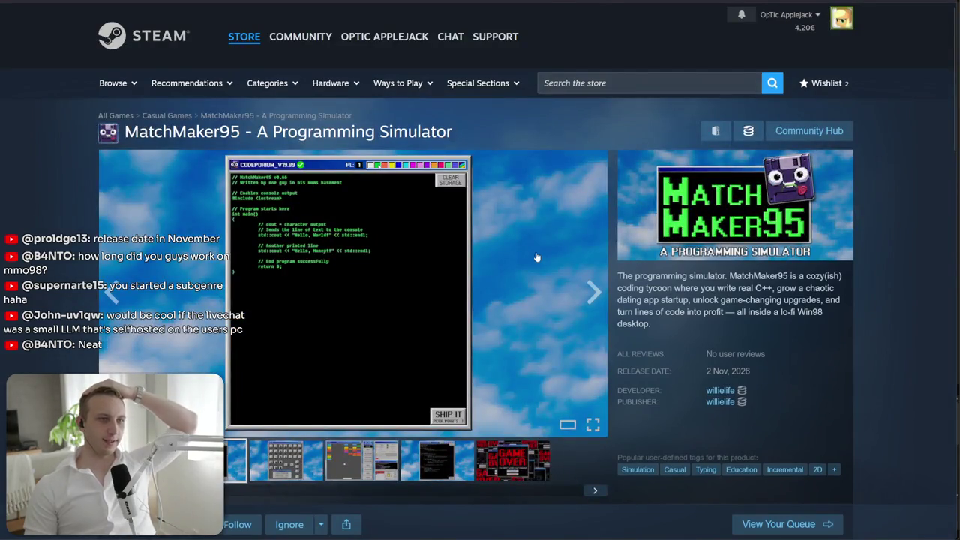
{"action": "left_click", "coordinate": [546, 255]}
{"action": "left_click", "coordinate": [870, 272]}
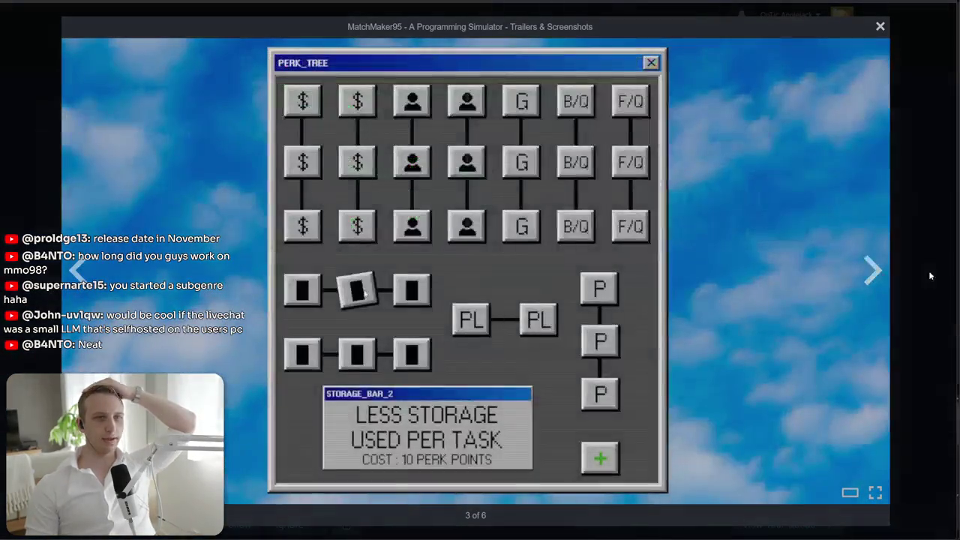
{"action": "left_click", "coordinate": [886, 286]}
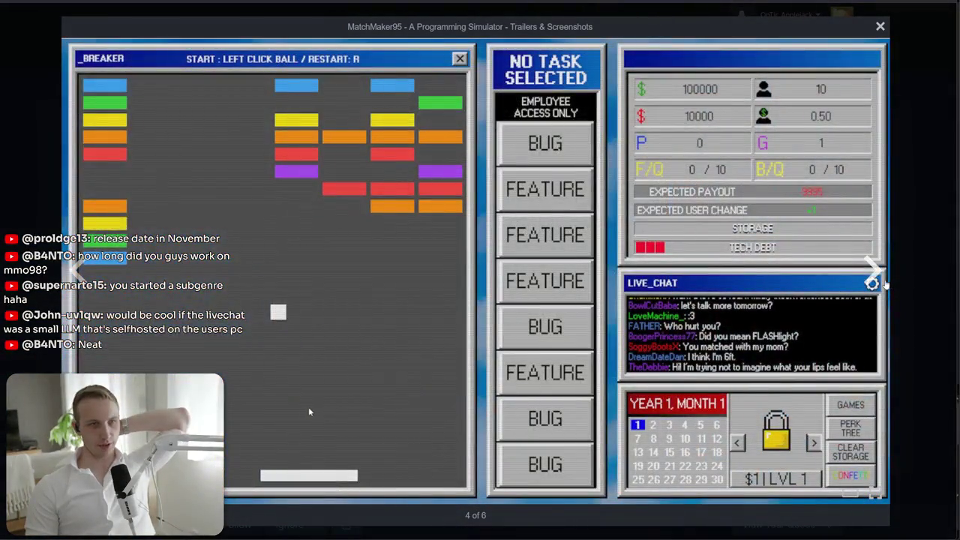
{"action": "left_click", "coordinate": [873, 287]}
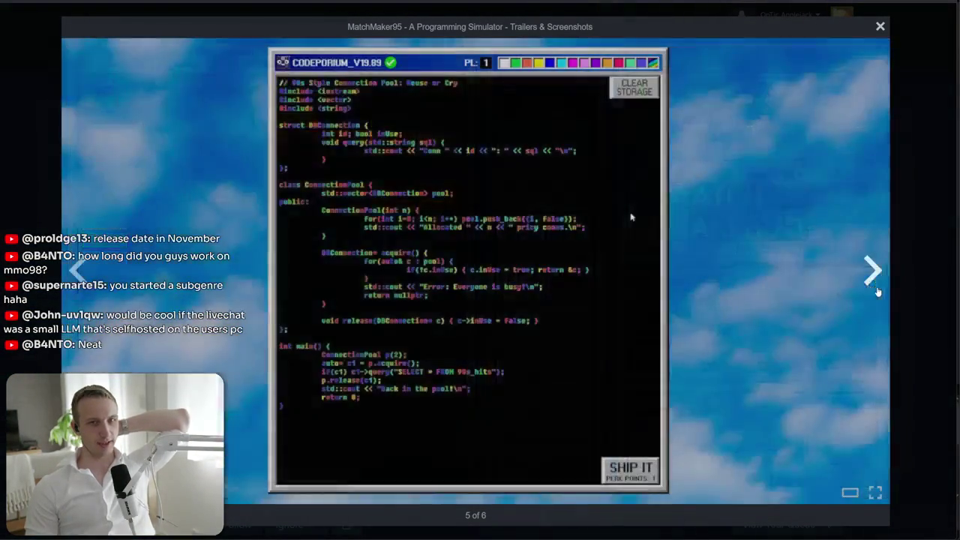
{"action": "left_click", "coordinate": [879, 291]}
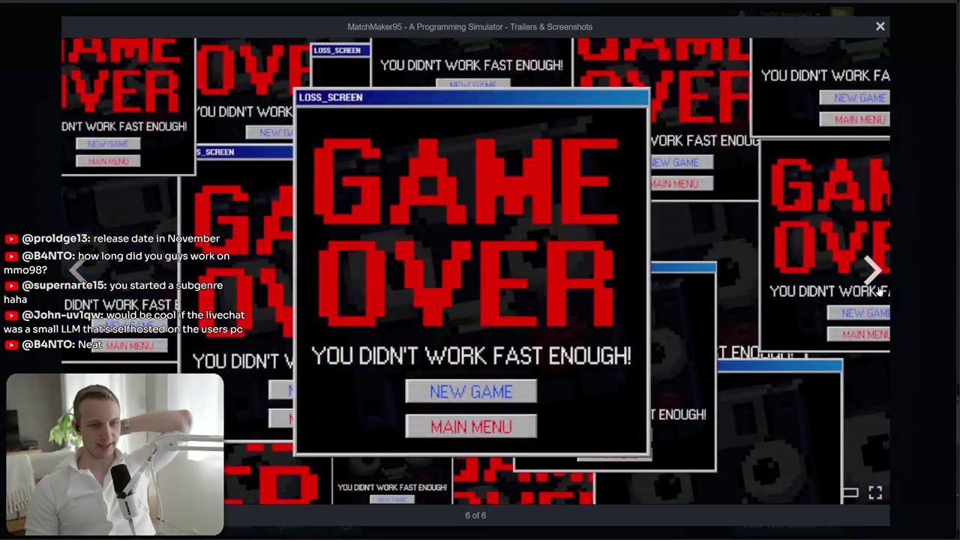
{"action": "left_click", "coordinate": [881, 289]}
{"action": "left_click", "coordinate": [927, 283]}
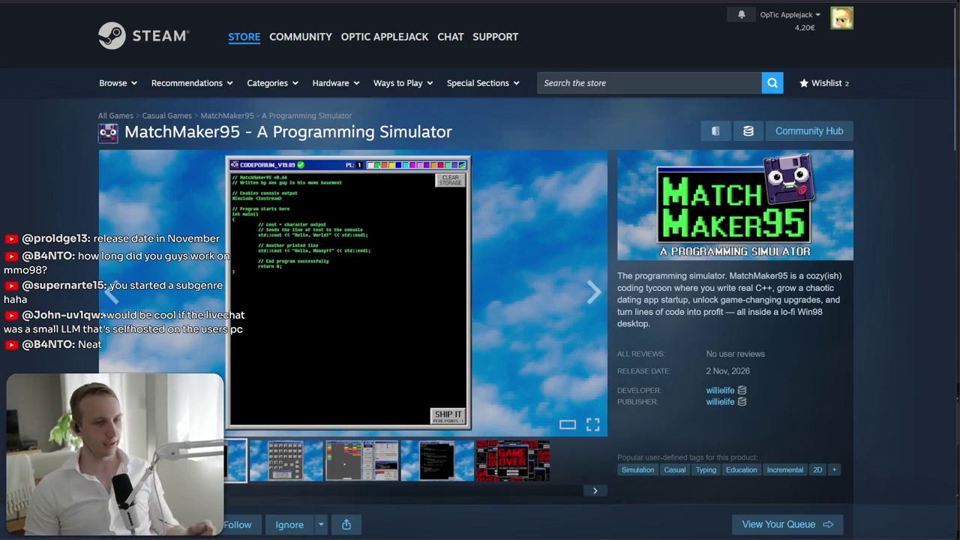
- Show the perk tree screenshot, then start the MM95 Announce Trailer in the main viewer
{"action": "scroll", "coordinate": [438, 251], "scroll_direction": "down", "scroll_amount": 3}
{"action": "left_click", "coordinate": [300, 341]}
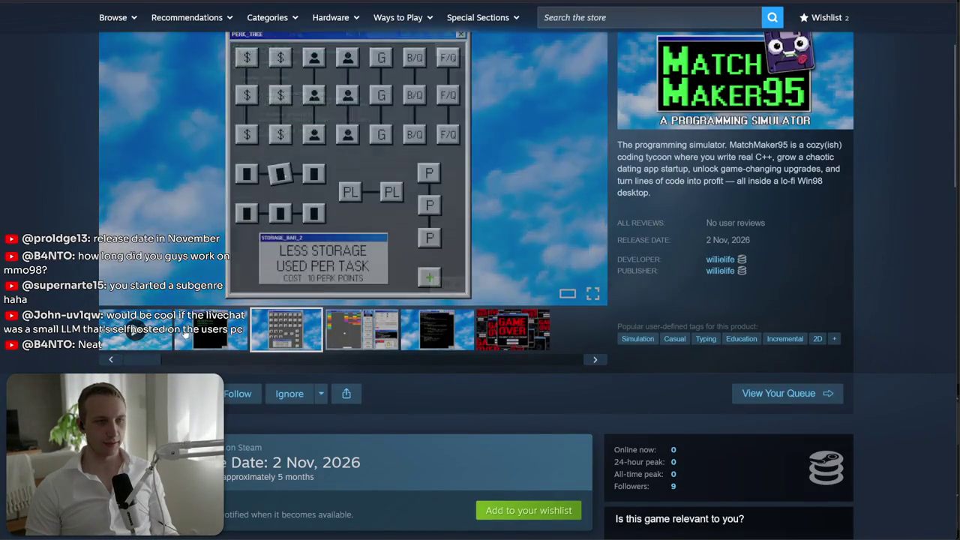
{"action": "left_click", "coordinate": [135, 329]}
{"action": "scroll", "coordinate": [376, 204], "scroll_direction": "up", "scroll_amount": 3}
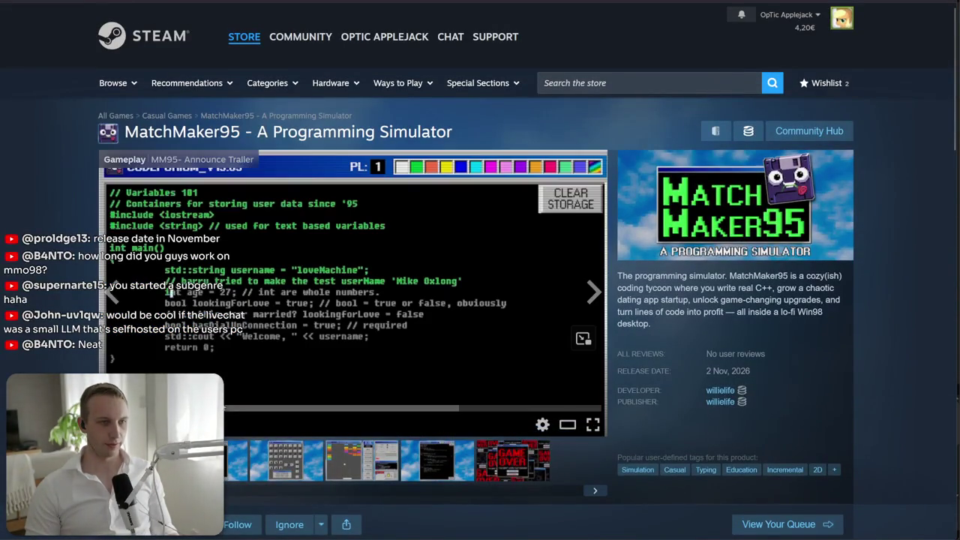
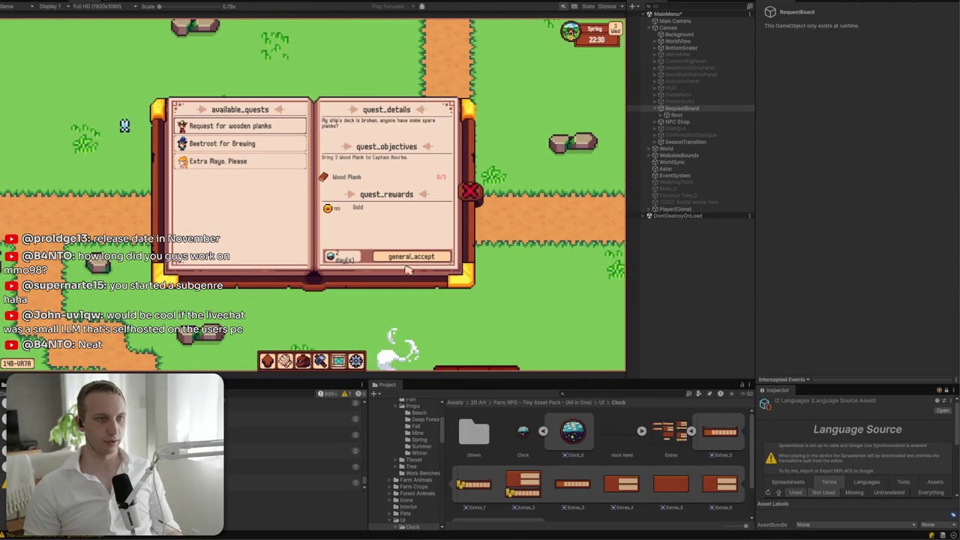
- Check the details panel for the Extra Mayo, Please, wooden planks and Beetroot for Brewing quests
{"action": "left_click", "coordinate": [200, 166]}
{"action": "left_click", "coordinate": [216, 145]}
{"action": "left_click", "coordinate": [234, 125]}
{"action": "left_click", "coordinate": [238, 159]}
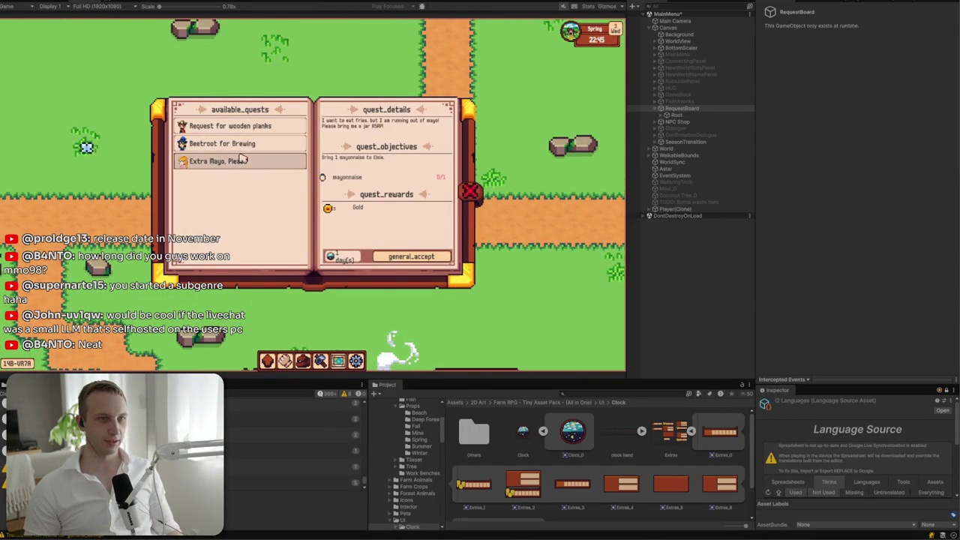
{"action": "left_click", "coordinate": [247, 142]}
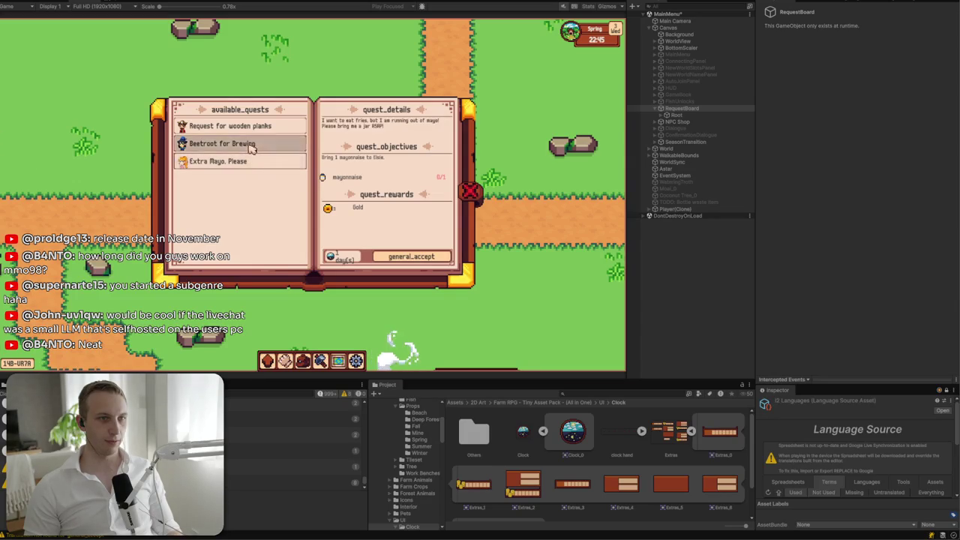
- Recheck that each quest's details update, then frame RequestBoard in the Scene view
{"action": "key", "text": "Up"}
{"action": "left_click", "coordinate": [253, 162]}
{"action": "left_click", "coordinate": [258, 143]}
{"action": "left_click", "coordinate": [258, 128]}
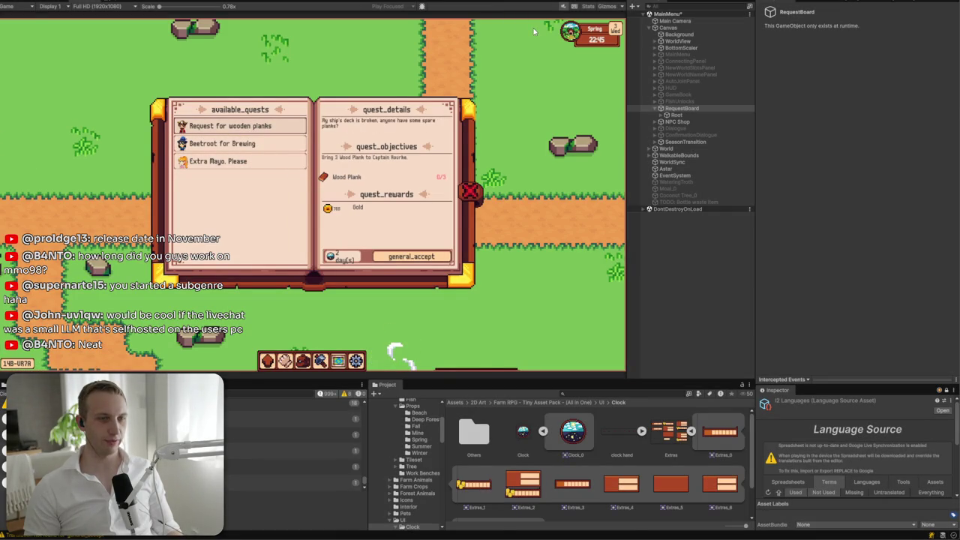
{"action": "double_click", "coordinate": [662, 109]}
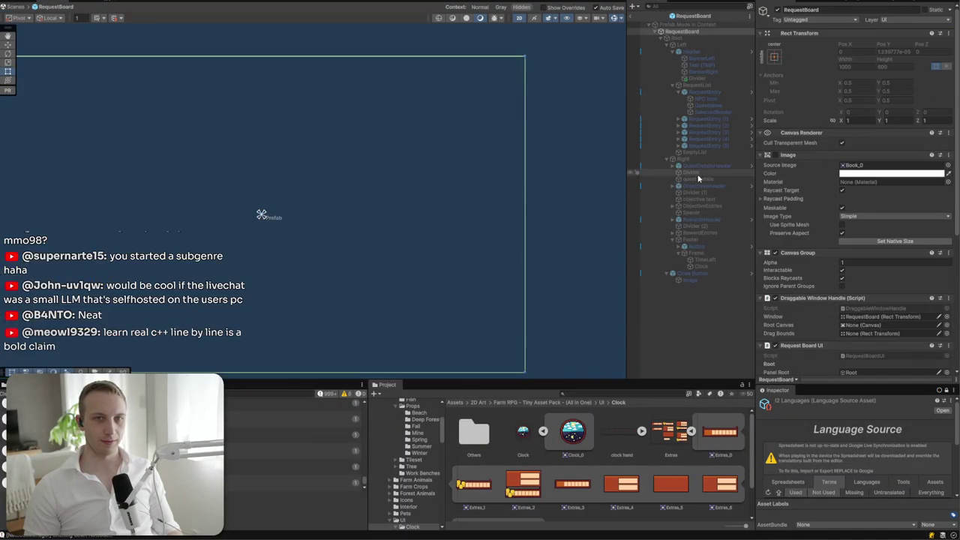
- Open the RequestBoard prefab and apply all overrides on RequestRewardEntry
{"action": "left_click", "coordinate": [750, 109]}
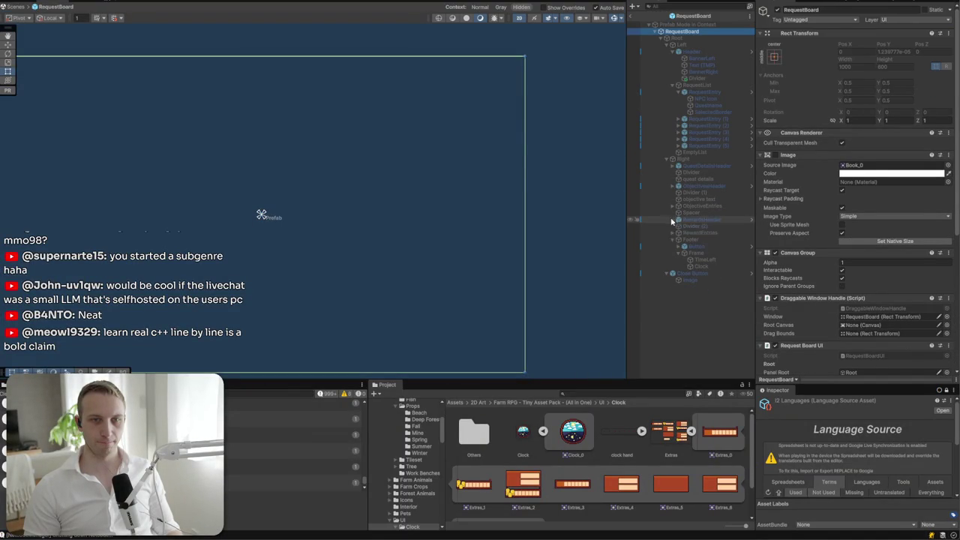
{"action": "left_click", "coordinate": [673, 232]}
{"action": "left_click", "coordinate": [710, 240]}
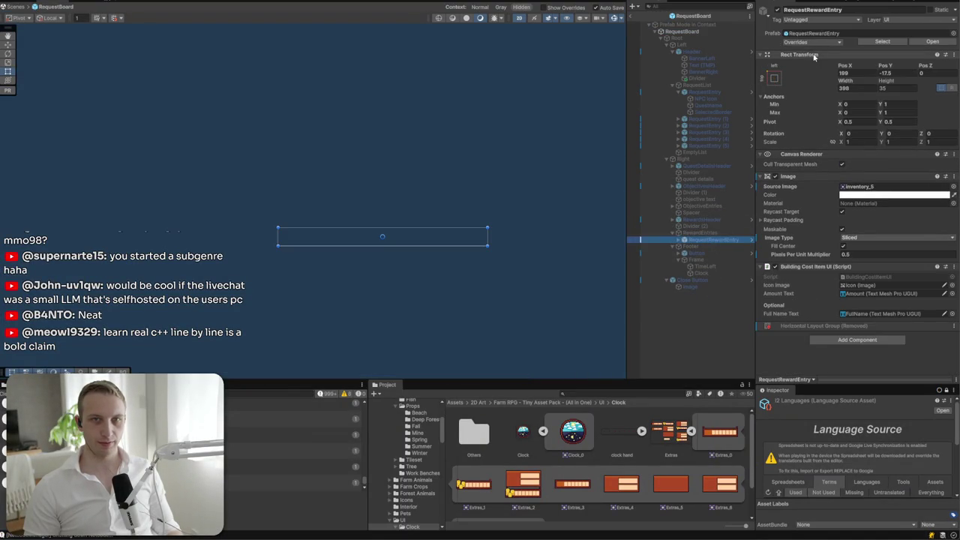
{"action": "left_click", "coordinate": [813, 42]}
{"action": "left_click", "coordinate": [879, 153]}
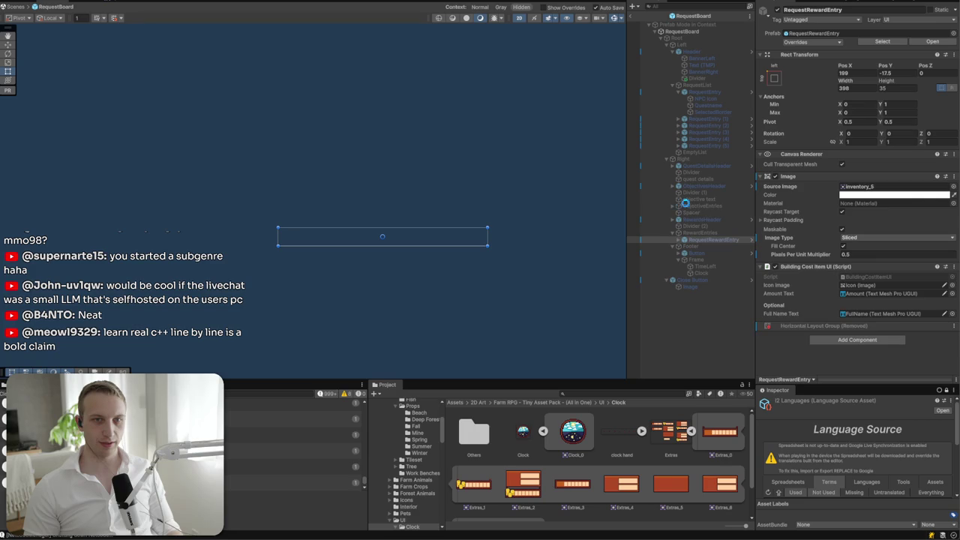
- Apply all overrides on the RequestObjectiveEntry prefab
{"action": "left_click", "coordinate": [673, 205]}
{"action": "left_click", "coordinate": [713, 212]}
{"action": "left_click", "coordinate": [813, 42]}
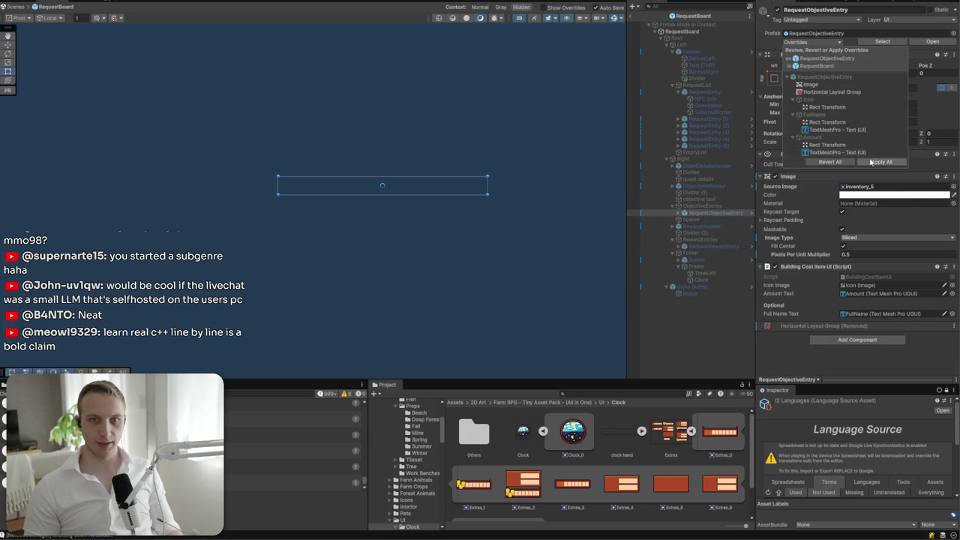
{"action": "left_click", "coordinate": [705, 59]}
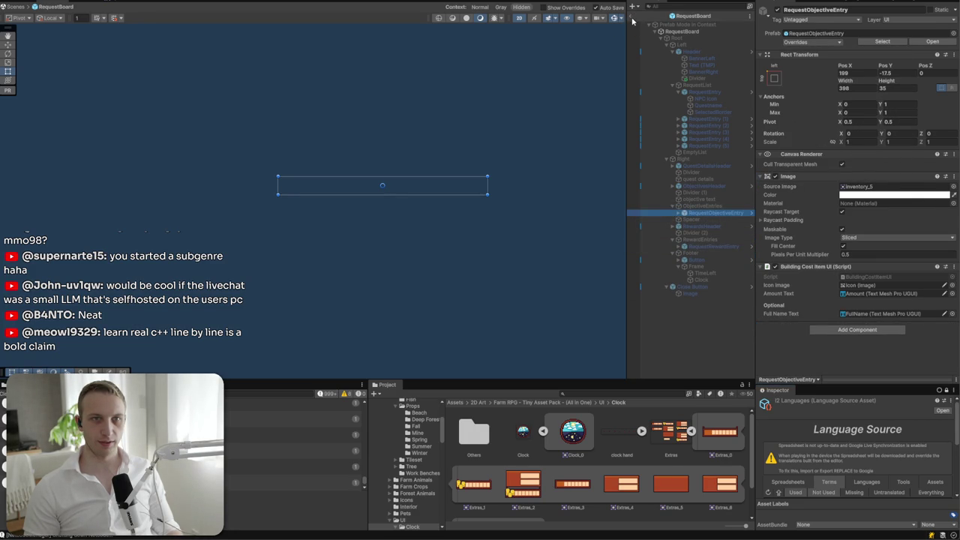
- Exit Prefab Mode to the scene and toggle the board's Root active and back off
{"action": "left_click", "coordinate": [633, 18]}
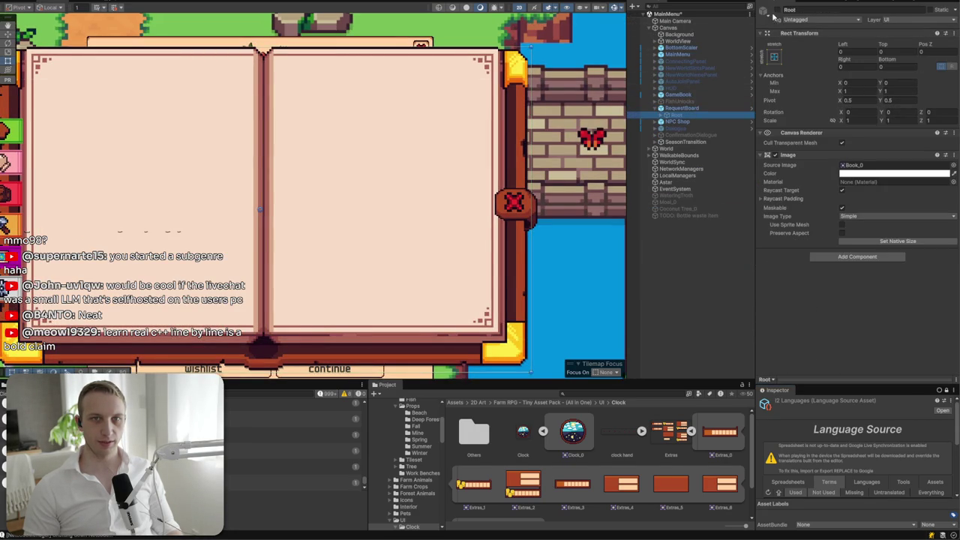
{"action": "left_click", "coordinate": [780, 9]}
{"action": "left_click", "coordinate": [780, 9]}
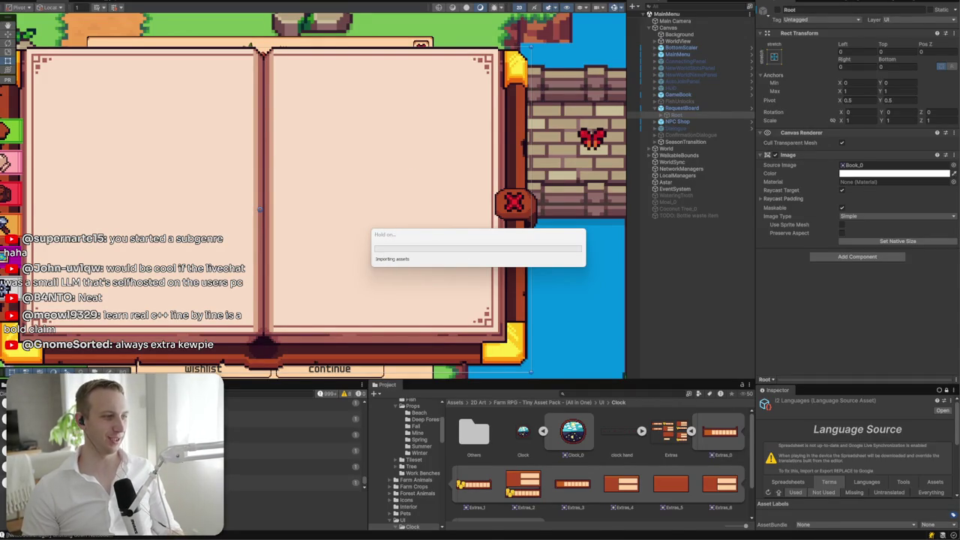
- Search Google for 'c++ in 24 hours'
{"action": "type", "text": "c++ om"}
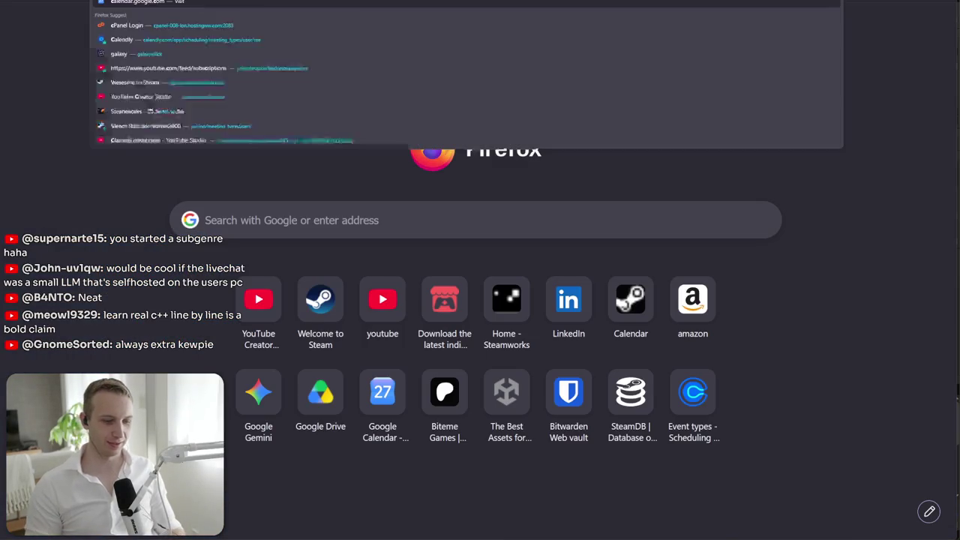
{"action": "key", "text": "BackSpace"}
{"action": "key", "text": "BackSpace"}
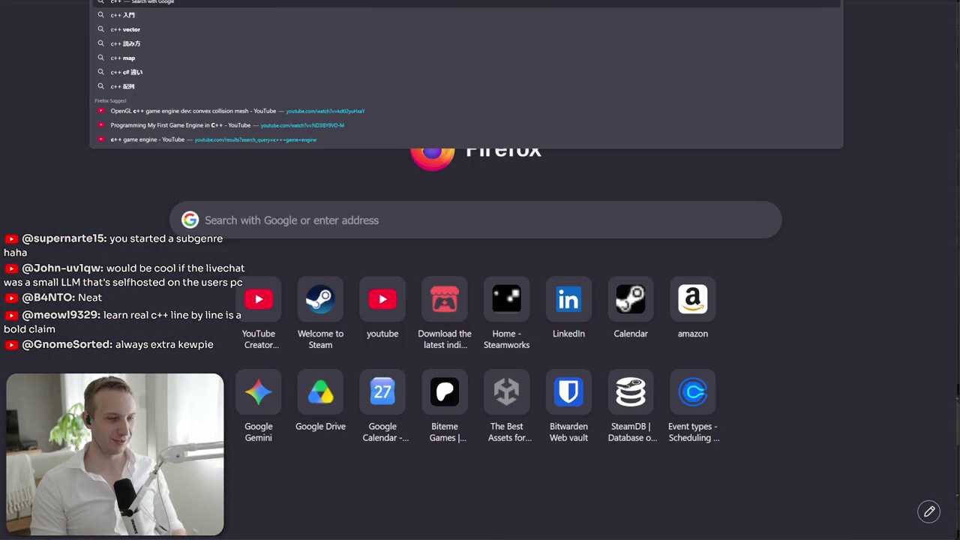
{"action": "type", "text": "24 hours"}
{"action": "key", "text": "Return"}
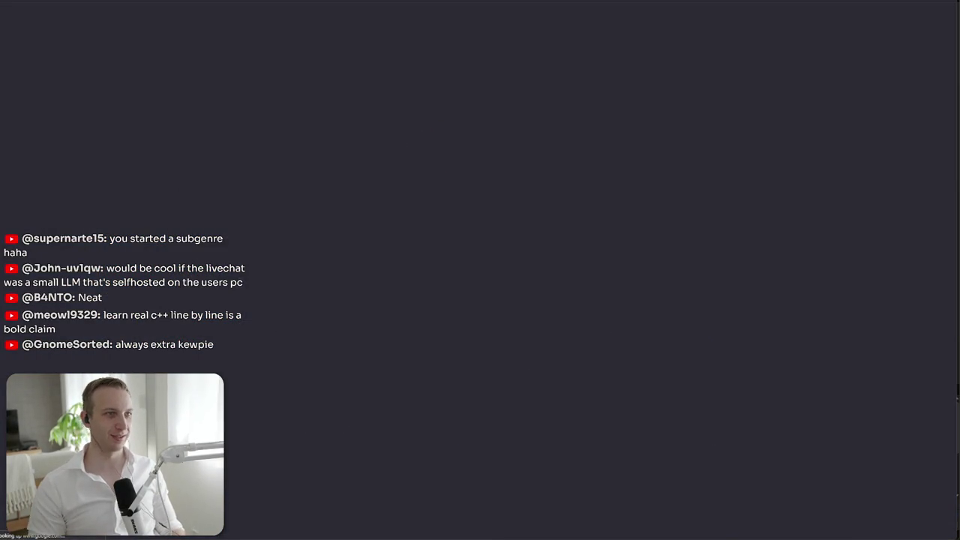
- Switch to image results and preview the C++ in 24 Hours book covers, including the Sixth Edition
{"action": "left_click", "coordinate": [165, 76]}
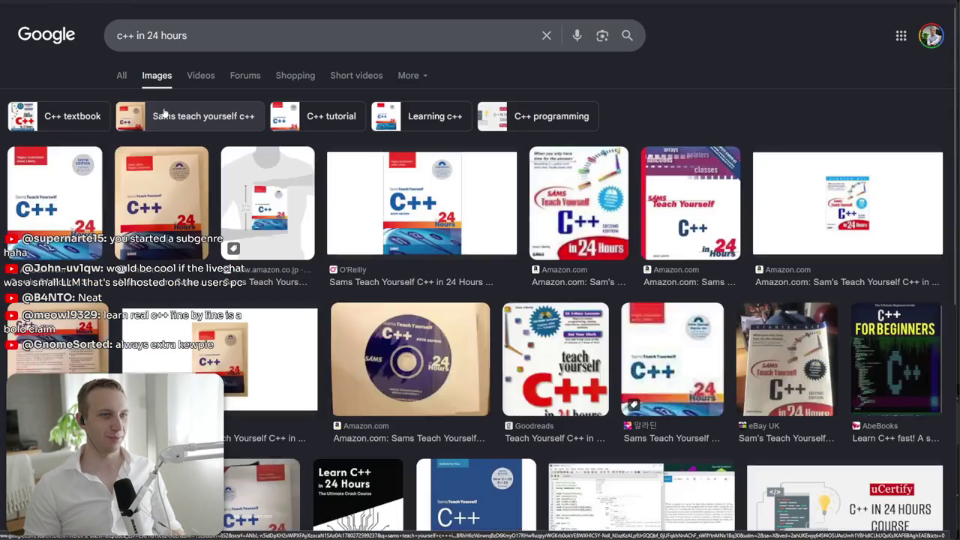
{"action": "left_click", "coordinate": [105, 218]}
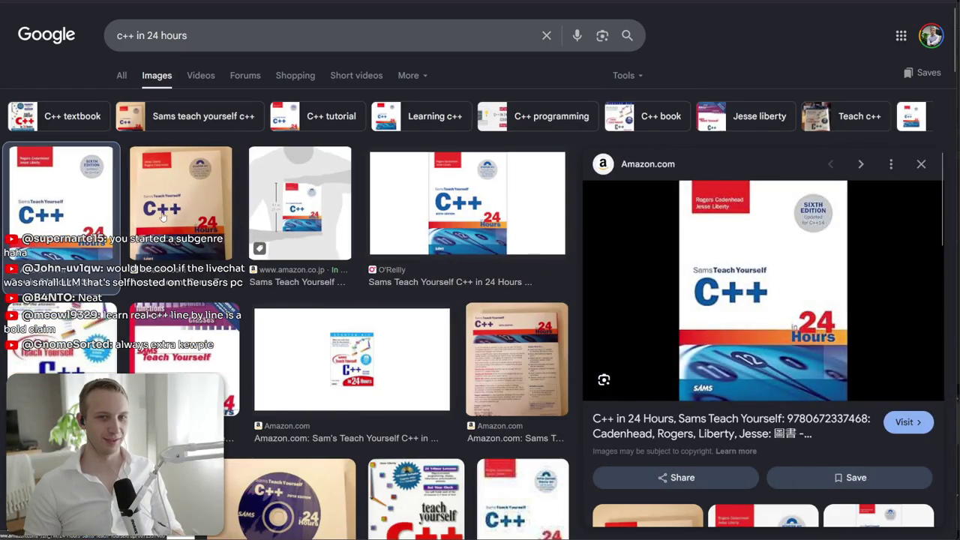
{"action": "left_click", "coordinate": [163, 216]}
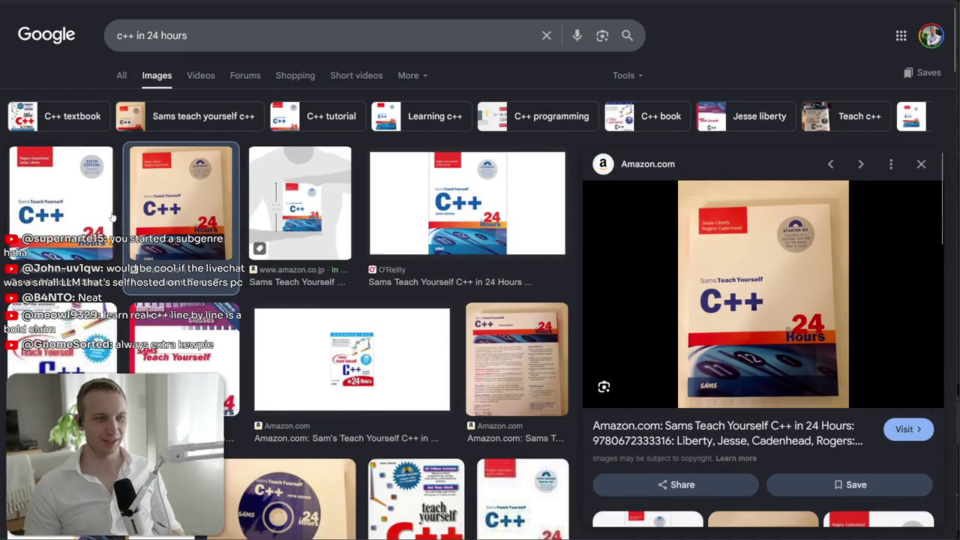
{"action": "left_click", "coordinate": [76, 212]}
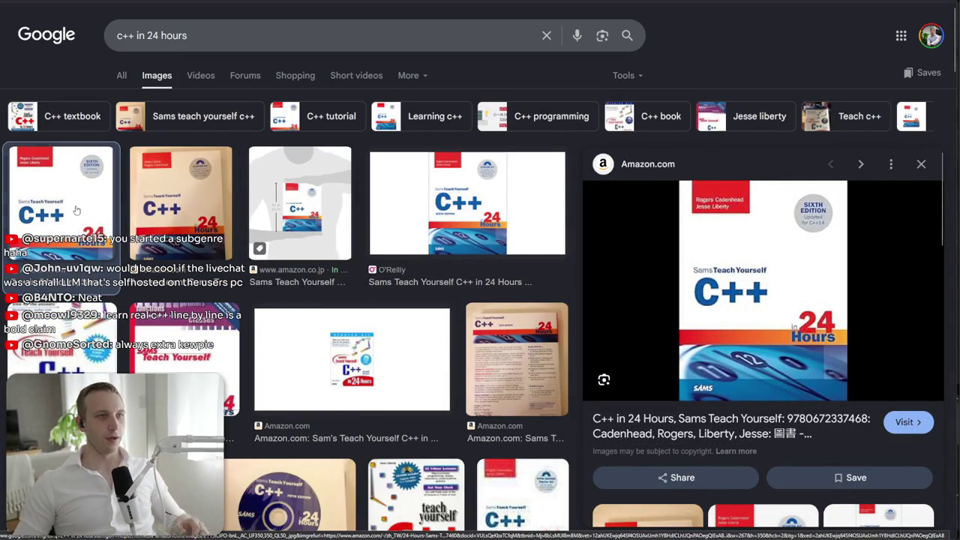
- Change the search to 'c in 24 hours' and preview the Teach Yourself C in 24 Hours cover
{"action": "left_click", "coordinate": [125, 36]}
{"action": "key", "text": "BackSpace"}
{"action": "key", "text": "Return"}
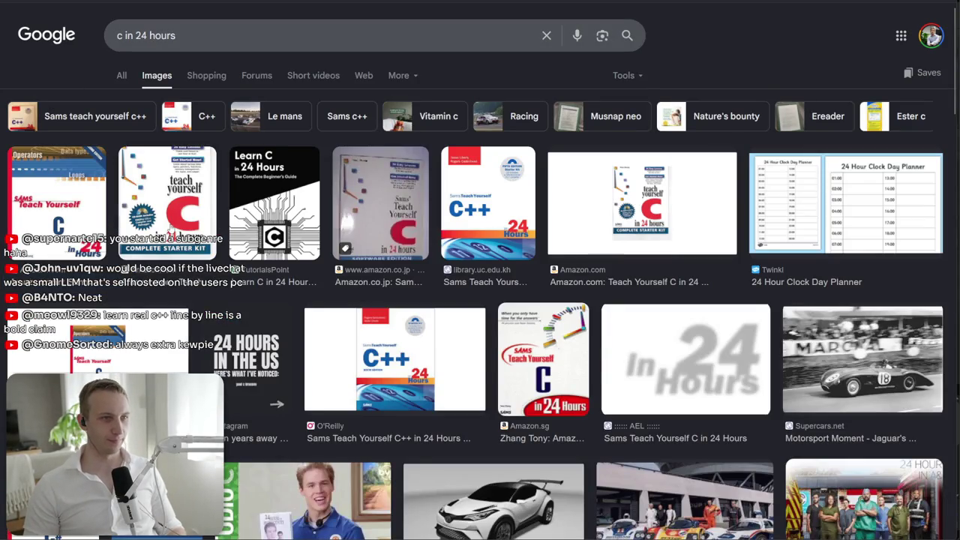
{"action": "left_click", "coordinate": [170, 229]}
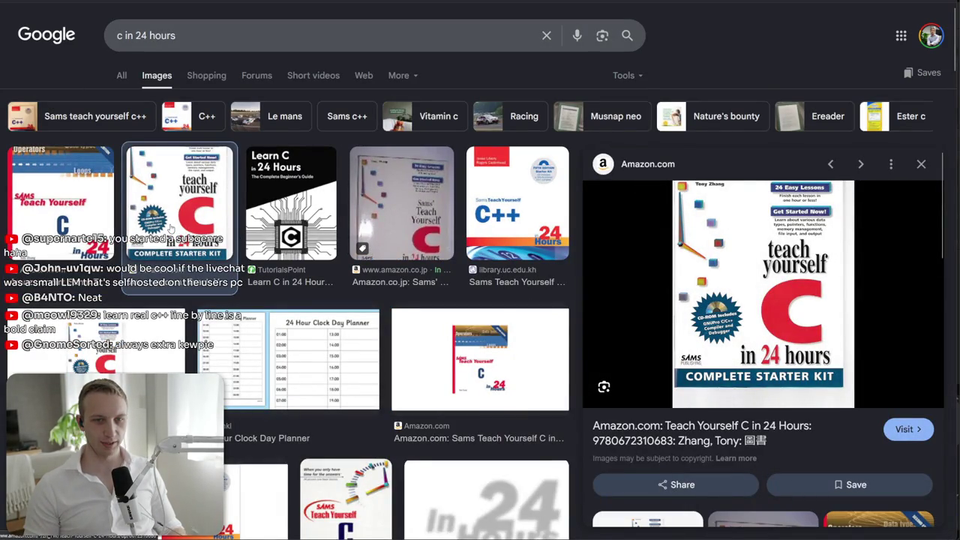
{"action": "scroll", "coordinate": [347, 320], "scroll_direction": "down", "scroll_amount": 5}
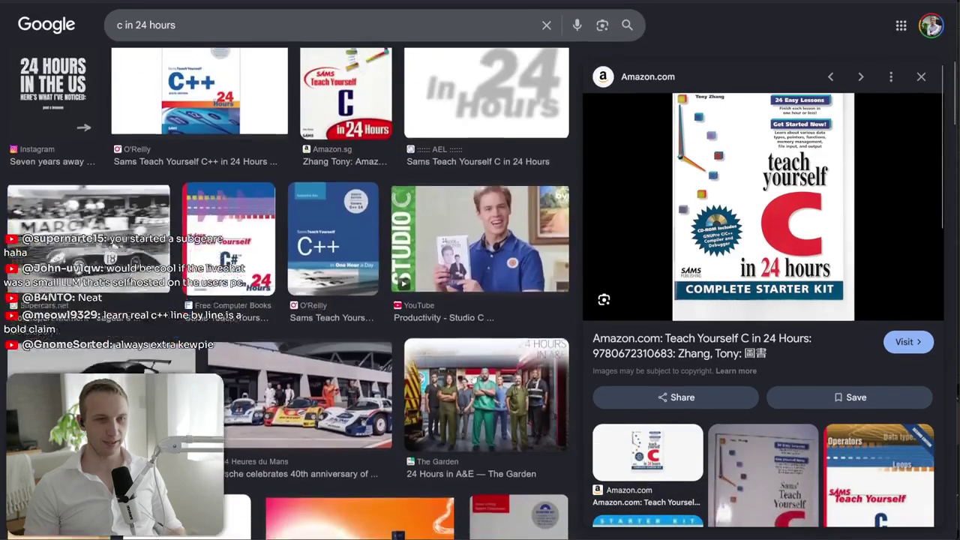
{"action": "scroll", "coordinate": [347, 320], "scroll_direction": "up", "scroll_amount": 5}
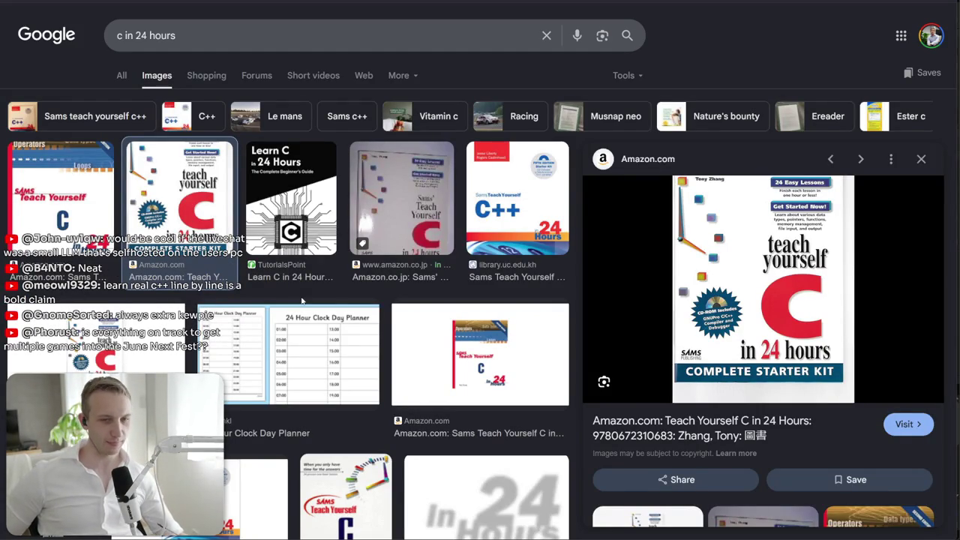
- Check the previewed cover's image options, browse the results, then return to Unity
{"action": "right_click", "coordinate": [587, 358]}
{"action": "left_click", "coordinate": [796, 34]}
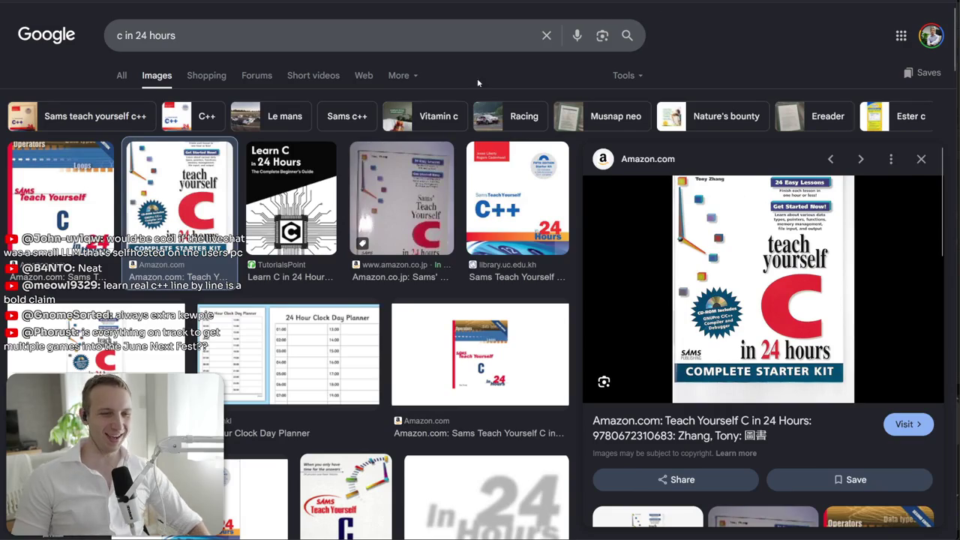
{"action": "scroll", "coordinate": [315, 293], "scroll_direction": "down", "scroll_amount": 3}
{"action": "scroll", "coordinate": [315, 293], "scroll_direction": "down", "scroll_amount": 1}
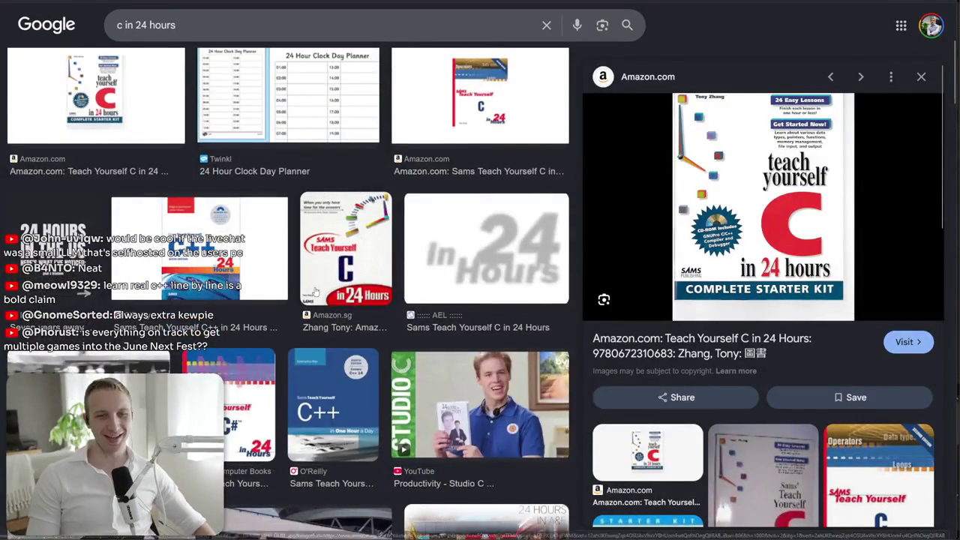
{"action": "scroll", "coordinate": [315, 293], "scroll_direction": "down", "scroll_amount": 3}
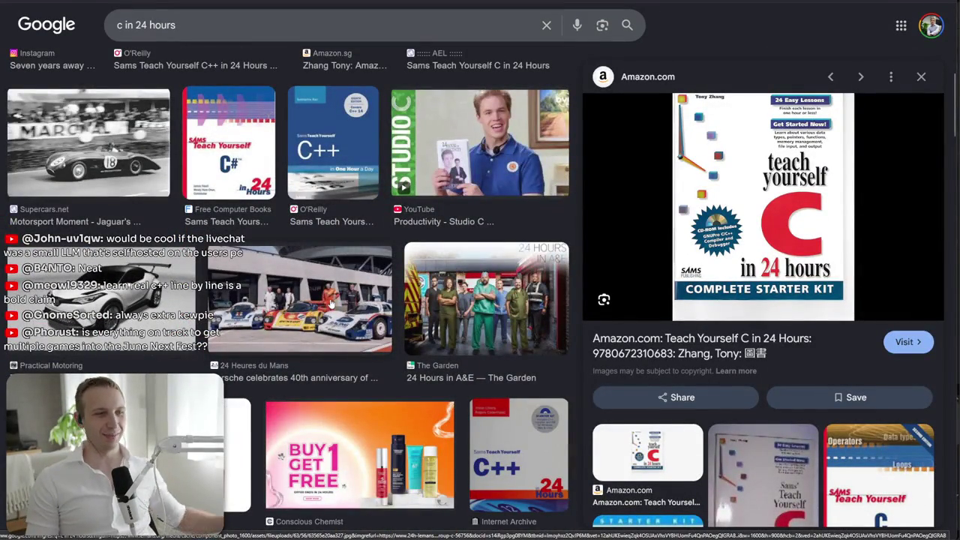
{"action": "scroll", "coordinate": [331, 302], "scroll_direction": "up", "scroll_amount": 4}
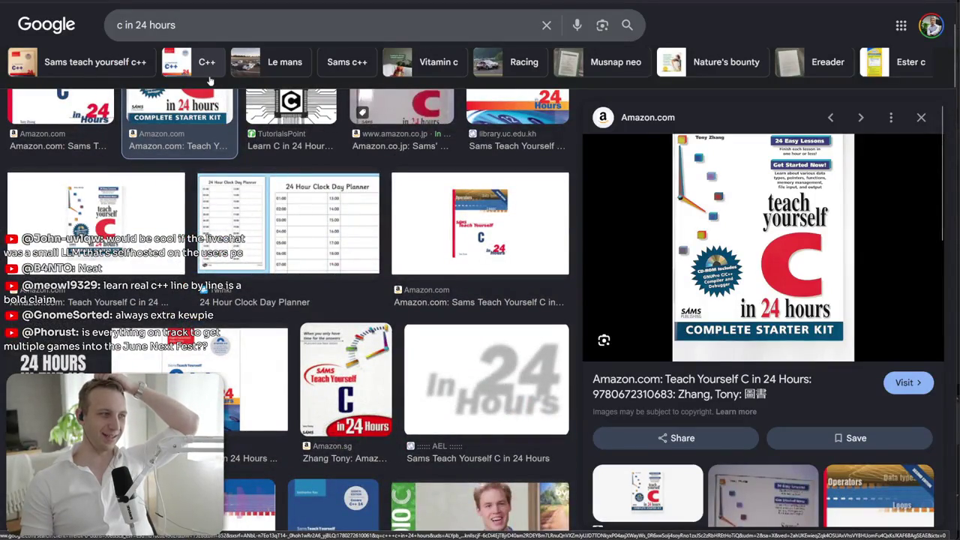
{"action": "scroll", "coordinate": [210, 80], "scroll_direction": "up", "scroll_amount": 2}
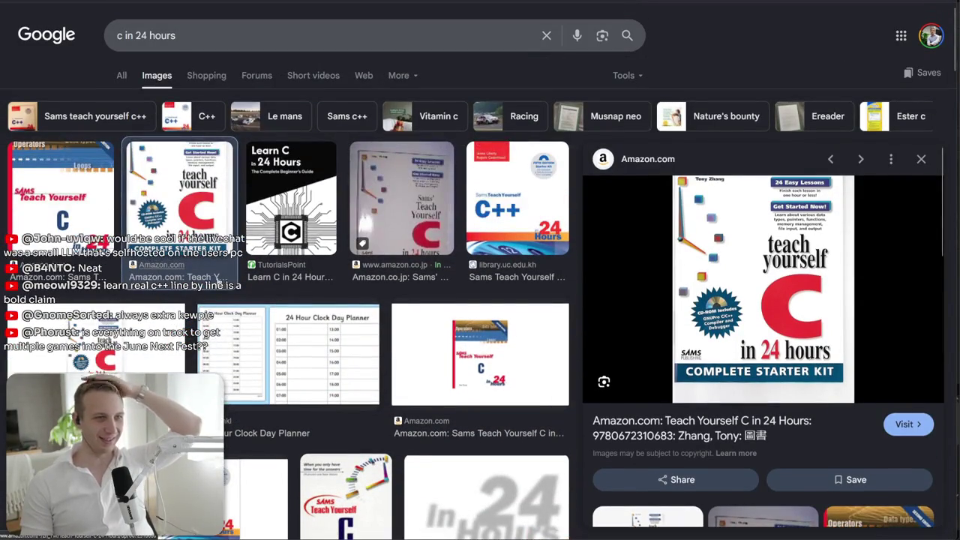
{"action": "left_click", "coordinate": [305, 42]}
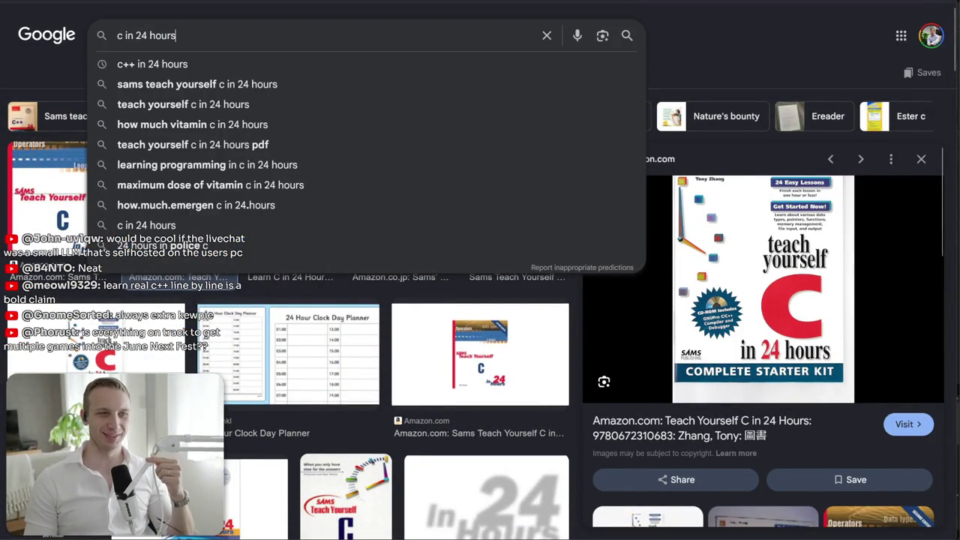
{"action": "key", "text": "alt+Tab"}
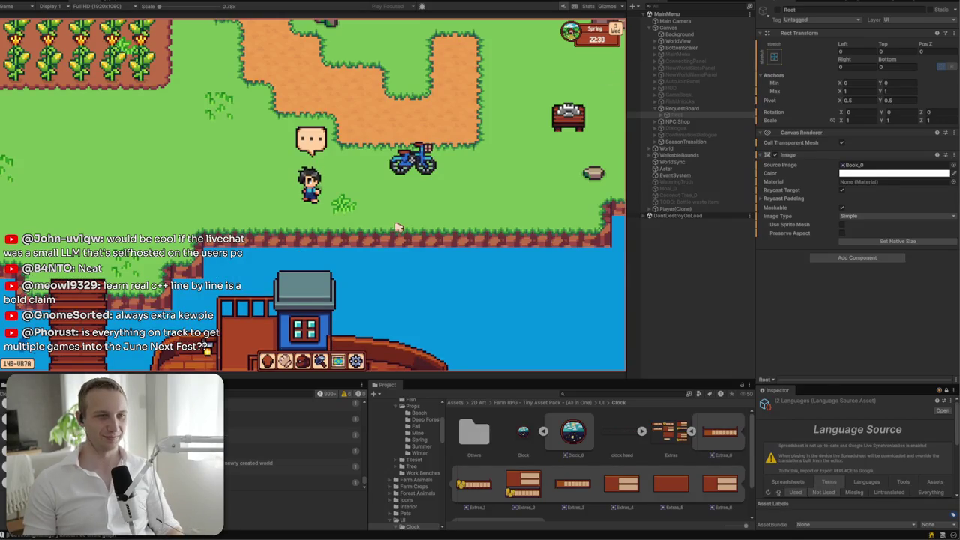
{"action": "key", "text": "w"}
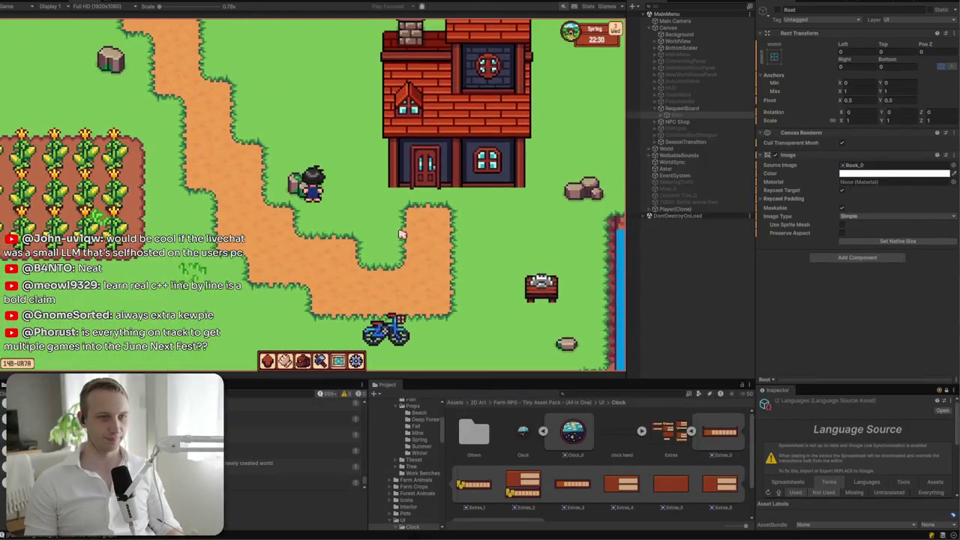
{"action": "key", "text": "w"}
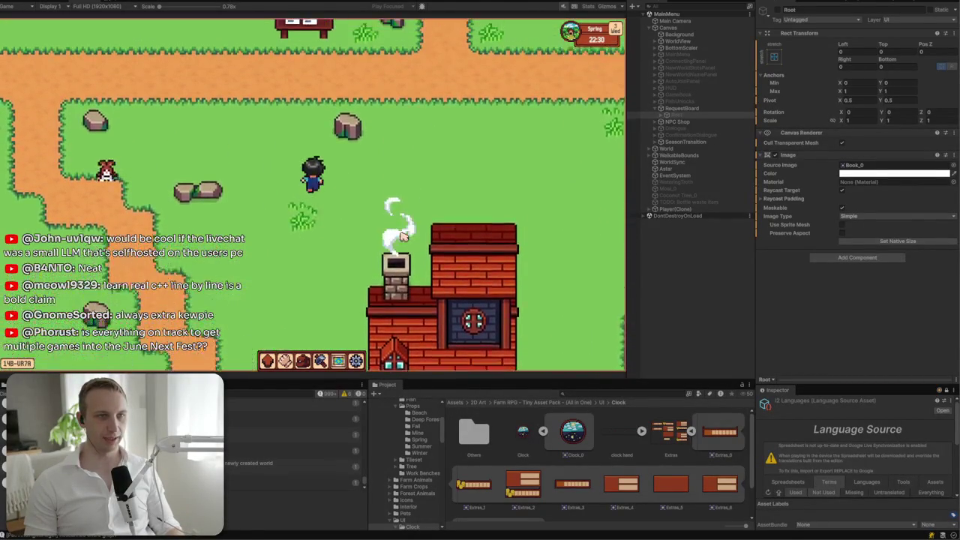
{"action": "key", "text": "e"}
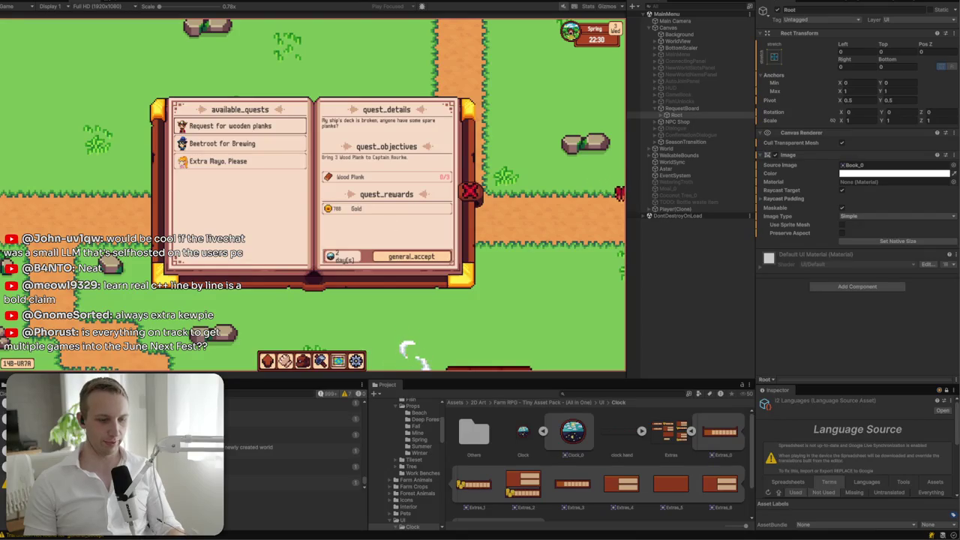
{"action": "key", "text": "ctrl+shift+F7"}
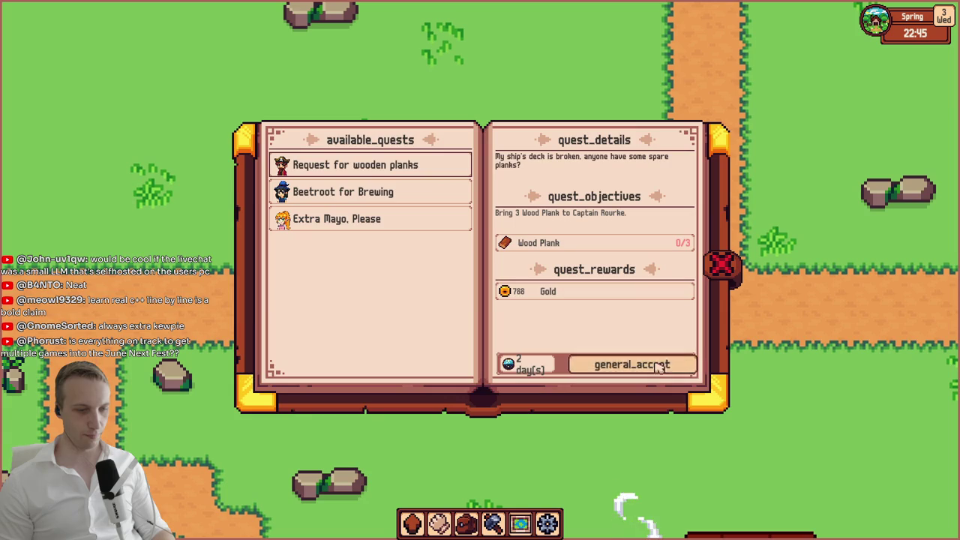
{"action": "left_click", "coordinate": [417, 194]}
{"action": "left_click", "coordinate": [411, 224]}
{"action": "left_click", "coordinate": [417, 166]}
{"action": "left_click", "coordinate": [424, 217]}
{"action": "left_click", "coordinate": [427, 194]}
{"action": "left_click", "coordinate": [430, 164]}
{"action": "left_click", "coordinate": [438, 193]}
{"action": "left_click", "coordinate": [439, 218]}
{"action": "left_click", "coordinate": [438, 167]}
{"action": "left_click", "coordinate": [437, 194]}
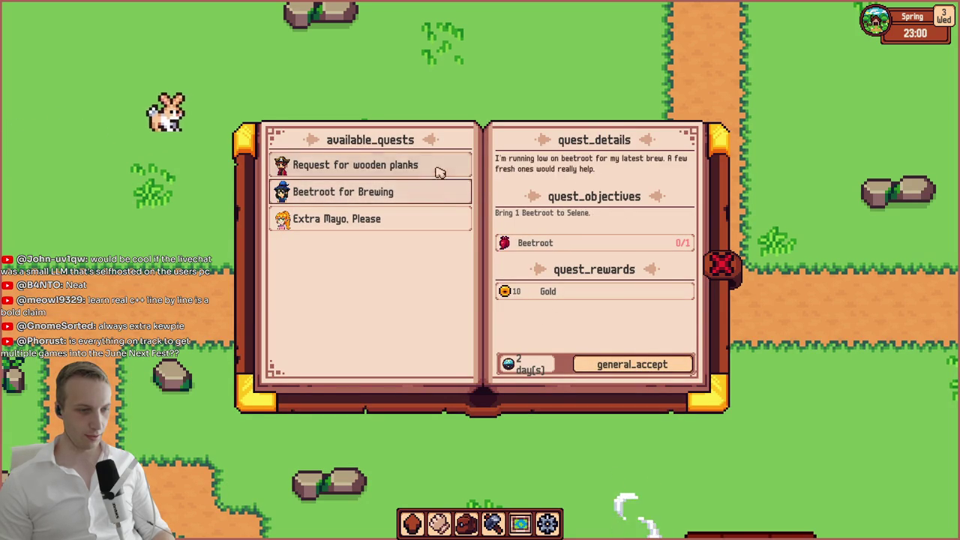
{"action": "left_click", "coordinate": [445, 167]}
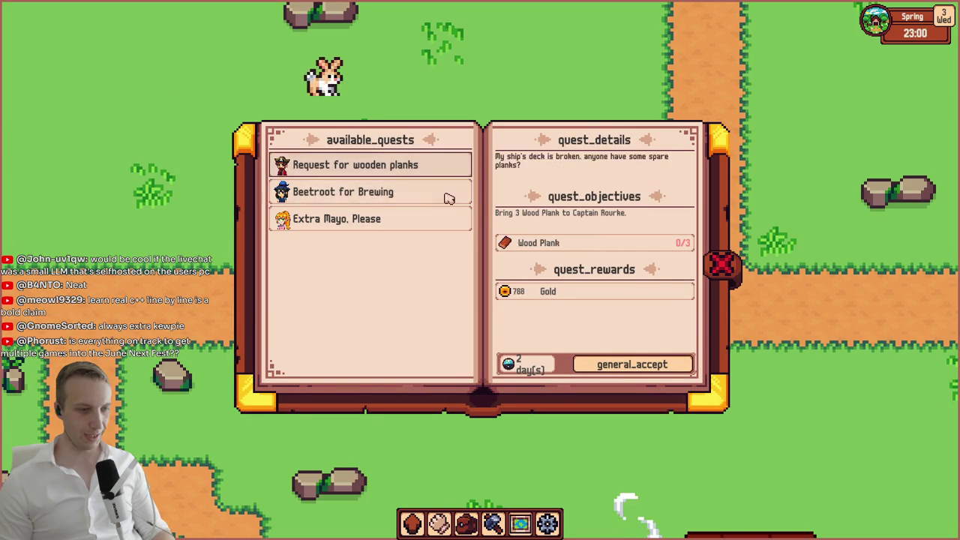
{"action": "left_click", "coordinate": [445, 193]}
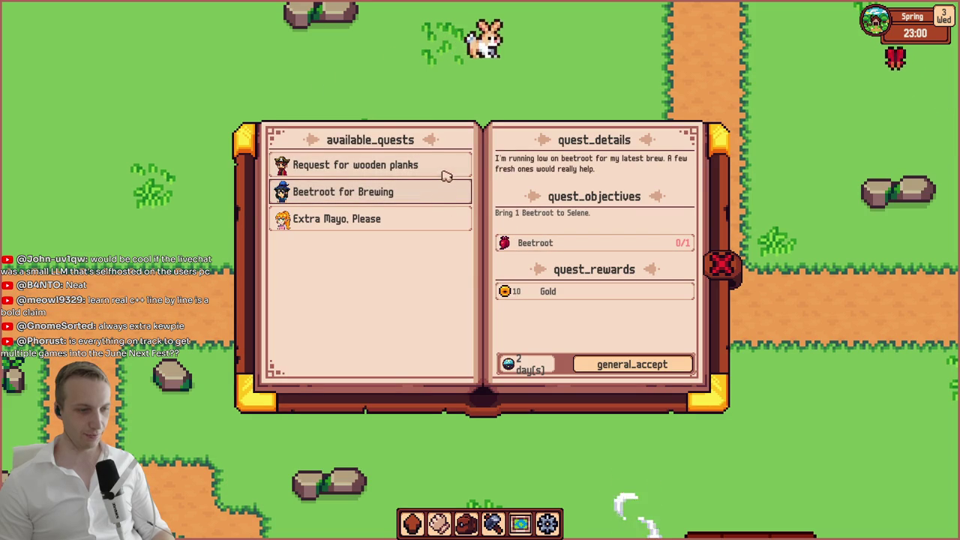
{"action": "left_click", "coordinate": [443, 169]}
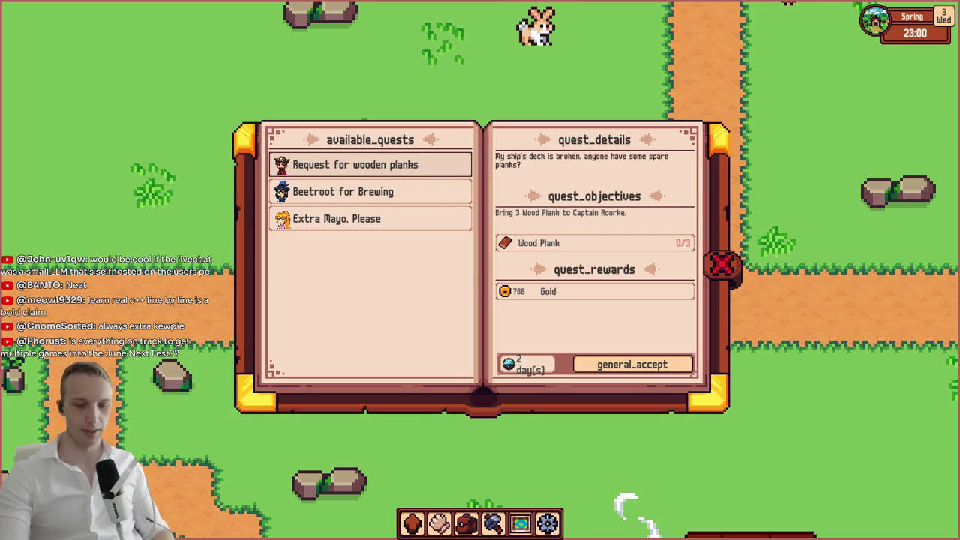
{"action": "key", "text": "alt+Tab"}
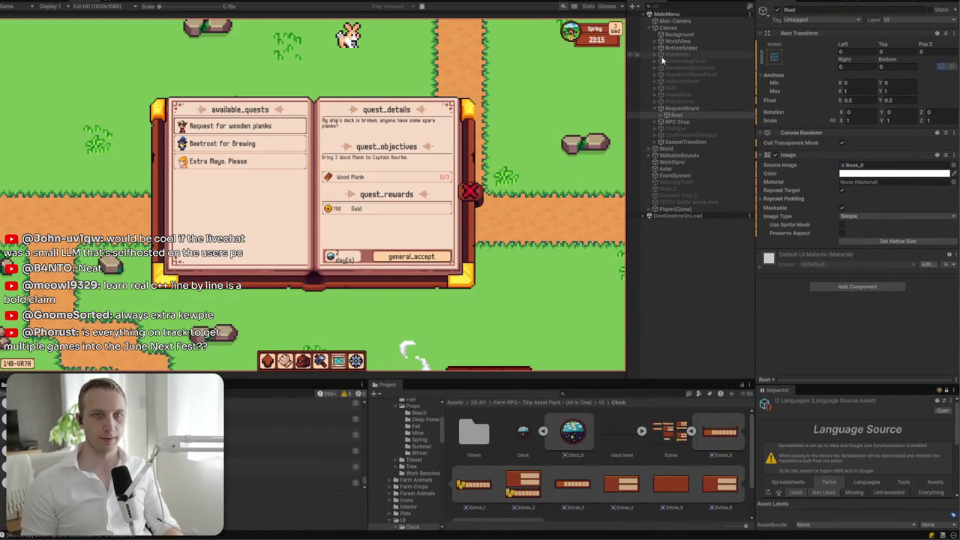
- Expand Root > Right and inspect the objective text and QuestDetailsHeader with Beetroot for Brewing shown
{"action": "left_click", "coordinate": [661, 116]}
{"action": "left_click", "coordinate": [669, 129]}
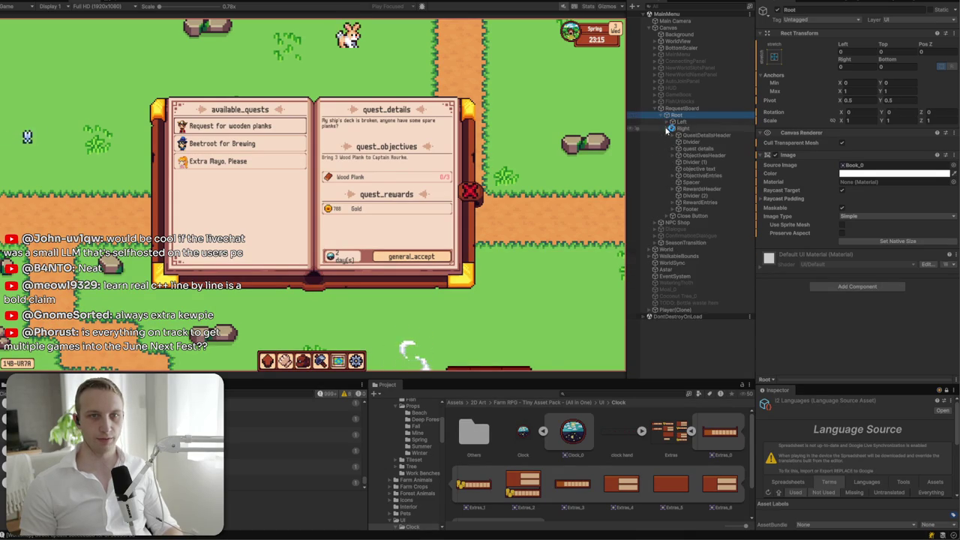
{"action": "left_click", "coordinate": [676, 168]}
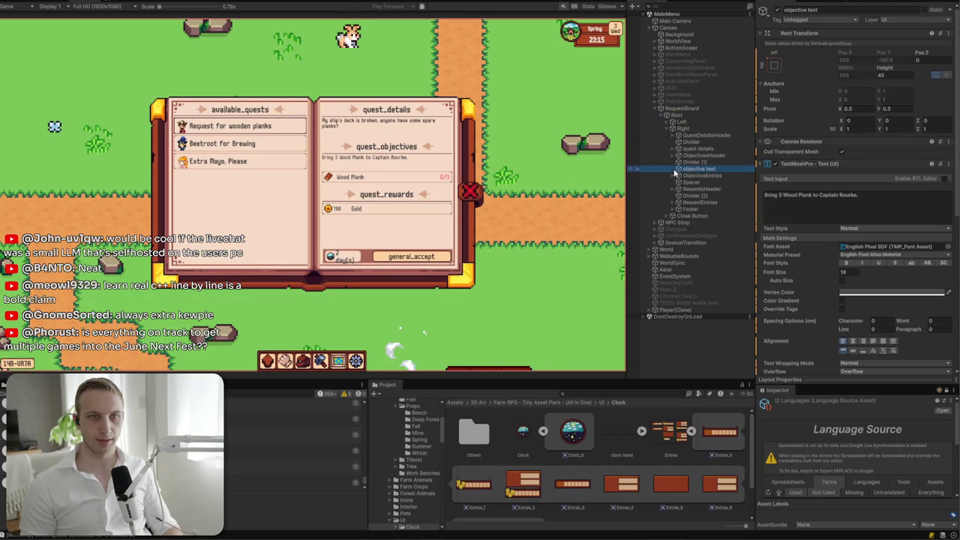
{"action": "left_click", "coordinate": [211, 145]}
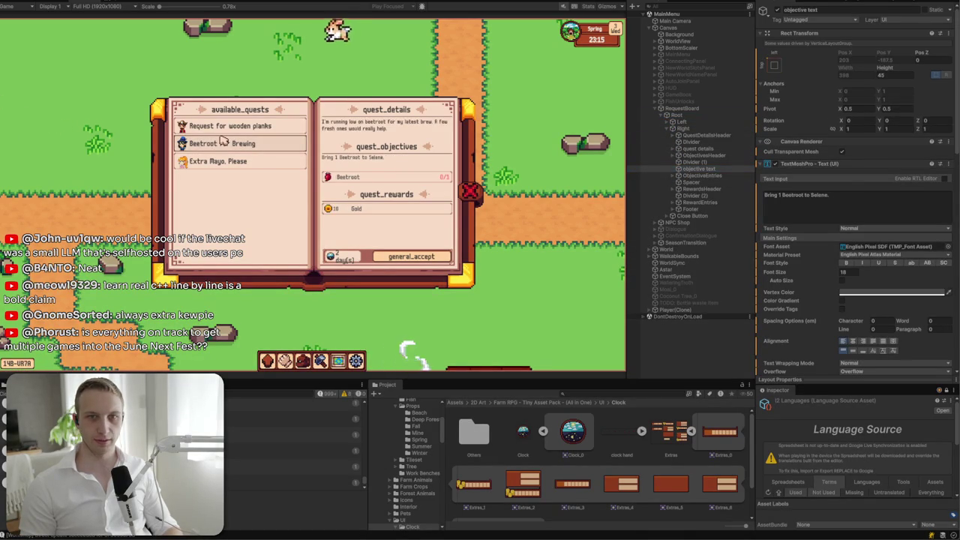
{"action": "left_click", "coordinate": [229, 143]}
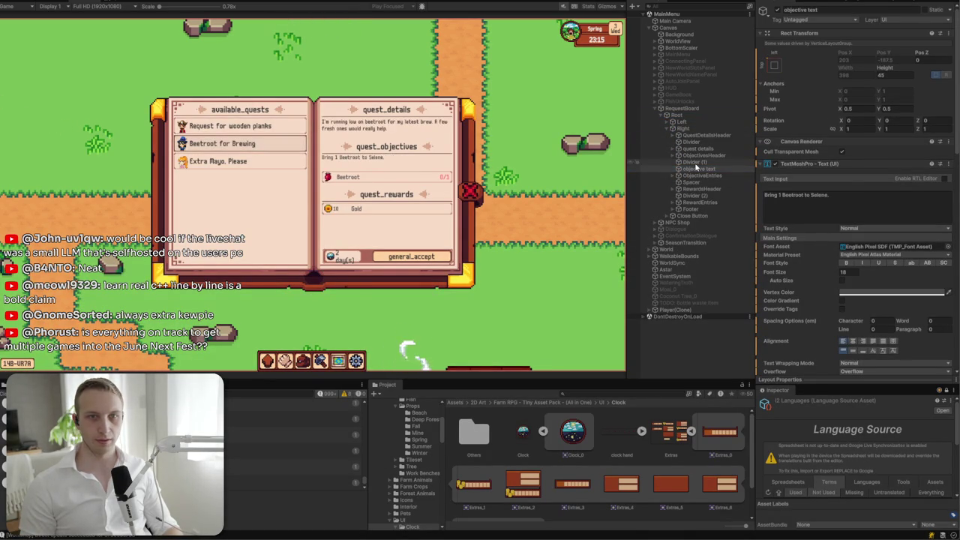
{"action": "left_click", "coordinate": [693, 149]}
{"action": "left_click", "coordinate": [678, 136]}
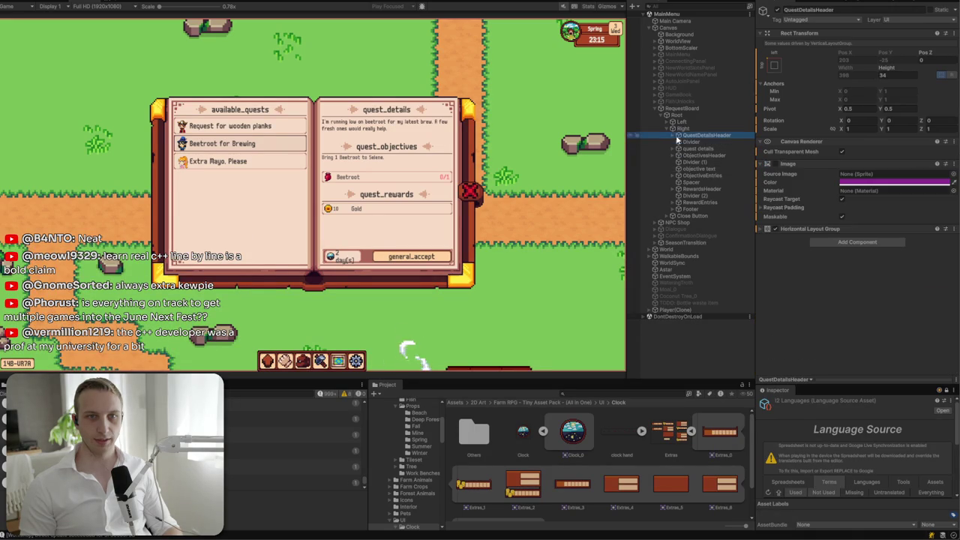
- Select the quest details text object and flip between the planks and beetroot quests
{"action": "left_click", "coordinate": [674, 150]}
{"action": "left_click", "coordinate": [685, 150]}
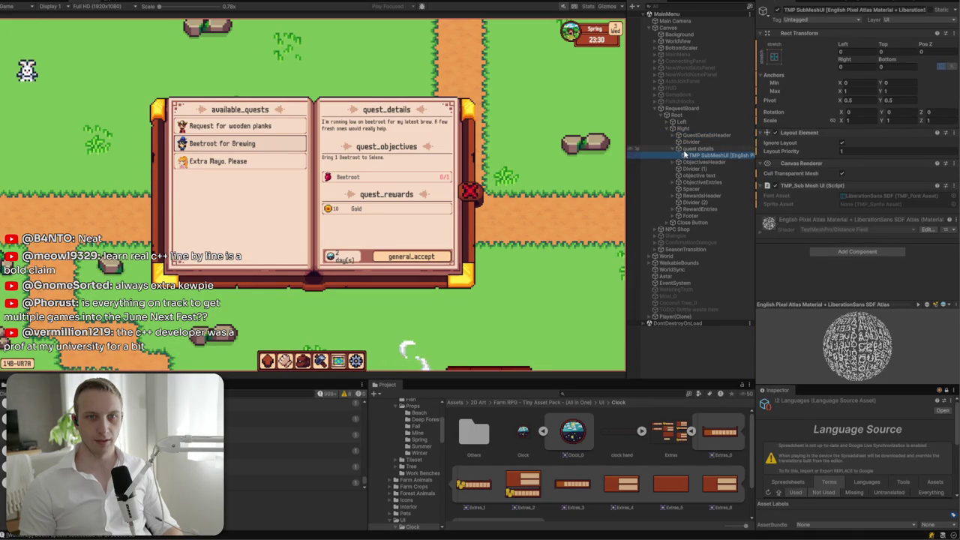
{"action": "left_click", "coordinate": [282, 128]}
{"action": "left_click", "coordinate": [277, 143]}
{"action": "left_click", "coordinate": [278, 127]}
{"action": "left_click", "coordinate": [274, 145]}
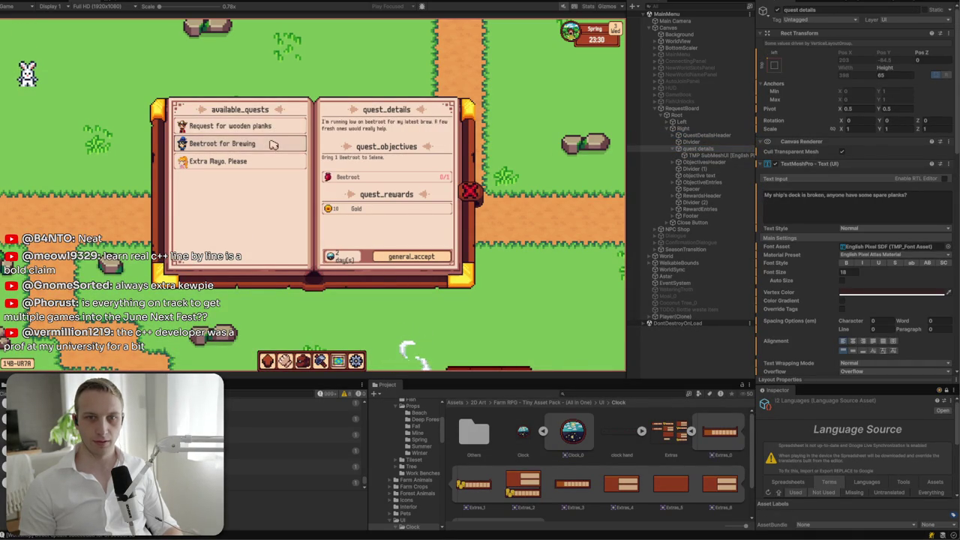
{"action": "left_click", "coordinate": [274, 128]}
{"action": "left_click", "coordinate": [274, 144]}
{"action": "left_click", "coordinate": [276, 127]}
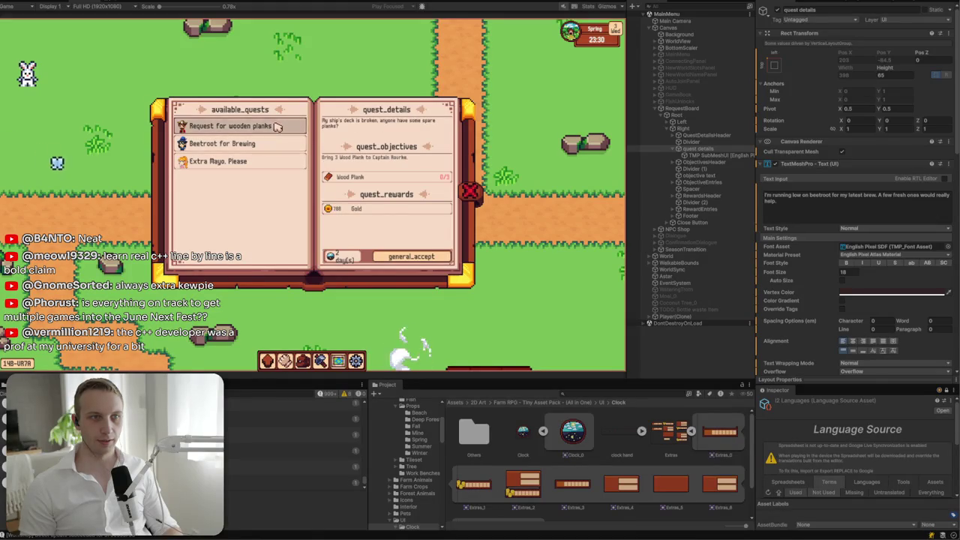
- Select the quest description text in the Inspector and scroll through its text settings
{"action": "left_click", "coordinate": [822, 208]}
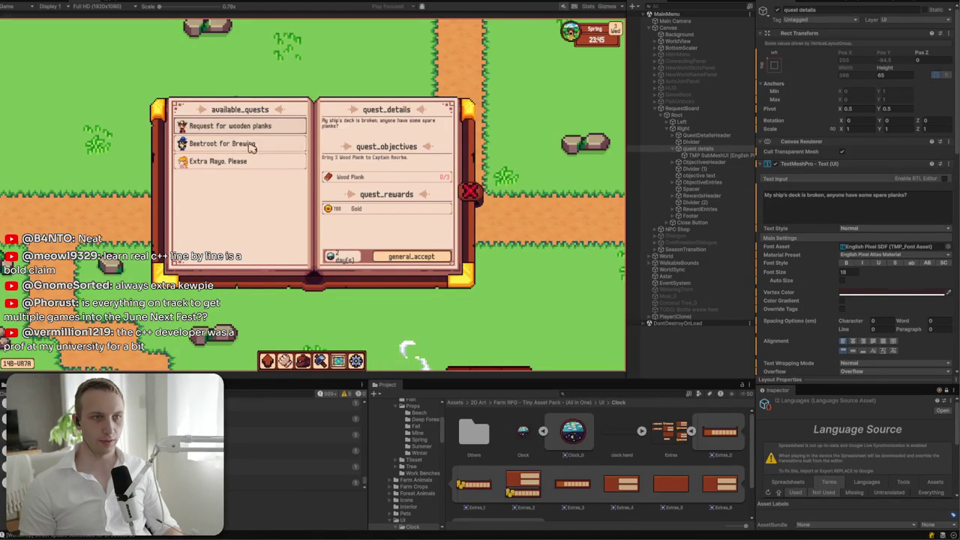
{"action": "scroll", "coordinate": [855, 188], "scroll_direction": "down", "scroll_amount": 5}
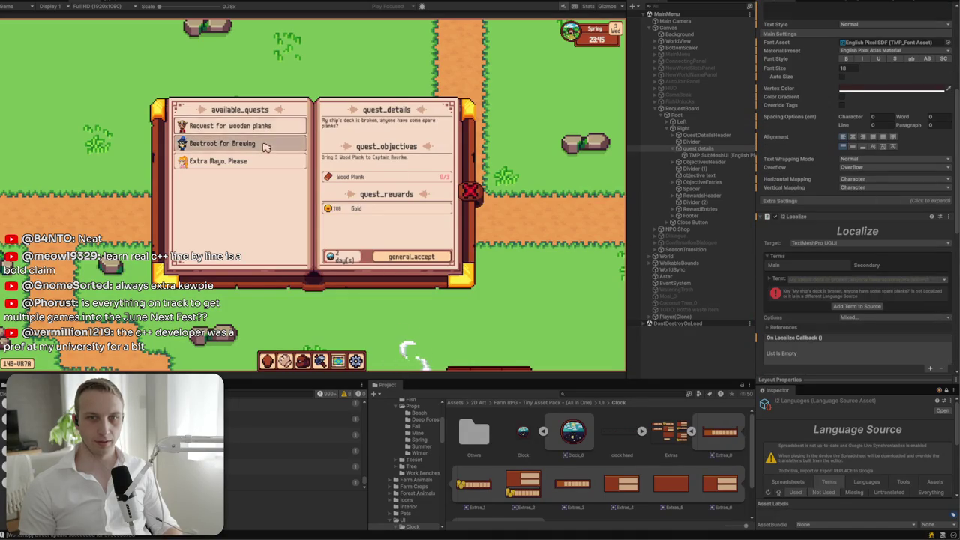
{"action": "scroll", "coordinate": [858, 187], "scroll_direction": "down", "scroll_amount": 8}
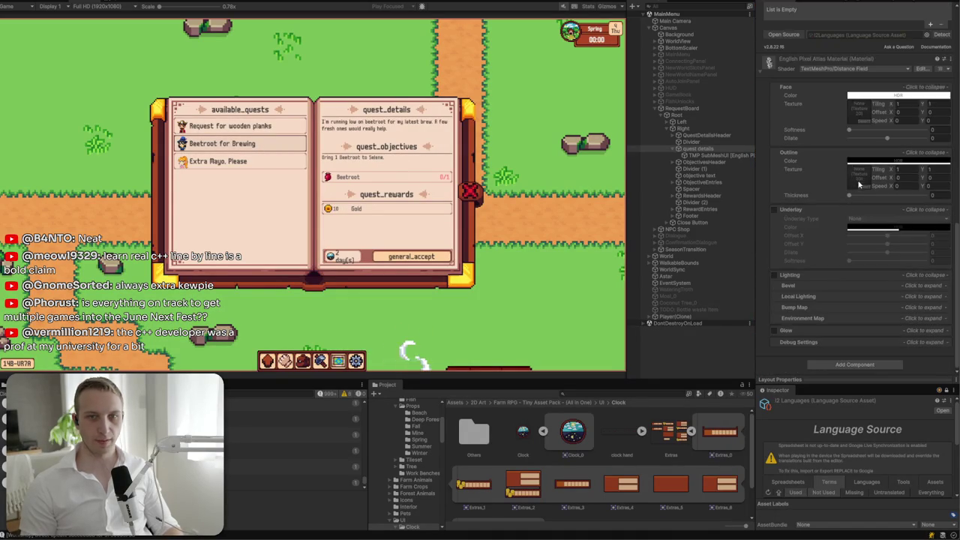
{"action": "scroll", "coordinate": [860, 181], "scroll_direction": "up", "scroll_amount": 6}
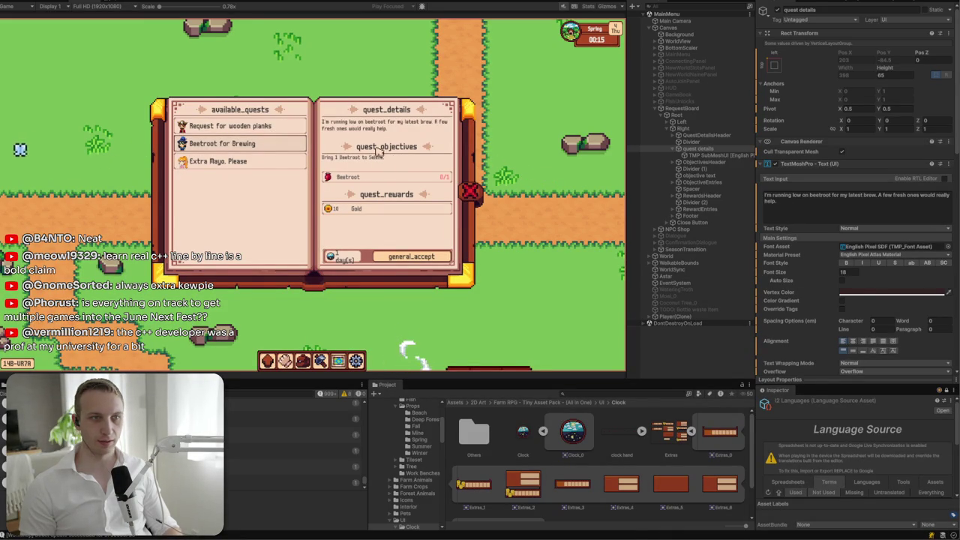
- Select the planks quest description, type "I'm", then select the Beetroot for Brewing description
{"action": "left_click", "coordinate": [816, 203]}
{"action": "double_click", "coordinate": [767, 197]}
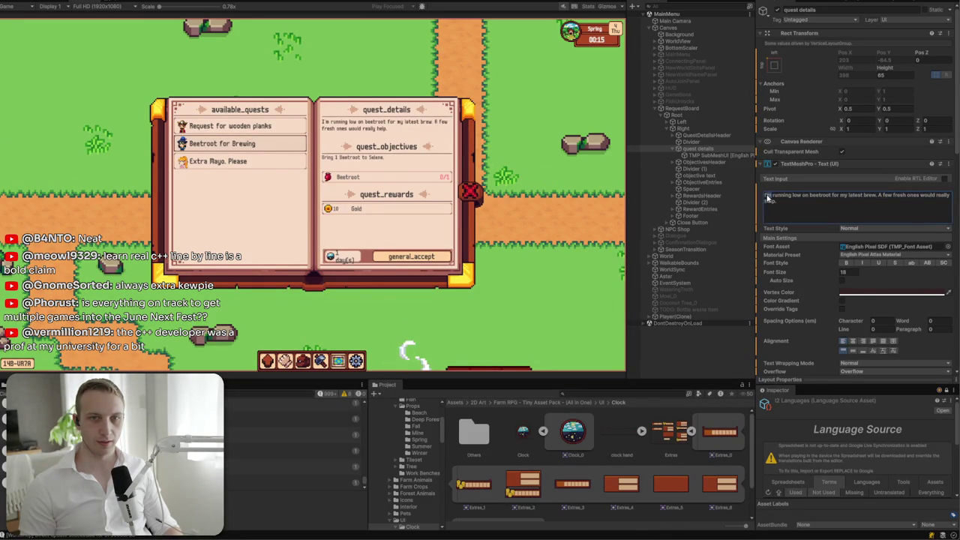
{"action": "left_click", "coordinate": [273, 132]}
{"action": "left_click_drag", "start_coordinate": [832, 221], "coordinate": [762, 200]}
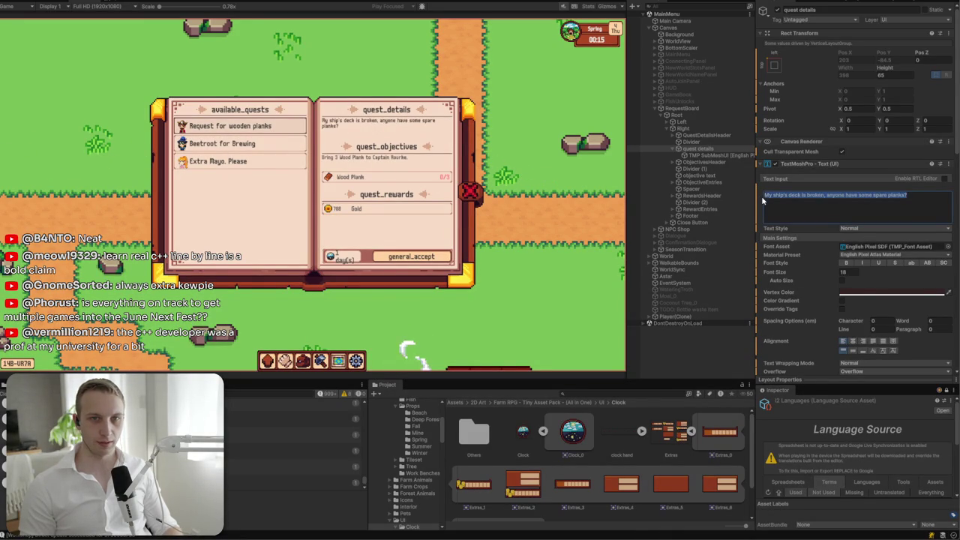
{"action": "type", "text": "I'm"}
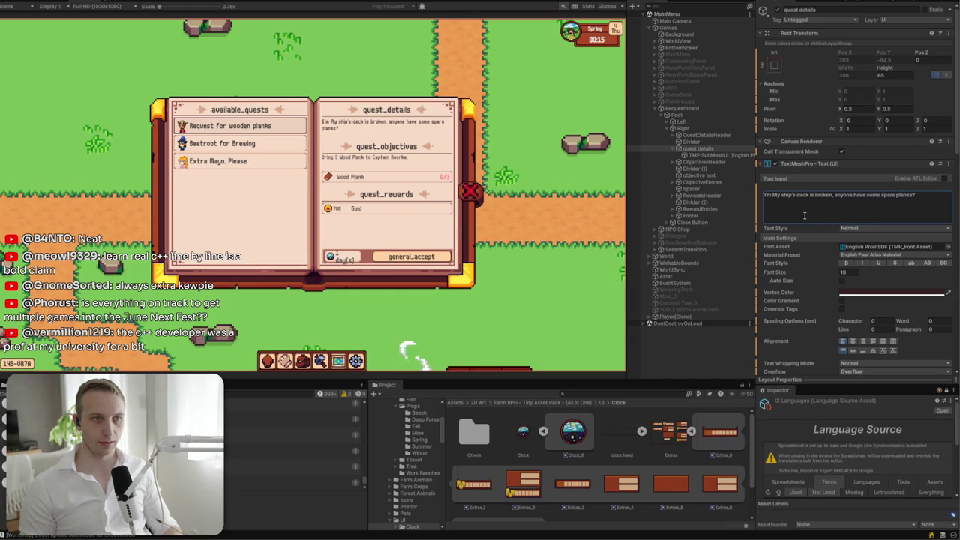
{"action": "left_click", "coordinate": [258, 142]}
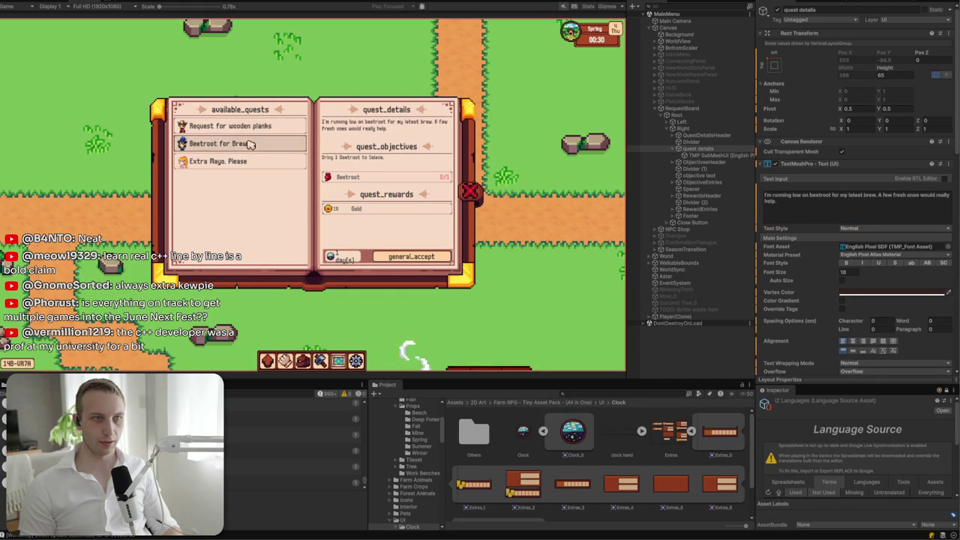
{"action": "left_click", "coordinate": [258, 143]}
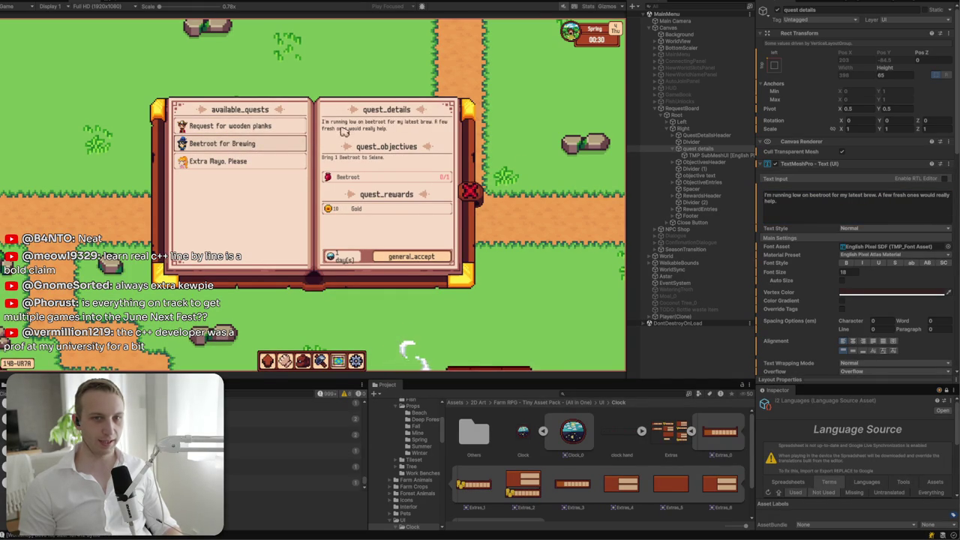
{"action": "left_click", "coordinate": [765, 198]}
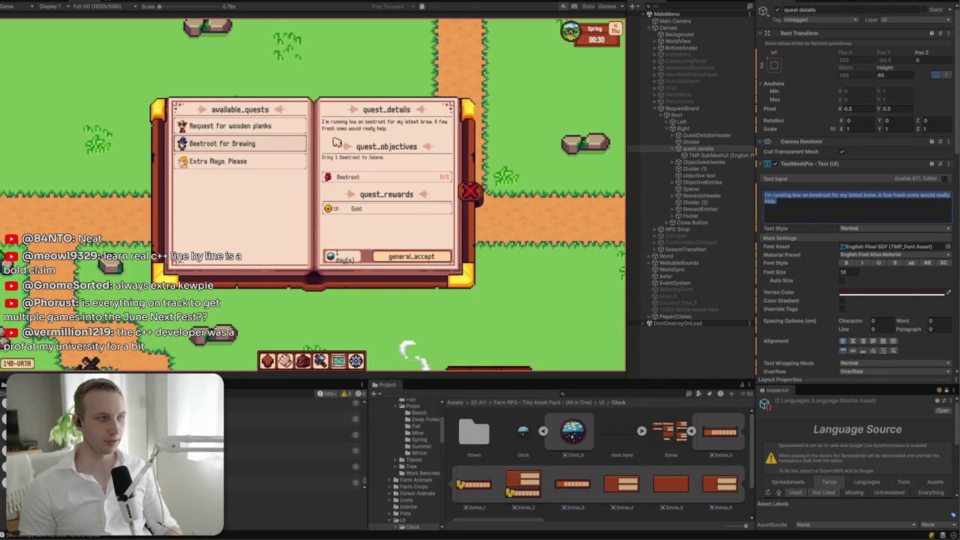
- Toggle between the wooden planks and Beetroot for Brewing quests, ending on Beetroot
{"action": "left_click", "coordinate": [259, 127]}
{"action": "left_click", "coordinate": [262, 143]}
{"action": "left_click", "coordinate": [265, 129]}
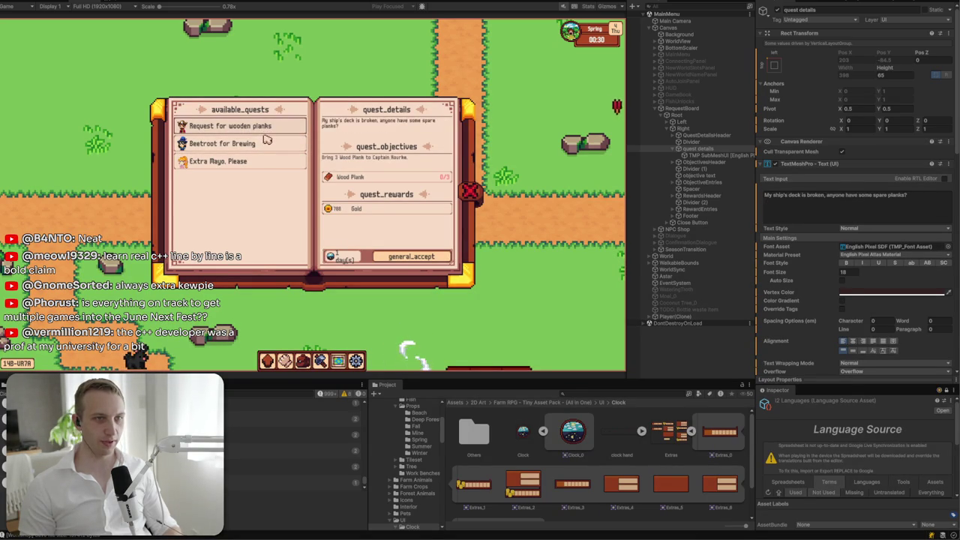
{"action": "left_click", "coordinate": [269, 144]}
{"action": "left_click", "coordinate": [270, 129]}
{"action": "left_click", "coordinate": [270, 144]}
{"action": "left_click", "coordinate": [274, 130]}
{"action": "left_click", "coordinate": [274, 143]}
{"action": "left_click", "coordinate": [270, 129]}
{"action": "left_click", "coordinate": [278, 146]}
{"action": "scroll", "coordinate": [924, 244], "scroll_direction": "down", "scroll_amount": 3}
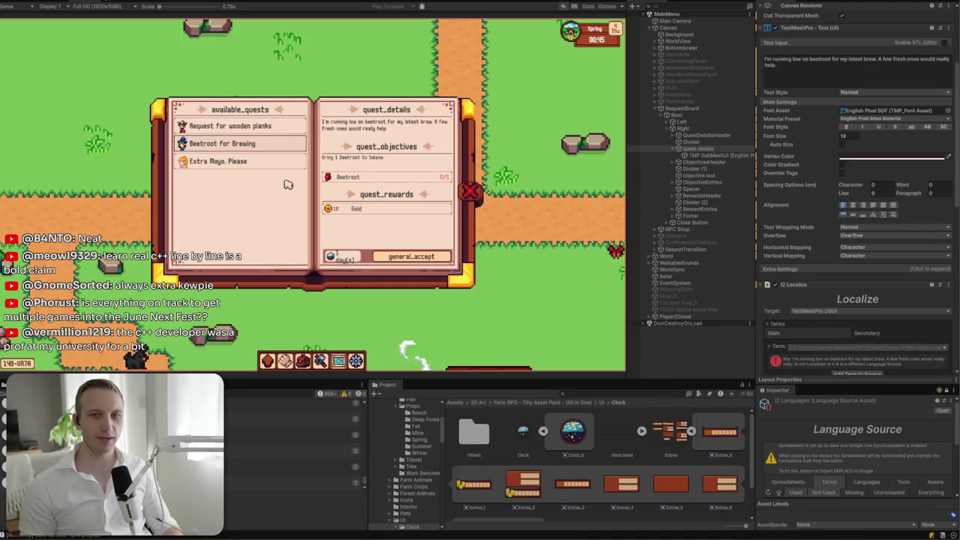
- Flip quests again, inspect the TMP SubMeshUI child, then reselect the quest details text object
{"action": "left_click", "coordinate": [225, 126]}
{"action": "left_click", "coordinate": [225, 143]}
{"action": "left_click", "coordinate": [225, 126]}
{"action": "left_click", "coordinate": [225, 143]}
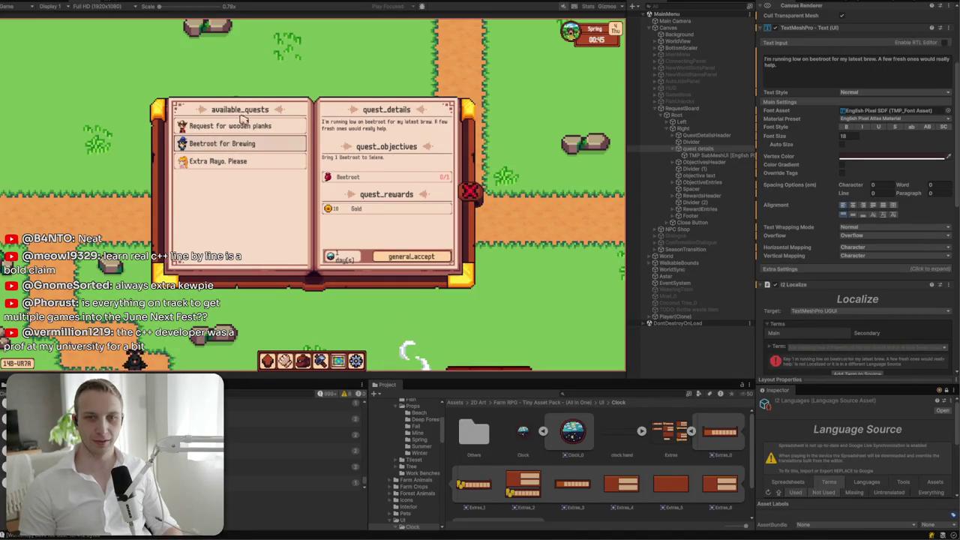
{"action": "left_click", "coordinate": [728, 156]}
{"action": "left_click", "coordinate": [275, 144]}
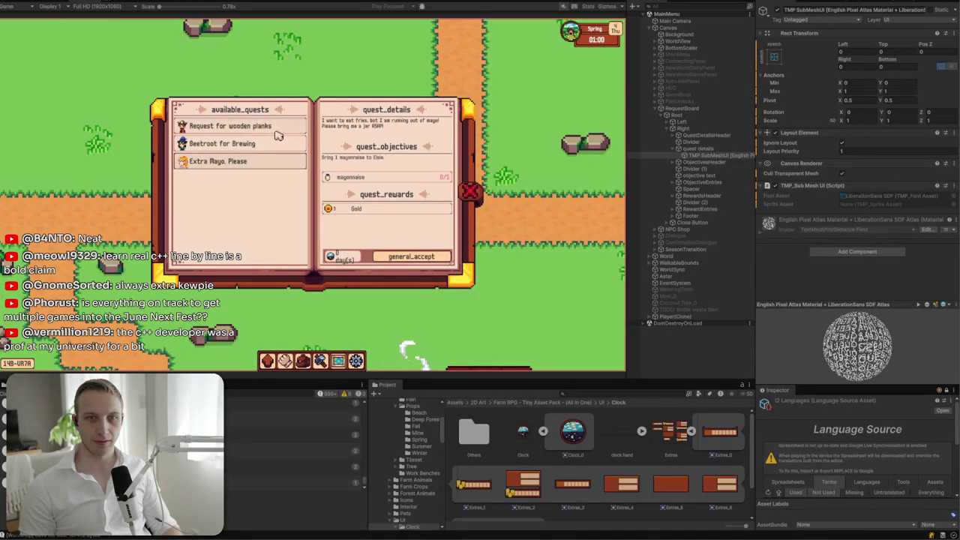
{"action": "left_click", "coordinate": [690, 149]}
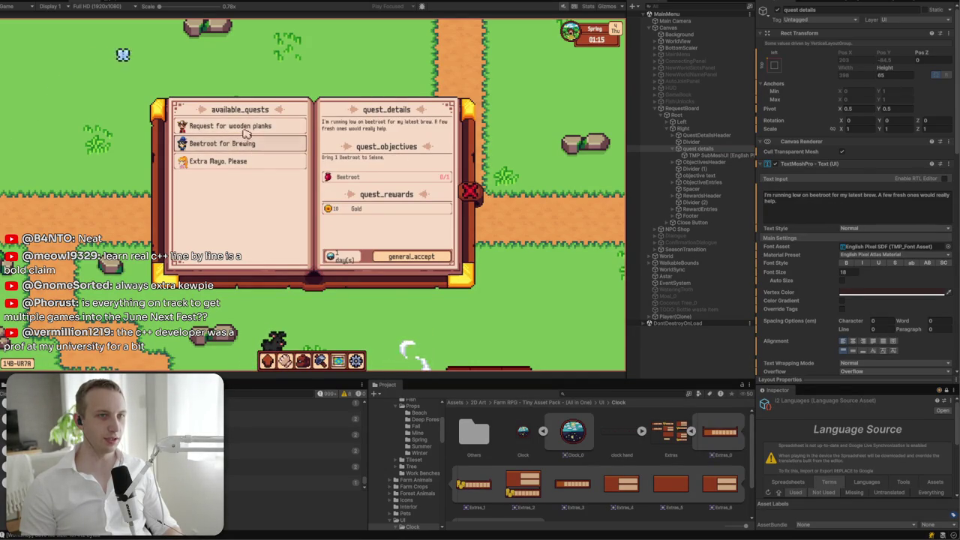
- Compare the wooden planks and Beetroot for Brewing descriptions, ending on wooden planks
{"action": "left_click", "coordinate": [248, 129]}
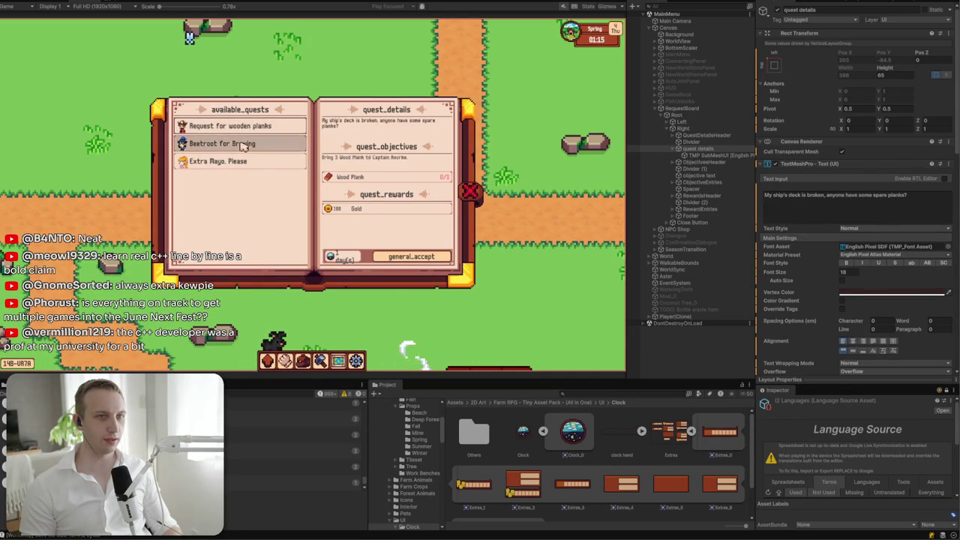
{"action": "left_click", "coordinate": [246, 143]}
{"action": "left_click", "coordinate": [243, 126]}
{"action": "left_click", "coordinate": [246, 144]}
{"action": "left_click", "coordinate": [244, 126]}
{"action": "left_click", "coordinate": [246, 143]}
{"action": "left_click", "coordinate": [244, 126]}
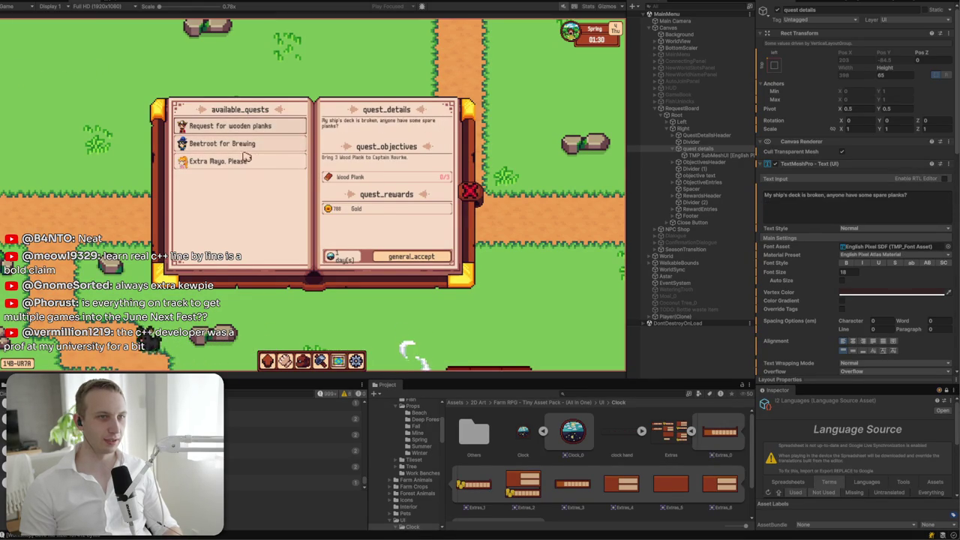
- Check the Extra Mayo, Please, wooden planks and Beetroot quests, finishing on Beetroot for Brewing
{"action": "left_click", "coordinate": [248, 161]}
{"action": "left_click", "coordinate": [248, 161]}
{"action": "left_click", "coordinate": [249, 129]}
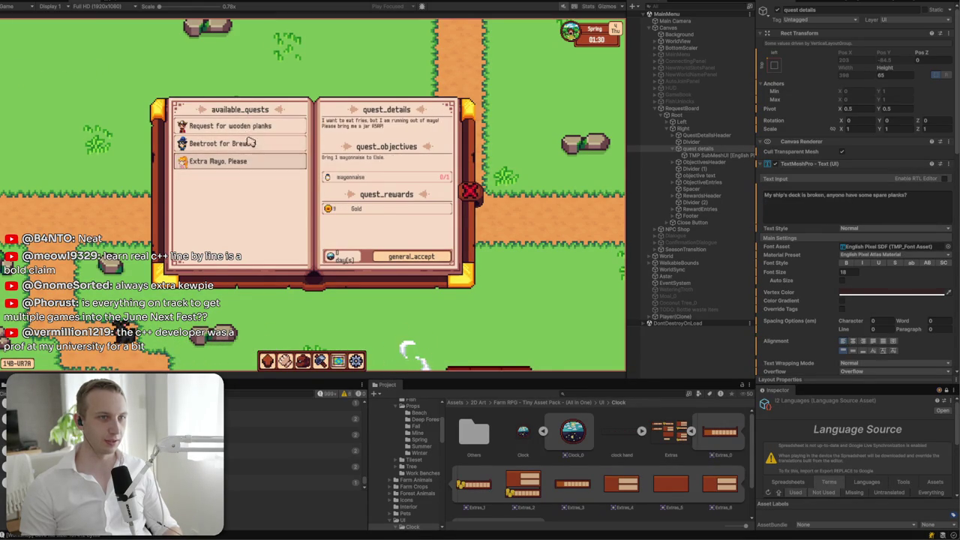
{"action": "left_click", "coordinate": [250, 159]}
{"action": "left_click", "coordinate": [253, 128]}
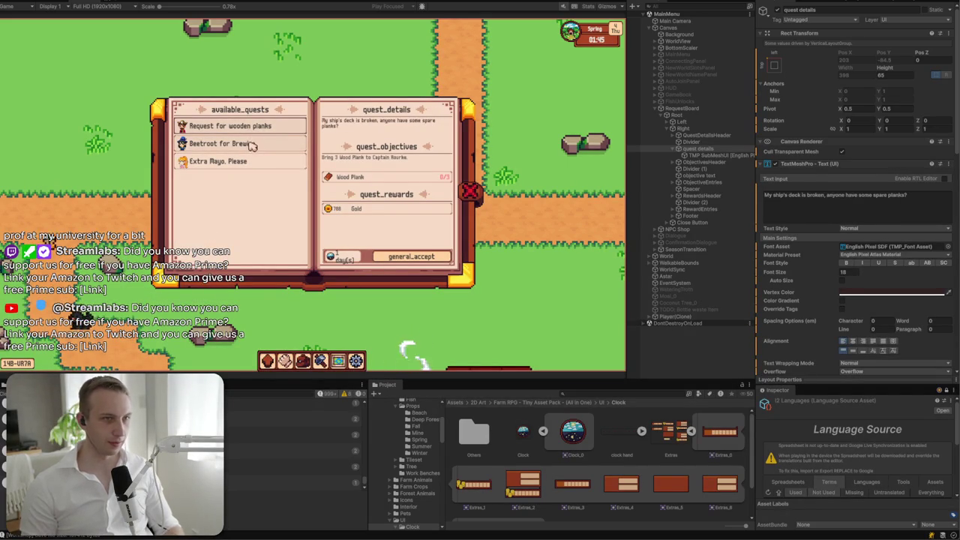
{"action": "left_click", "coordinate": [253, 147]}
{"action": "left_click", "coordinate": [258, 160]}
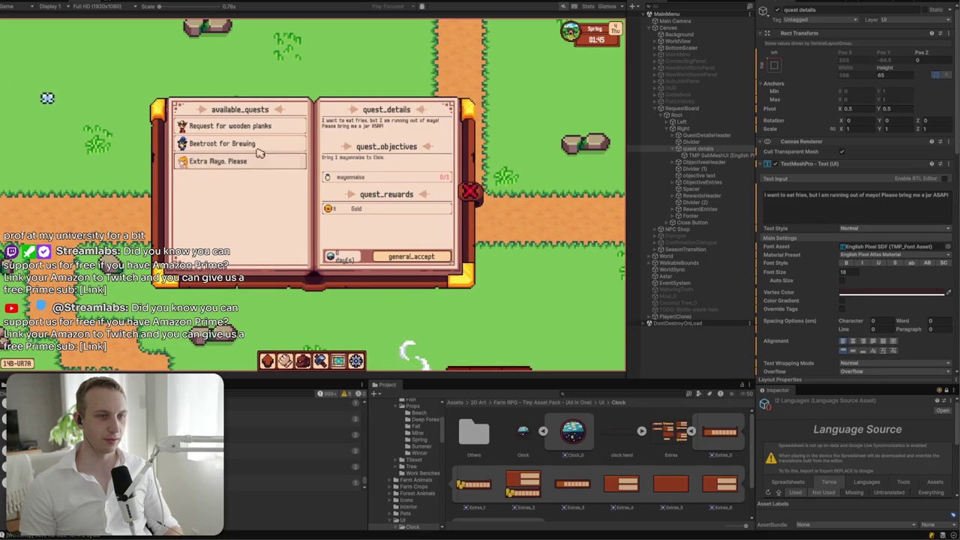
{"action": "left_click", "coordinate": [257, 147]}
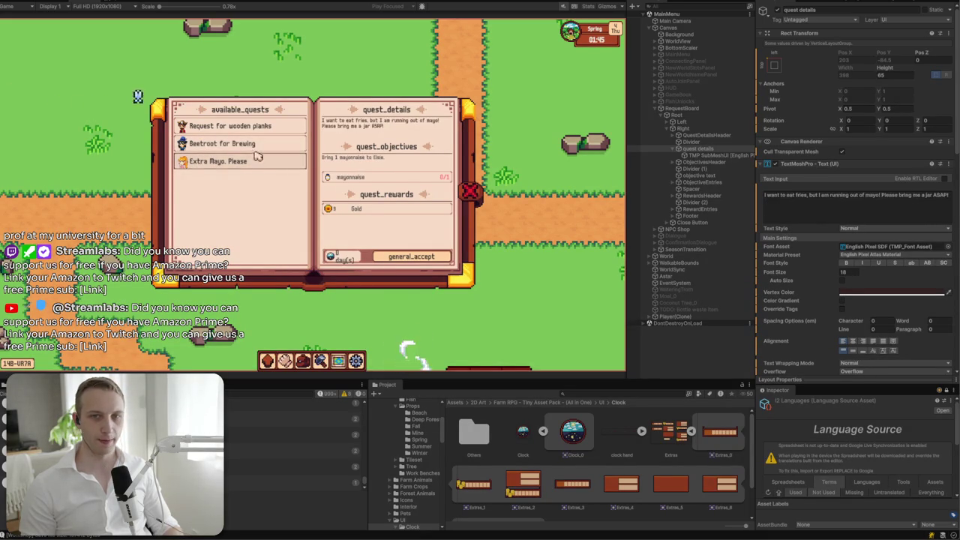
- Select all of the Beetroot quest description text, then close the request board
{"action": "left_click", "coordinate": [923, 209]}
{"action": "left_click", "coordinate": [926, 201]}
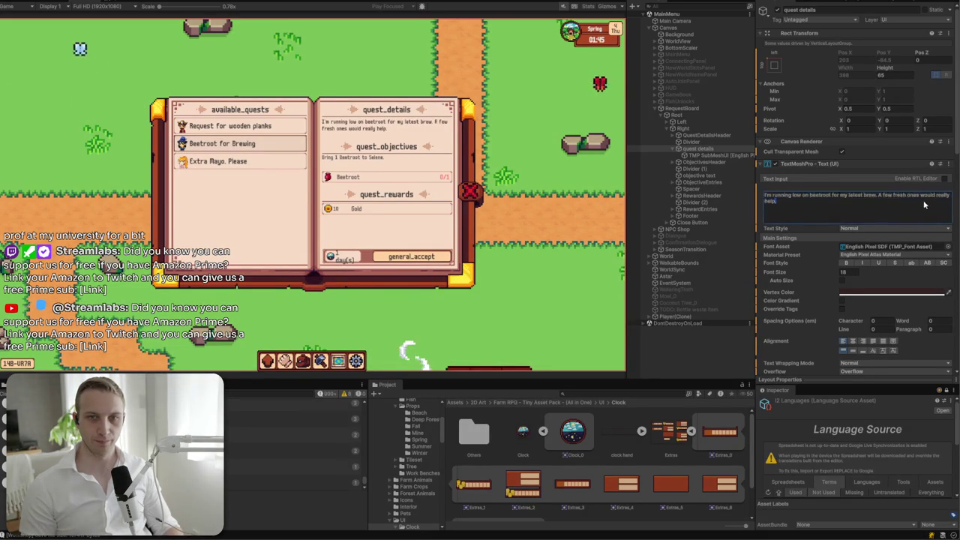
{"action": "key", "text": "ctrl+a"}
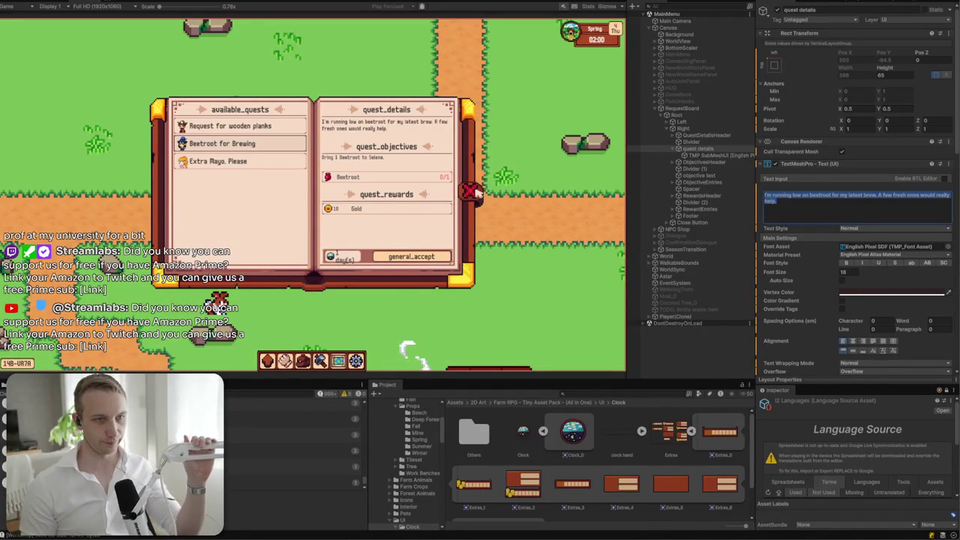
{"action": "left_click", "coordinate": [479, 196]}
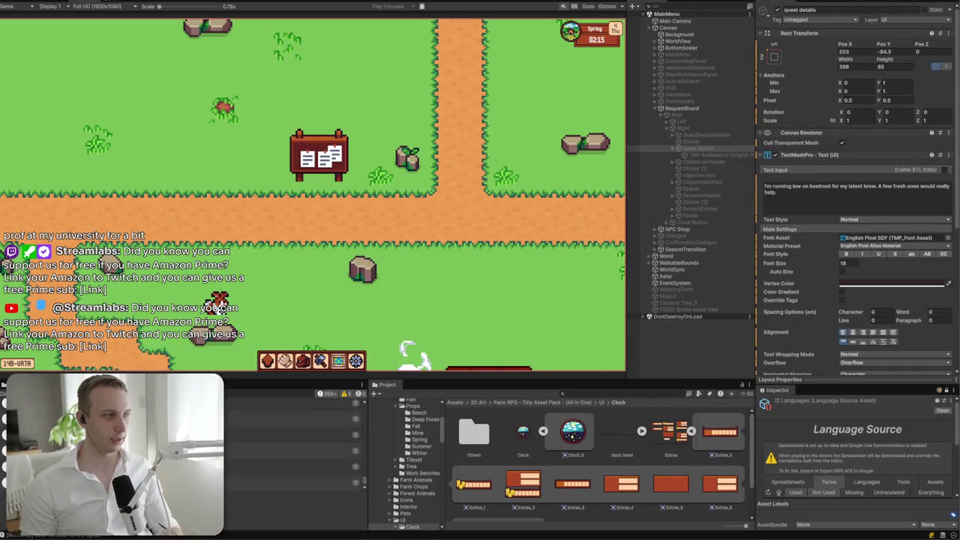
- Stop Play mode, open the RequestBoard prefab and change the timer label to '3 Day(s)'
{"action": "key", "text": "ctrl+p"}
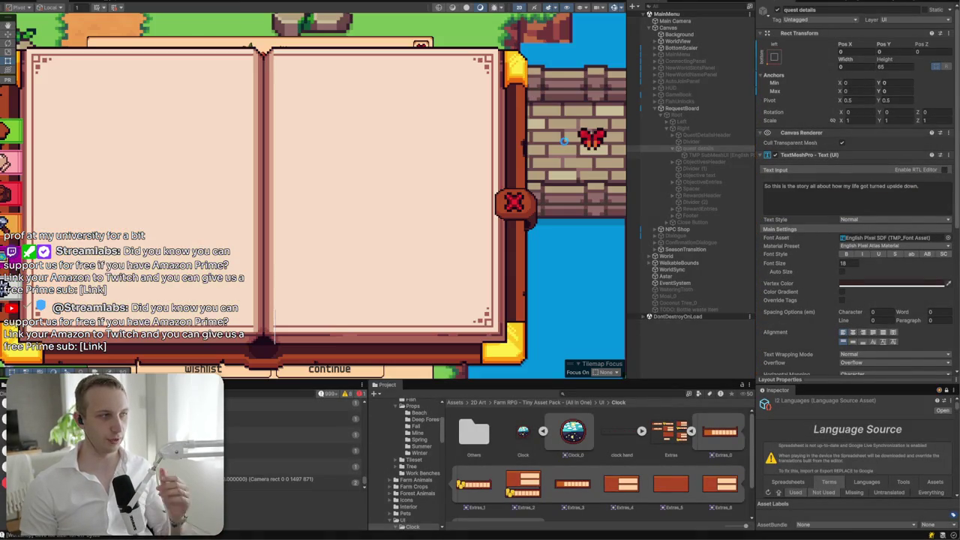
{"action": "left_click", "coordinate": [702, 109]}
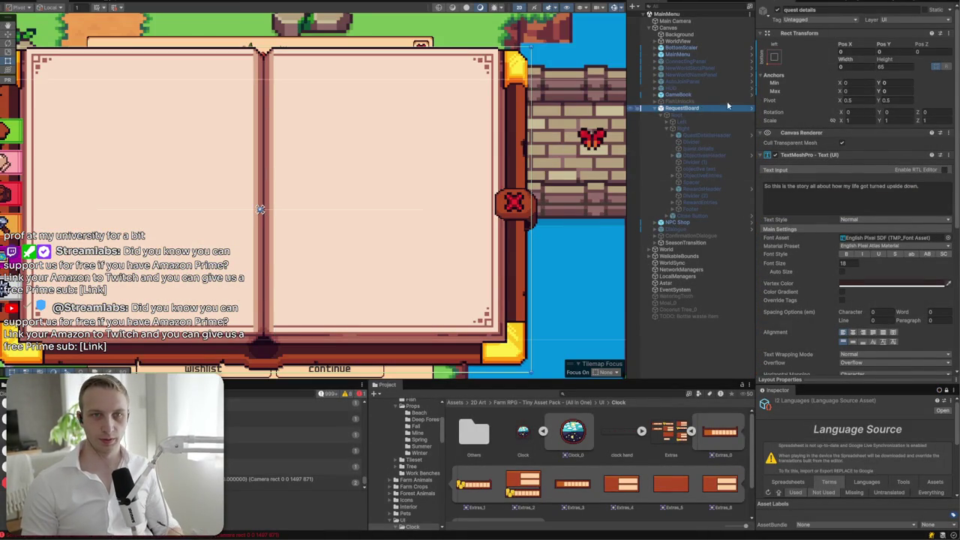
{"action": "left_click", "coordinate": [751, 109]}
{"action": "left_click", "coordinate": [720, 37]}
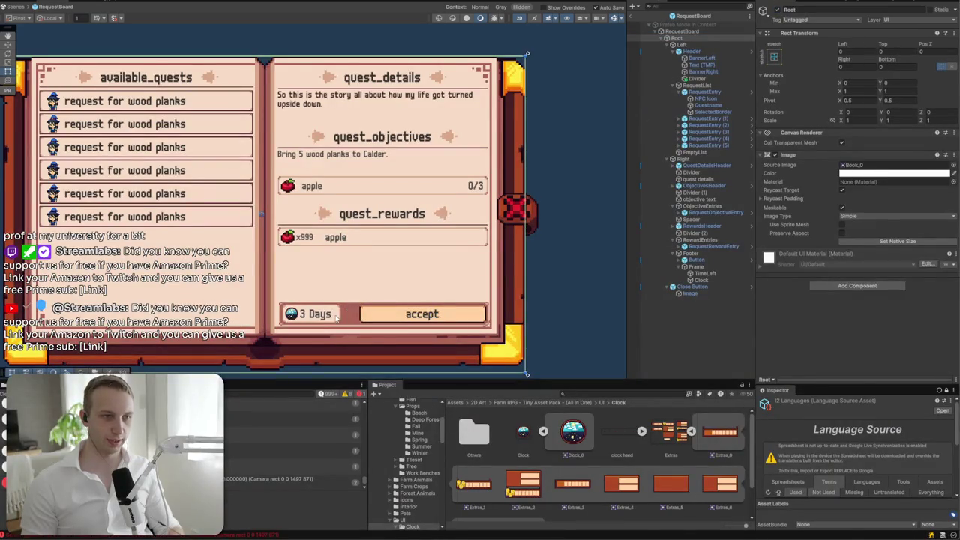
{"action": "left_click", "coordinate": [337, 318]}
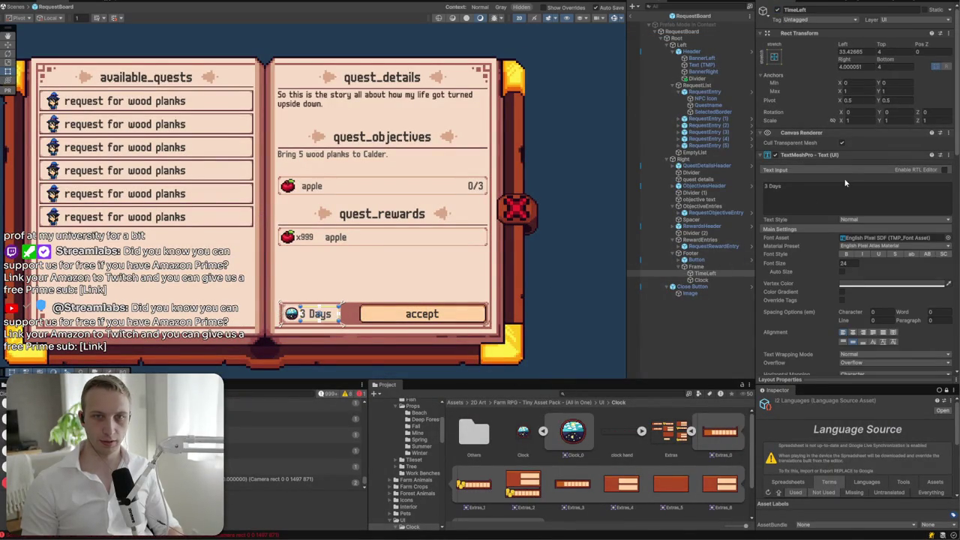
{"action": "type", "text": "(s"}
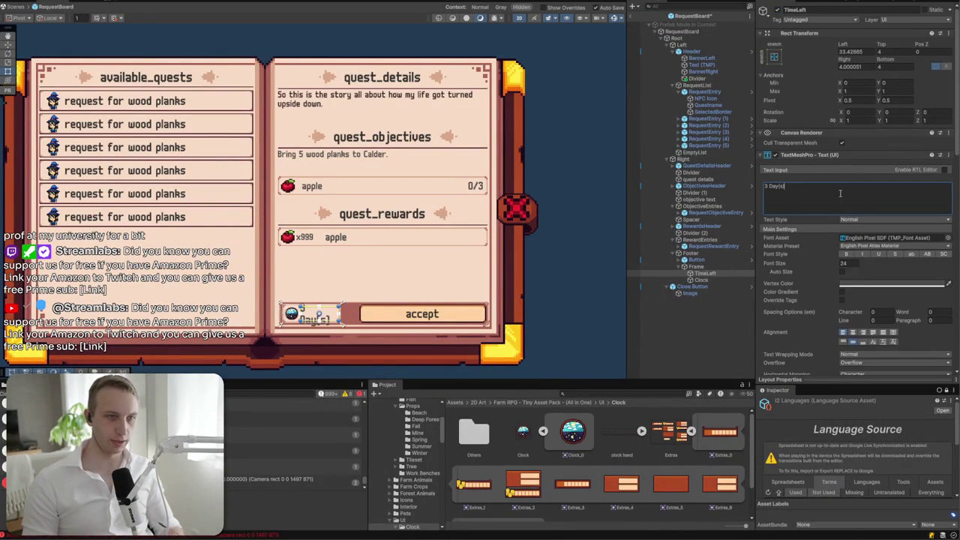
- Focus on the timer's Frame and set its width to 140
{"action": "left_click", "coordinate": [697, 267]}
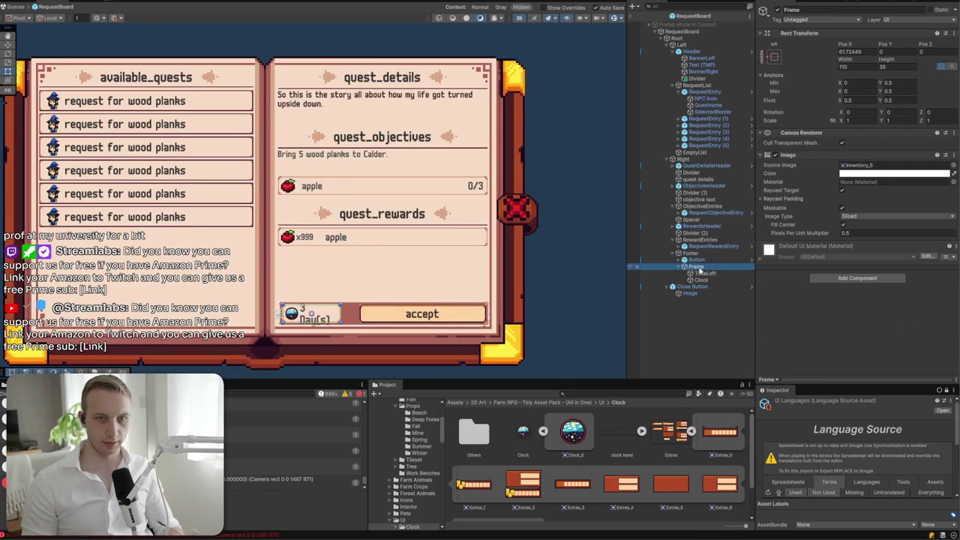
{"action": "key", "text": "f"}
{"action": "left_click_drag", "start_coordinate": [358, 284], "coordinate": [373, 283]}
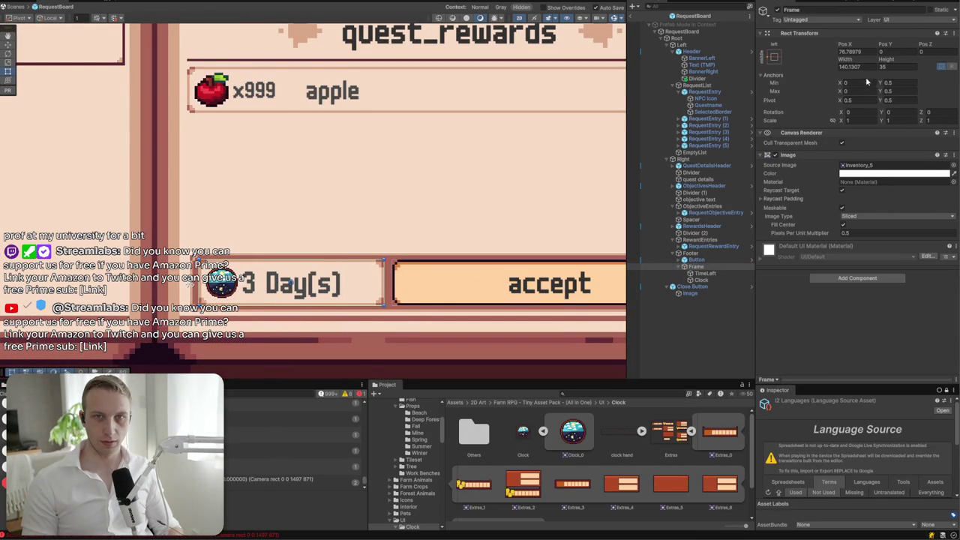
{"action": "type", "text": "140"}
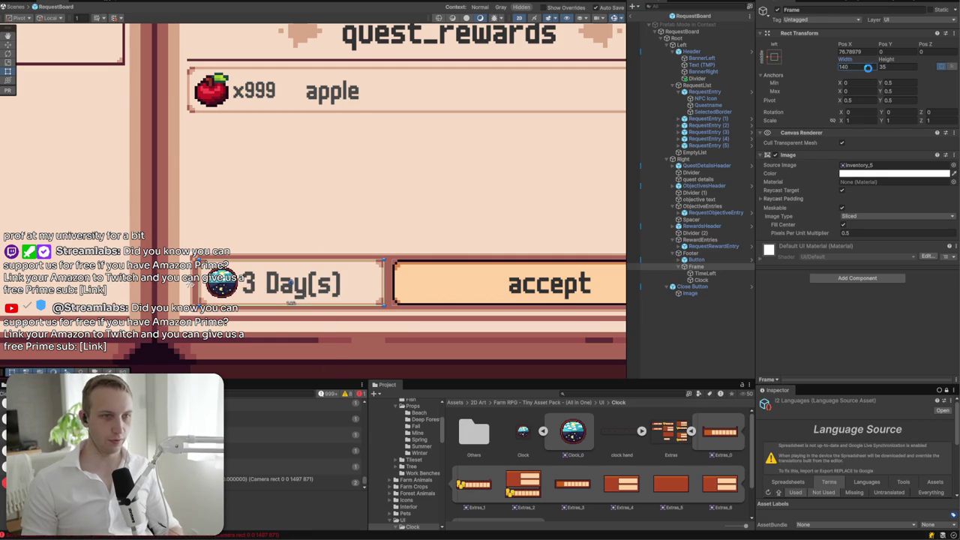
- Check the TimeLeft text and clock icon, then deactivate the board's Root
{"action": "left_click", "coordinate": [718, 273]}
{"action": "left_click", "coordinate": [716, 280]}
{"action": "left_click", "coordinate": [714, 273]}
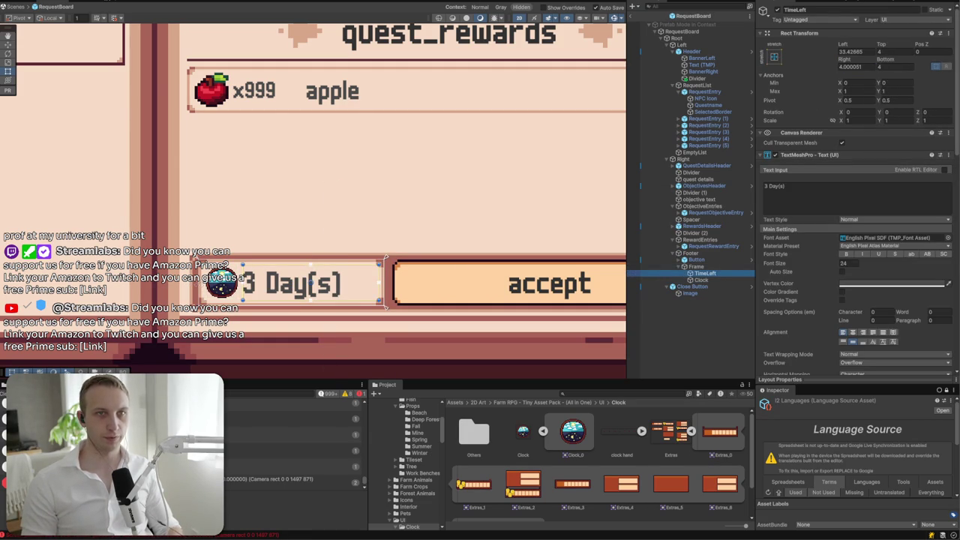
{"action": "left_click", "coordinate": [583, 32]}
{"action": "key", "text": "alt+shift+a"}
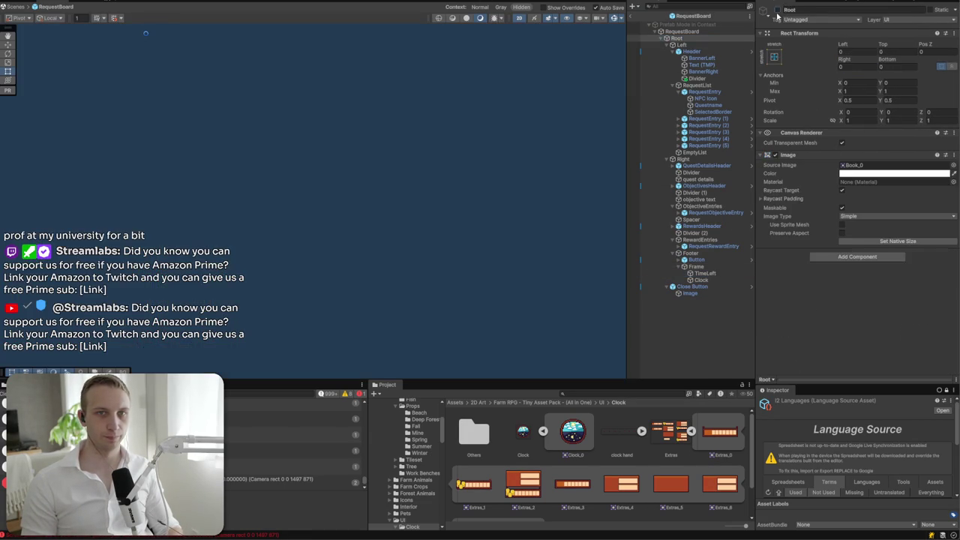
- Return to the scene, review RequestBoard's pending overrides, and start Play mode to test
{"action": "left_click", "coordinate": [634, 17]}
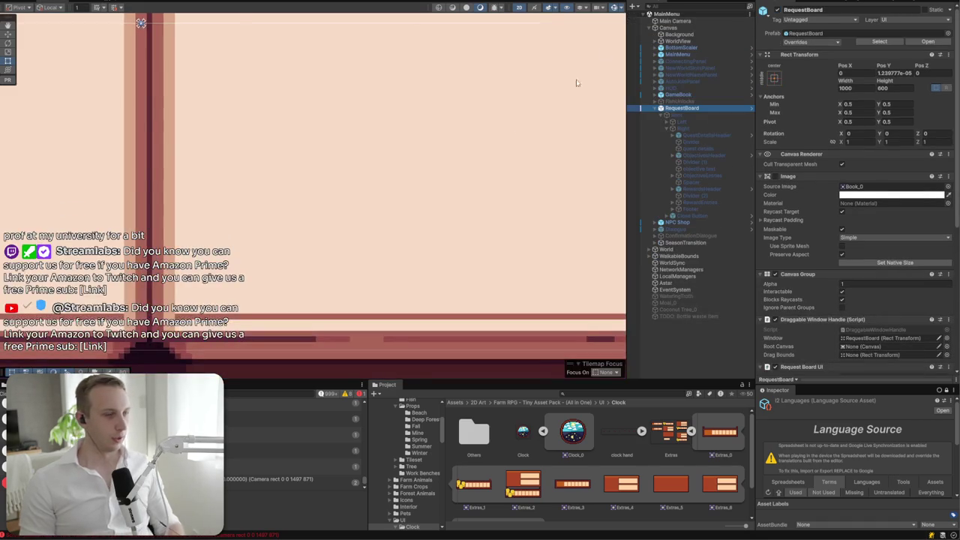
{"action": "scroll", "coordinate": [460, 154], "scroll_direction": "down", "scroll_amount": 5}
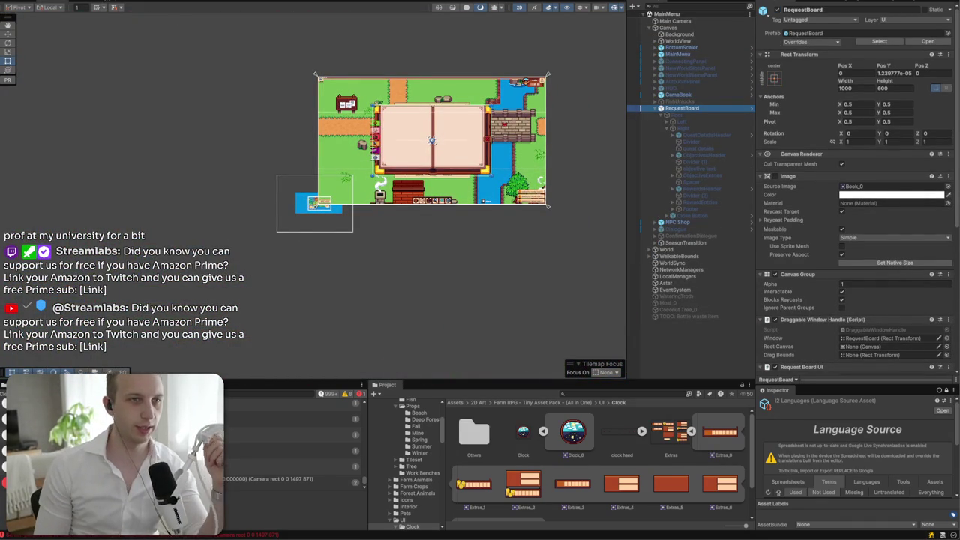
{"action": "left_click", "coordinate": [796, 43]}
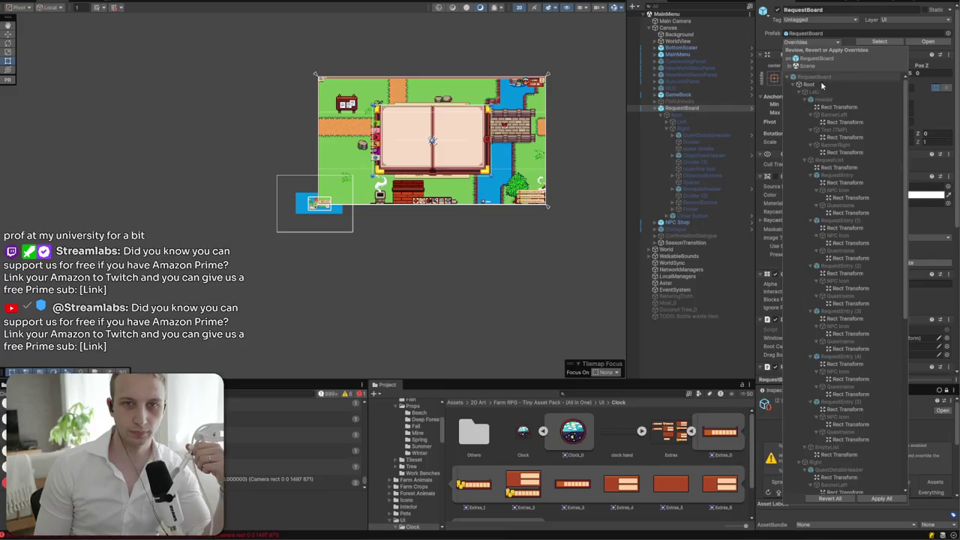
{"action": "left_click", "coordinate": [851, 501]}
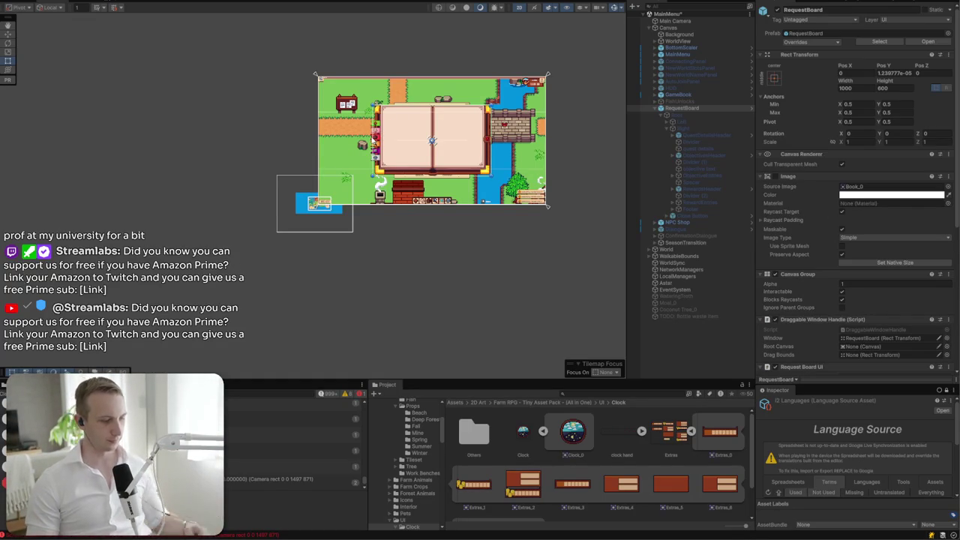
{"action": "key", "text": "ctrl+p"}
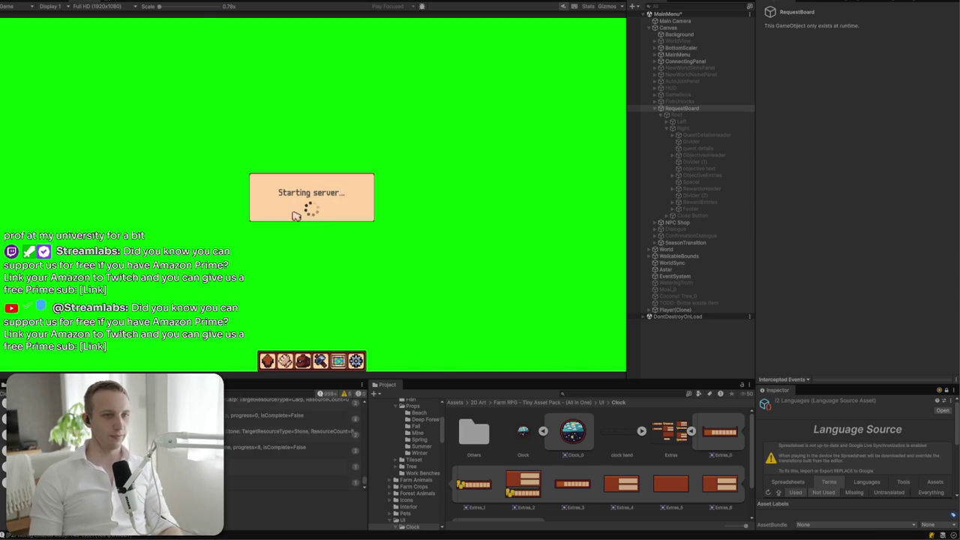
- Open the in-game request board, check each quest's Day(s) timer, then switch to Notepad's to-do list
{"action": "key", "text": "e"}
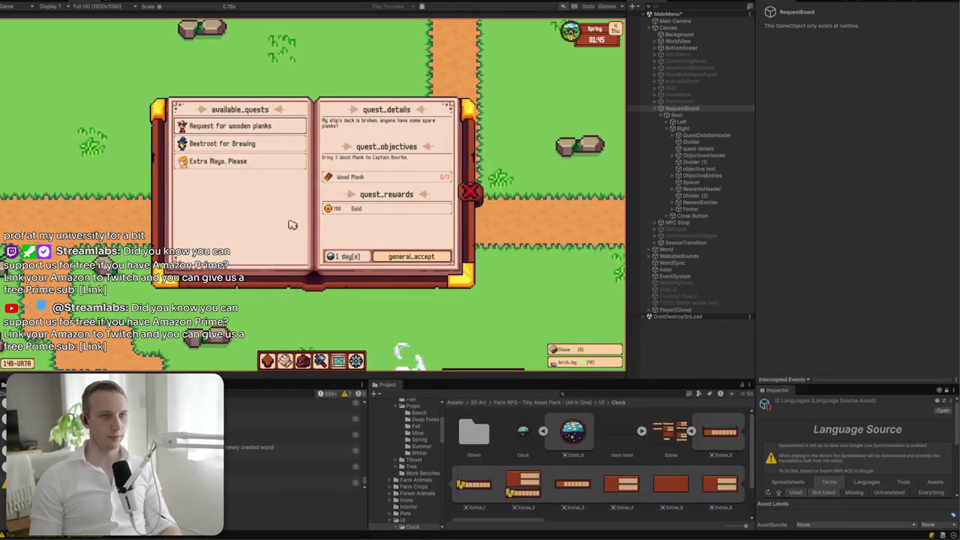
{"action": "left_click", "coordinate": [248, 143]}
{"action": "left_click", "coordinate": [259, 128]}
{"action": "left_click", "coordinate": [259, 144]}
{"action": "left_click", "coordinate": [259, 161]}
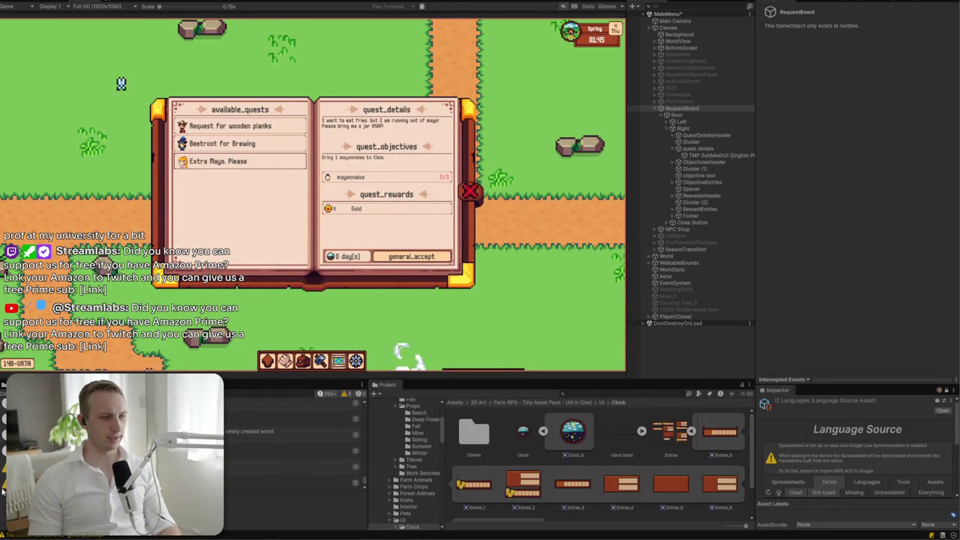
{"action": "key", "text": "alt+Tab"}
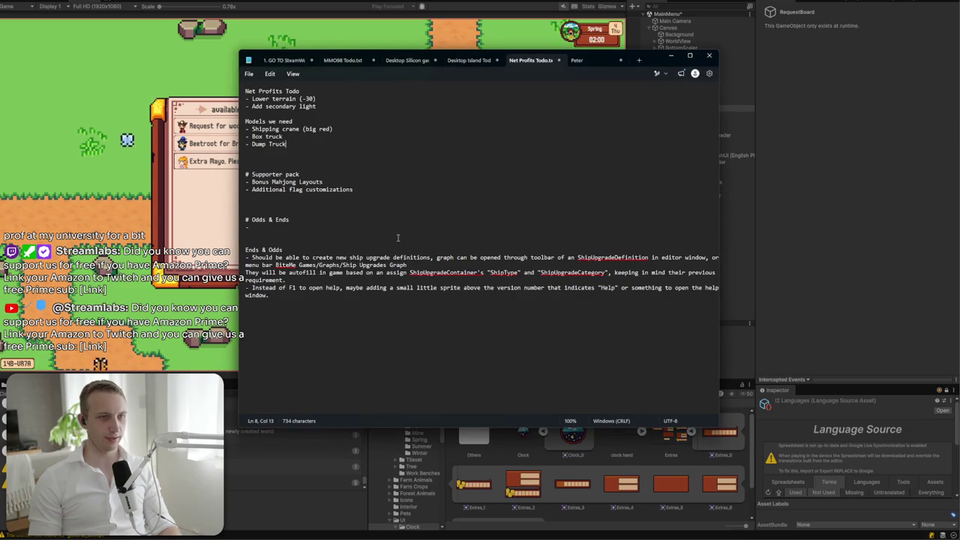
- Replace the old Odds and Ends entries with a note that quests need at least 1 day until expiry
{"action": "left_click", "coordinate": [472, 60]}
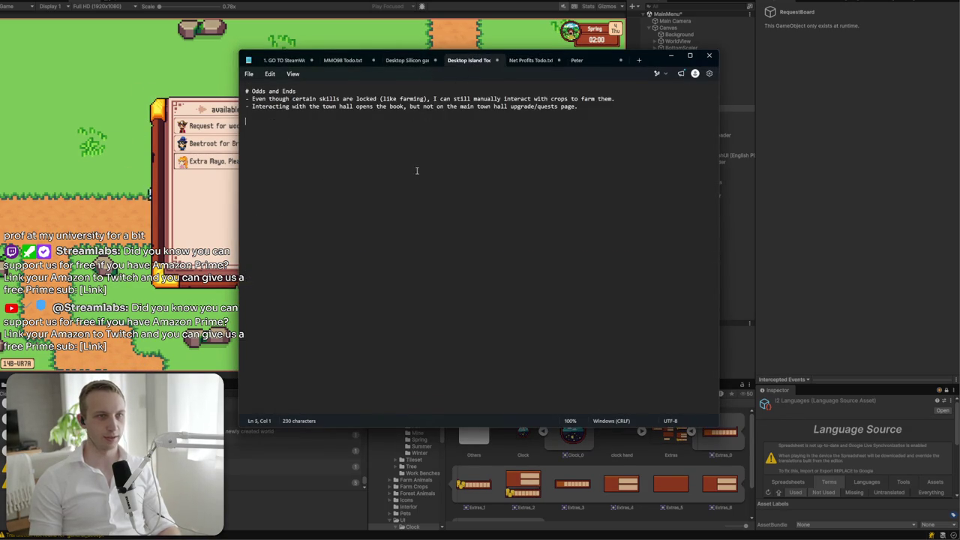
{"action": "key", "text": "ctrl+shift+End"}
{"action": "key", "text": "BackSpace"}
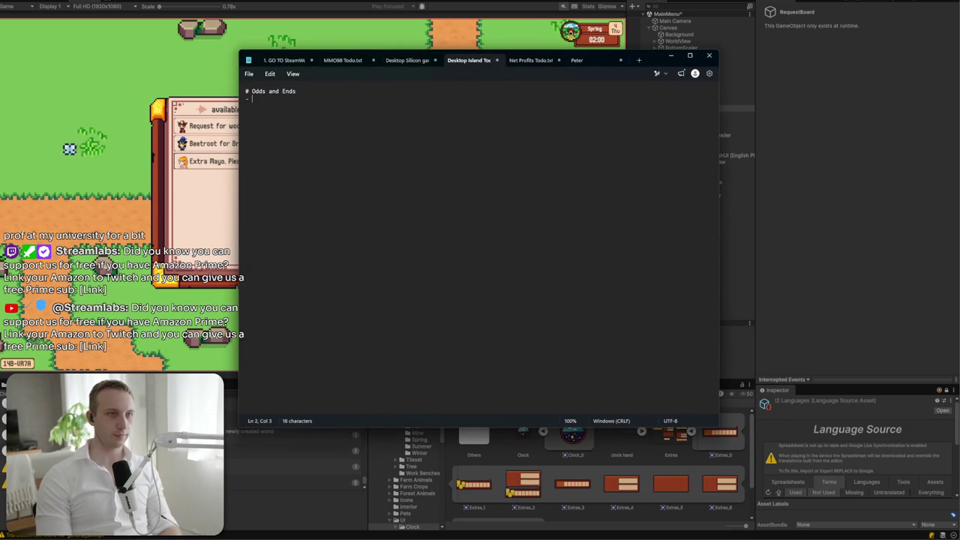
{"action": "type", "text": "- Quests can have 0 days until"}
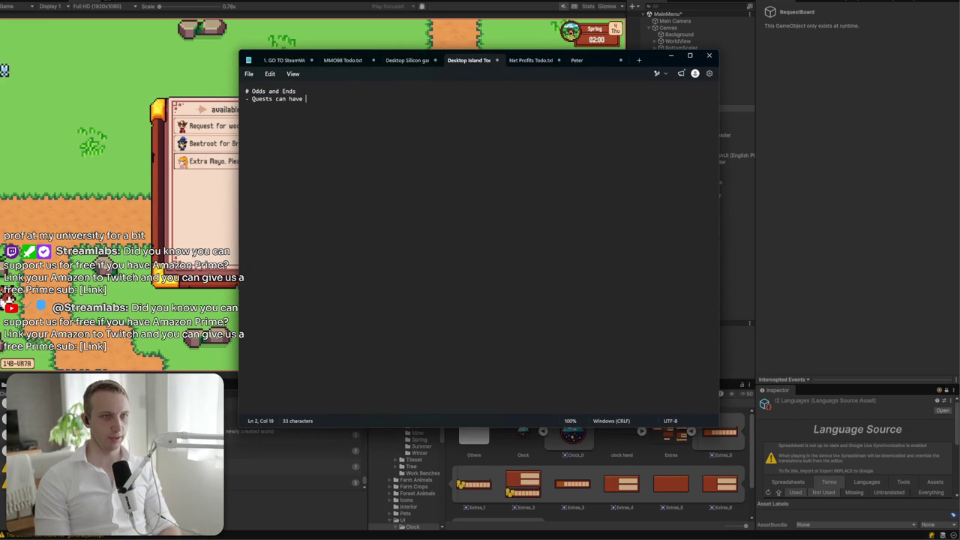
{"action": "type", "text": " expiry? S"}
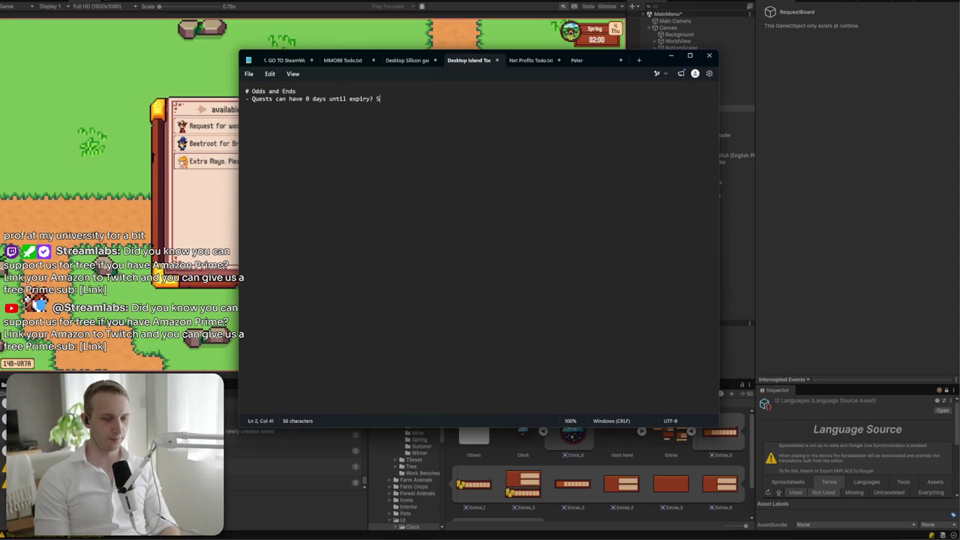
{"action": "type", "text": "houldn't this always be 1 minimum, if it"}
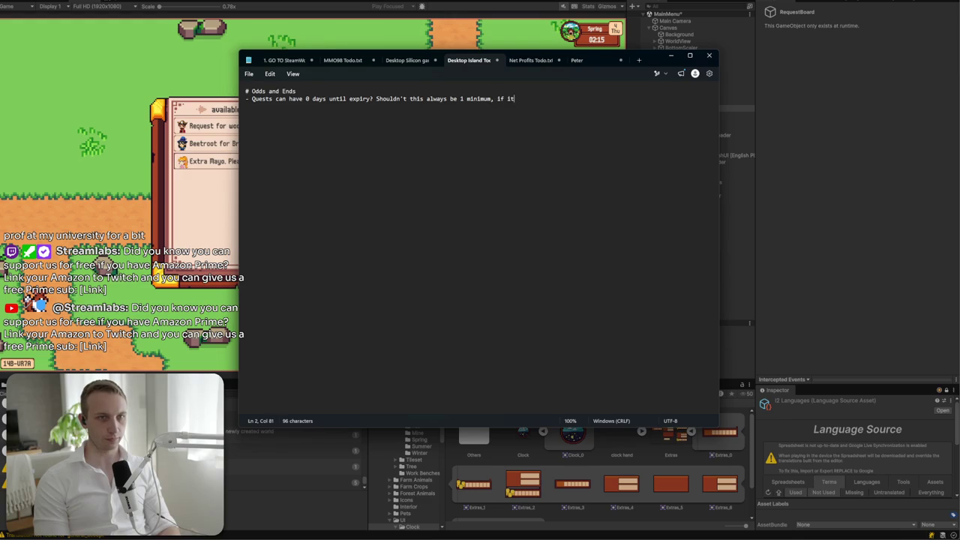
{"action": "type", "text": "'s at 0 days and "}
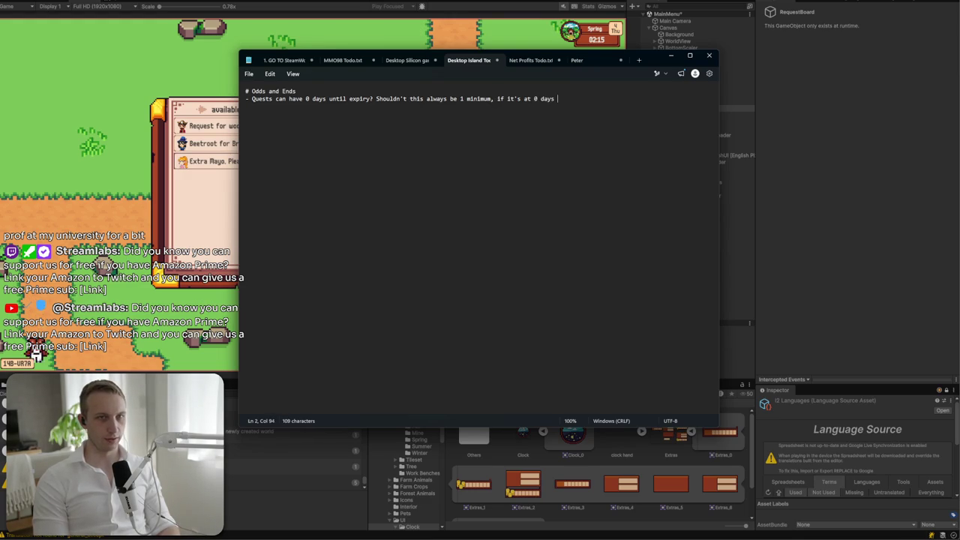
{"action": "type", "text": "not taken, it should already"}
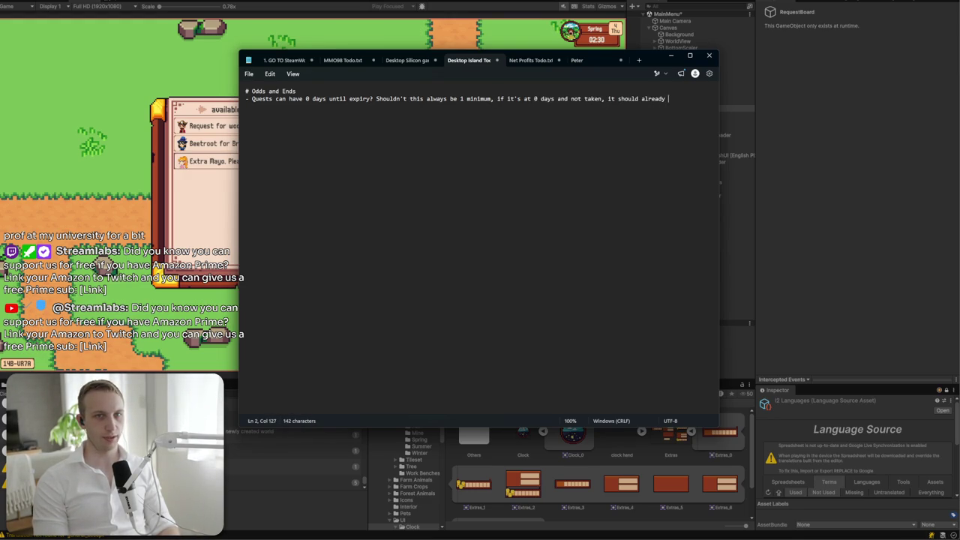
{"action": "type", "text": " be discarded"}
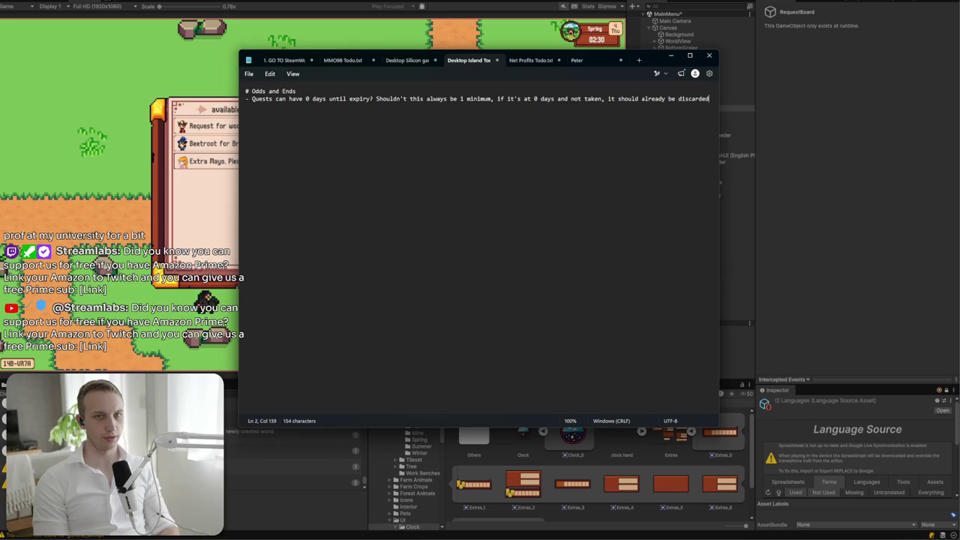
{"action": "left_click", "coordinate": [193, 214]}
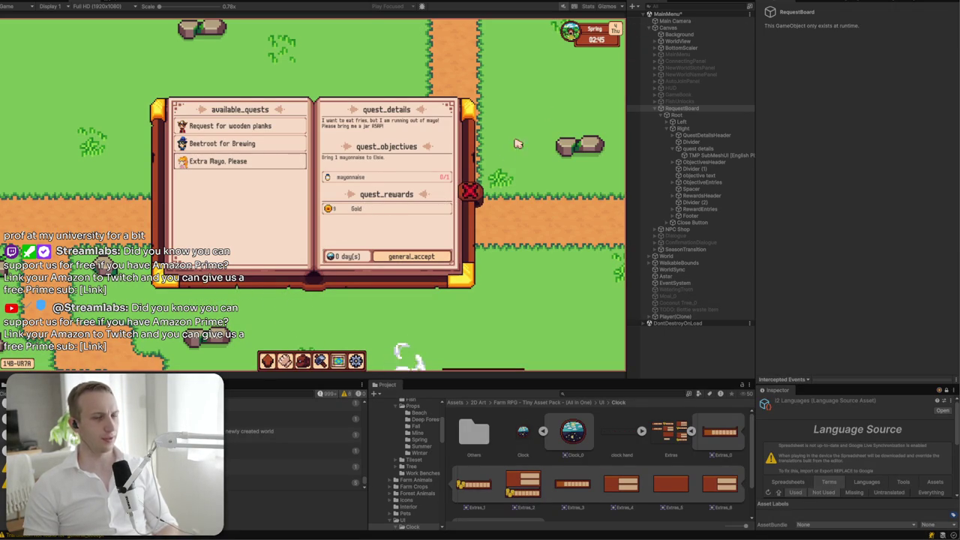
- Close the quest request board, then view and close the stats and settings book
{"action": "left_click", "coordinate": [470, 192]}
{"action": "key", "text": "s"}
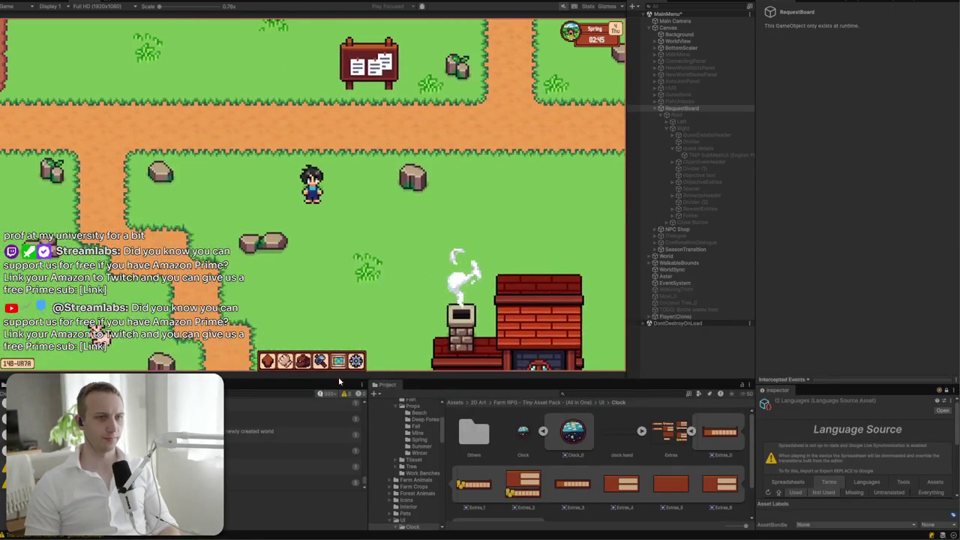
{"action": "key", "text": "Escape"}
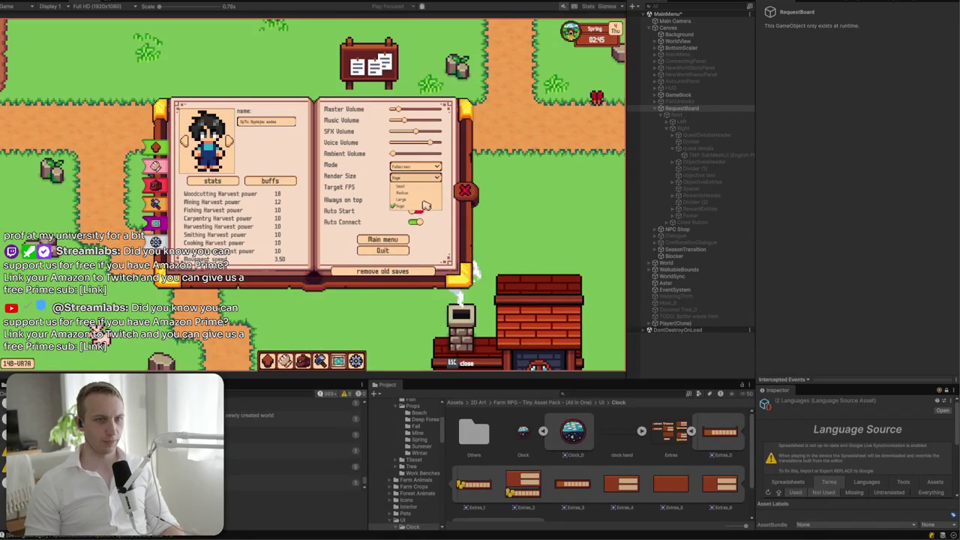
{"action": "left_click", "coordinate": [466, 194]}
- Walk to the farmhouse door and view the journal's skills and Quests pages before closing it
{"action": "key", "text": "w"}
{"action": "key", "text": "a"}
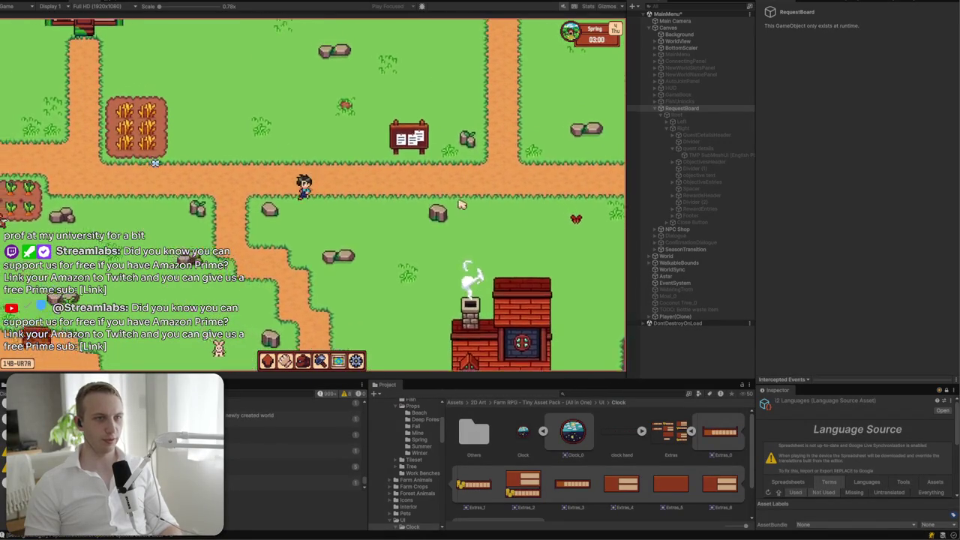
{"action": "key", "text": "w"}
{"action": "key", "text": "a"}
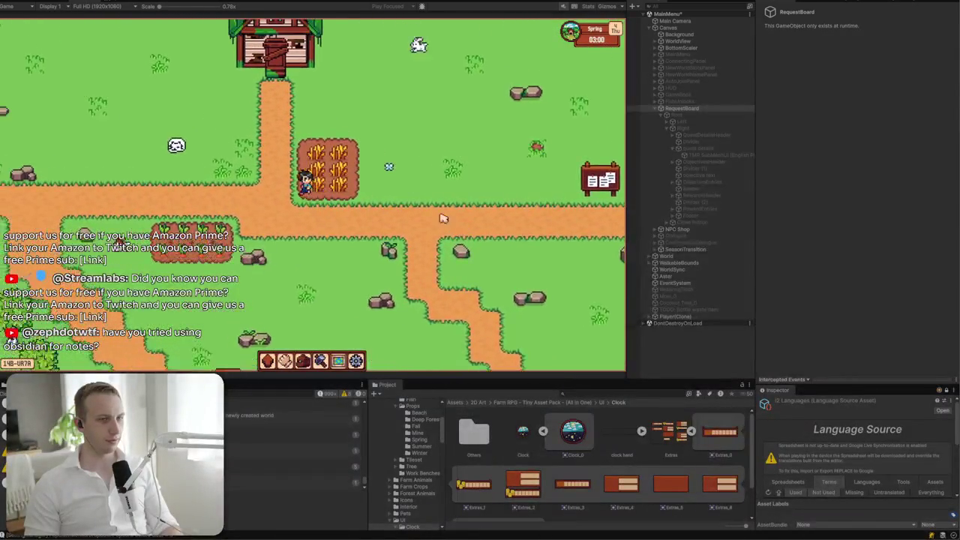
{"action": "key", "text": "w"}
{"action": "key", "text": "a"}
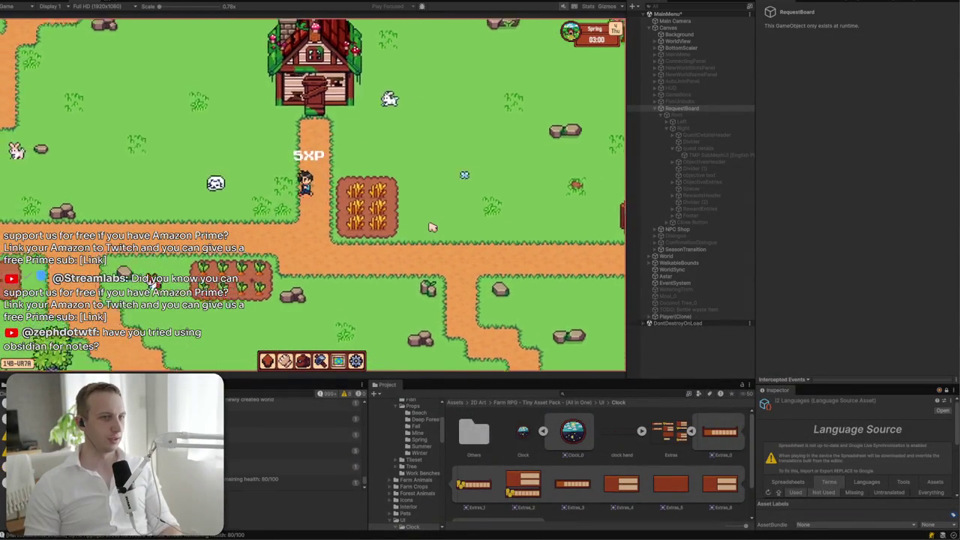
{"action": "key", "text": "j"}
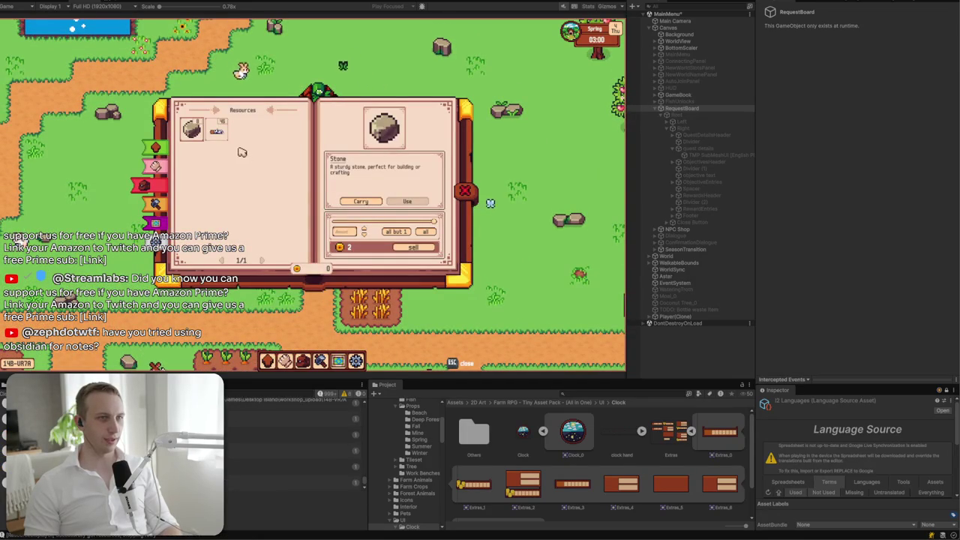
{"action": "left_click", "coordinate": [154, 164]}
{"action": "left_click", "coordinate": [150, 147]}
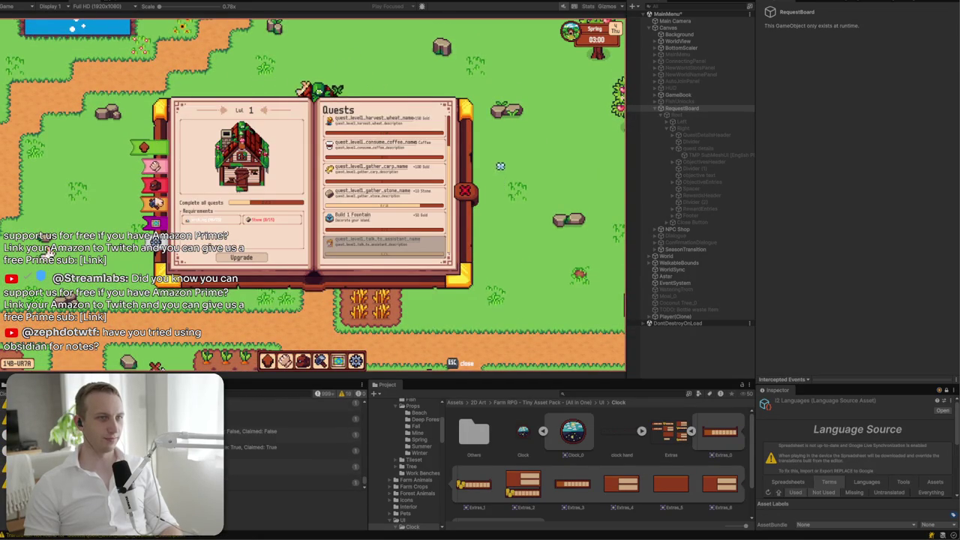
{"action": "left_click", "coordinate": [466, 190]}
- Walk down the path, check the inventory's Resources page, and continue to the crossroads
{"action": "key", "text": "s"}
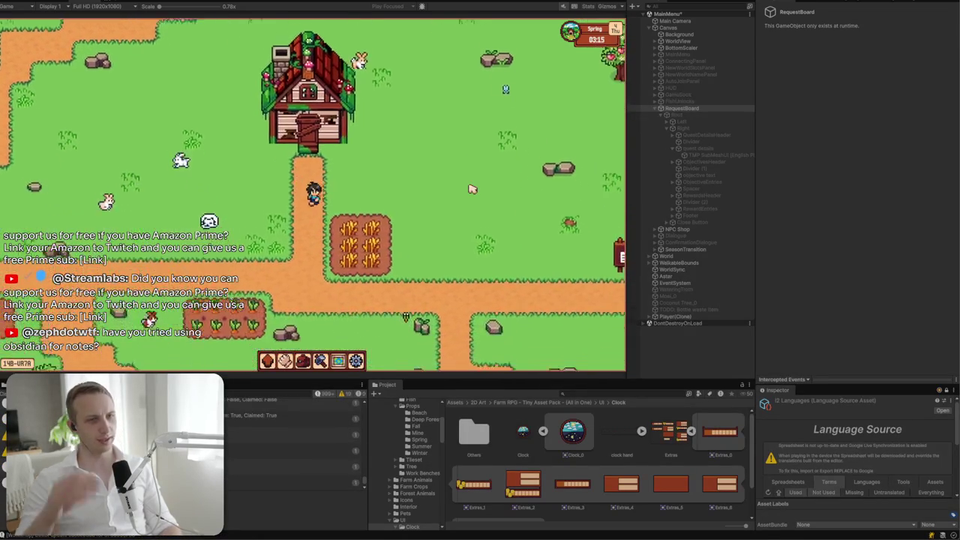
{"action": "key", "text": "i"}
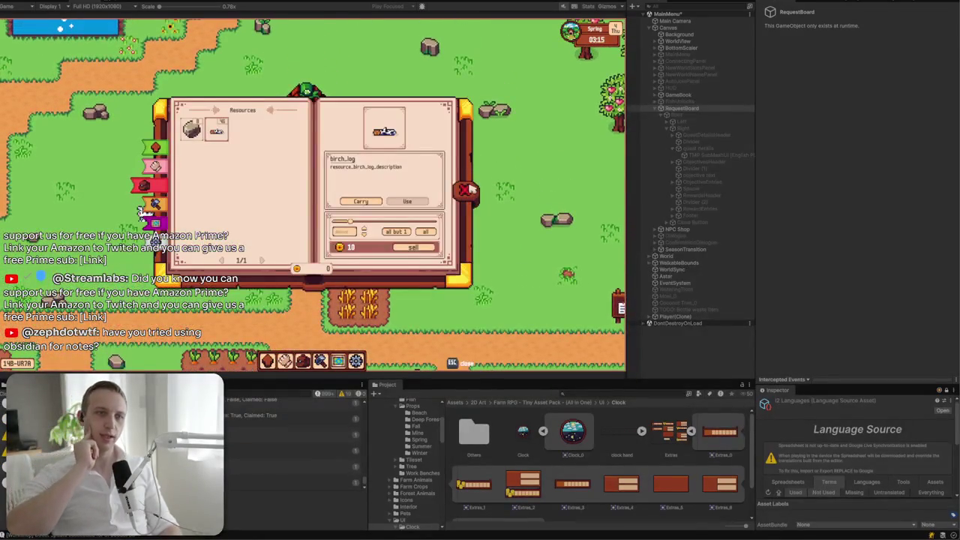
{"action": "left_click", "coordinate": [466, 190]}
{"action": "key", "text": "s"}
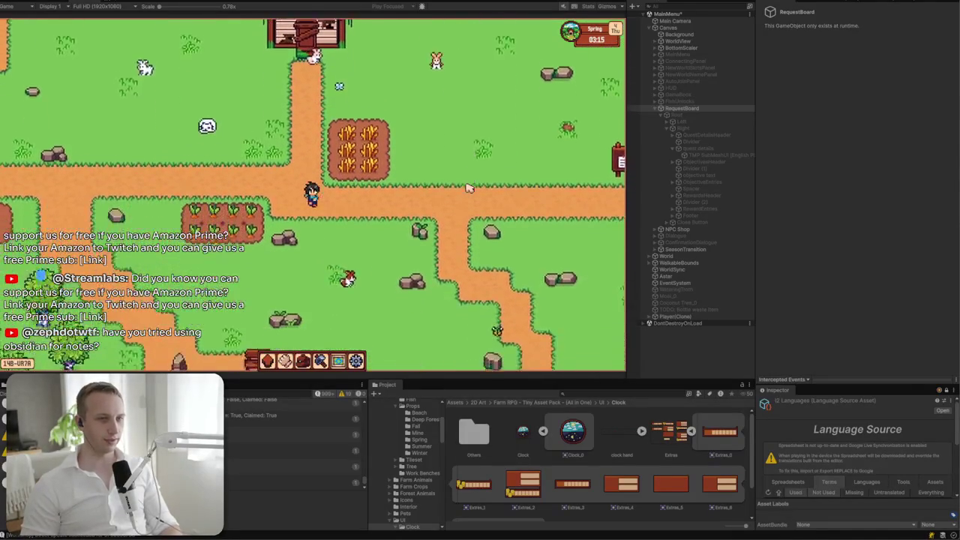
{"action": "key", "text": "d"}
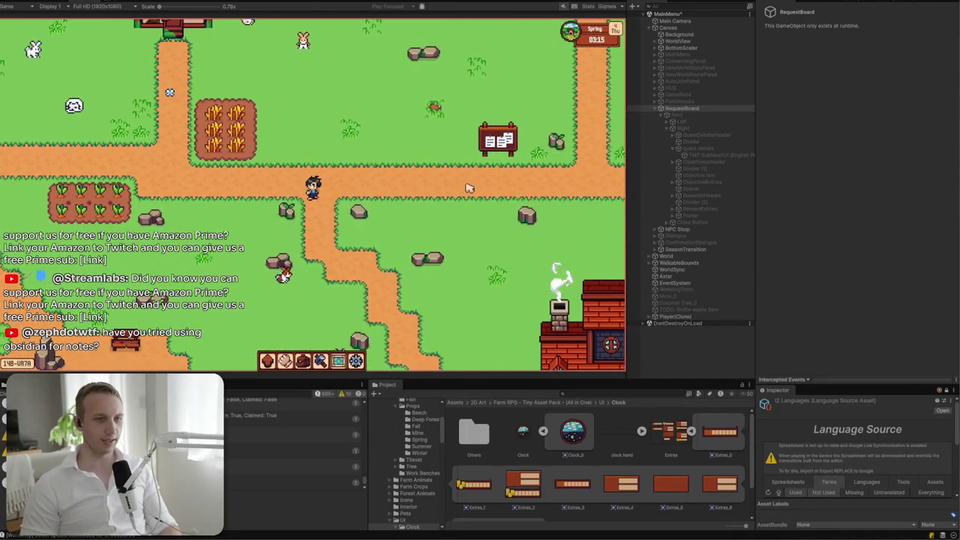
- Walk down toward the water and boat, then back up toward the pumpkin patch
{"action": "key", "text": "alt+Tab"}
{"action": "key", "text": "alt+Tab"}
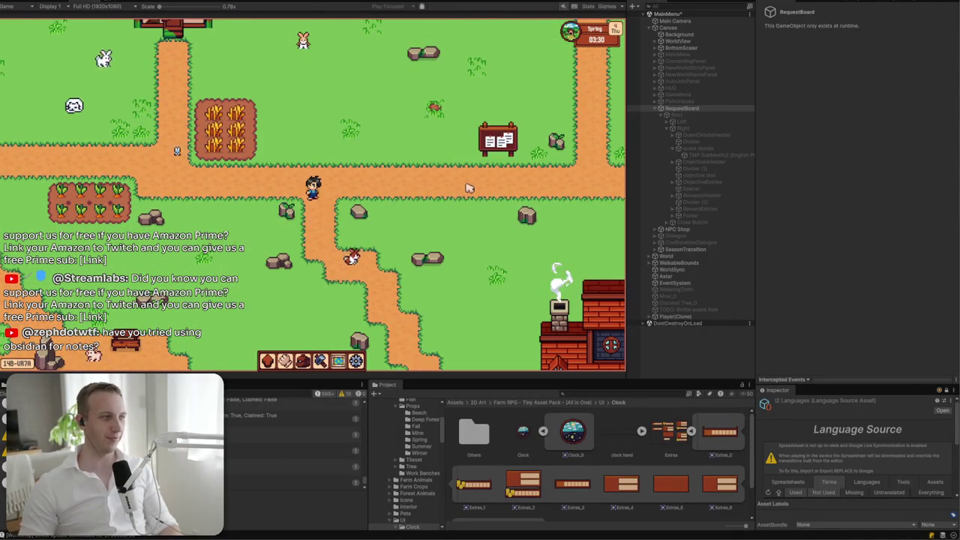
{"action": "key", "text": "s"}
{"action": "key", "text": "d"}
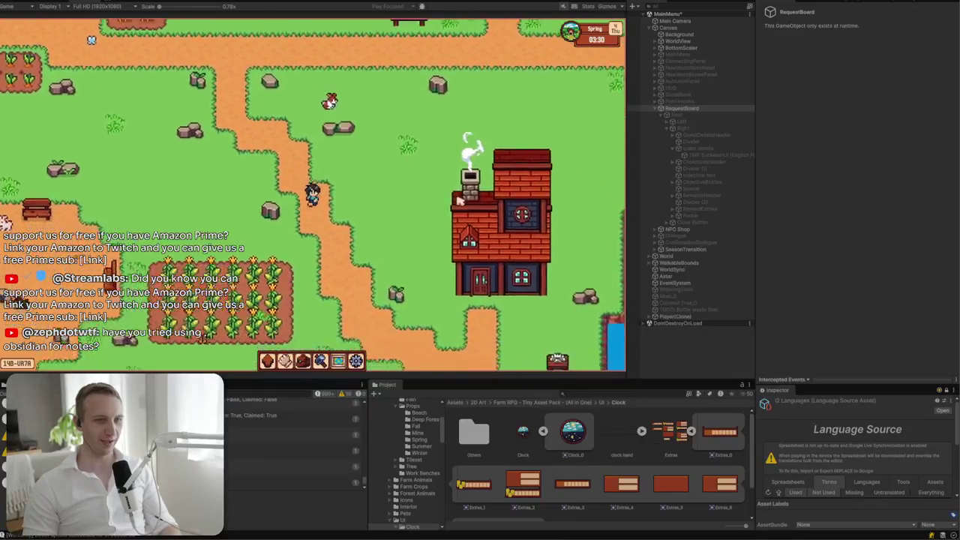
{"action": "key", "text": "s"}
{"action": "key", "text": "d"}
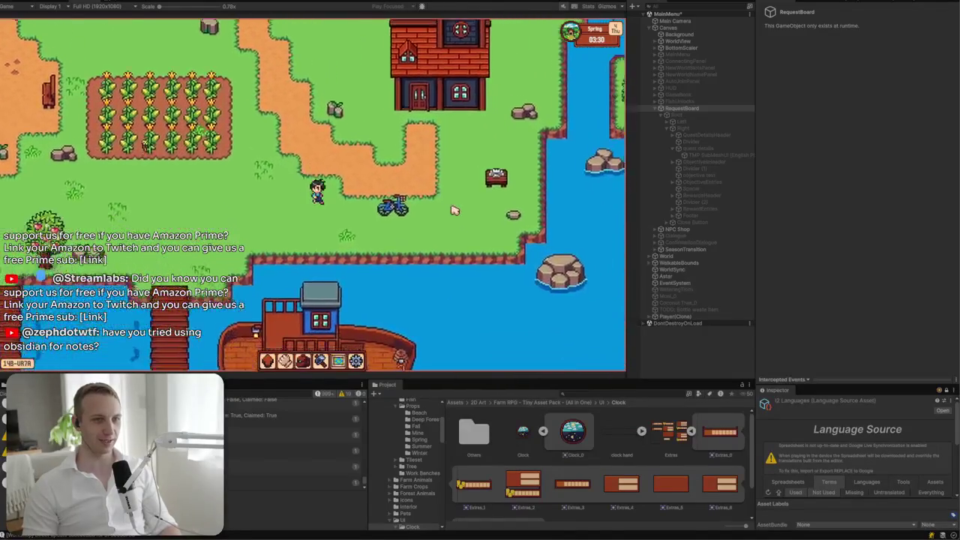
{"action": "key", "text": "a"}
{"action": "key", "text": "w"}
{"action": "key", "text": "a"}
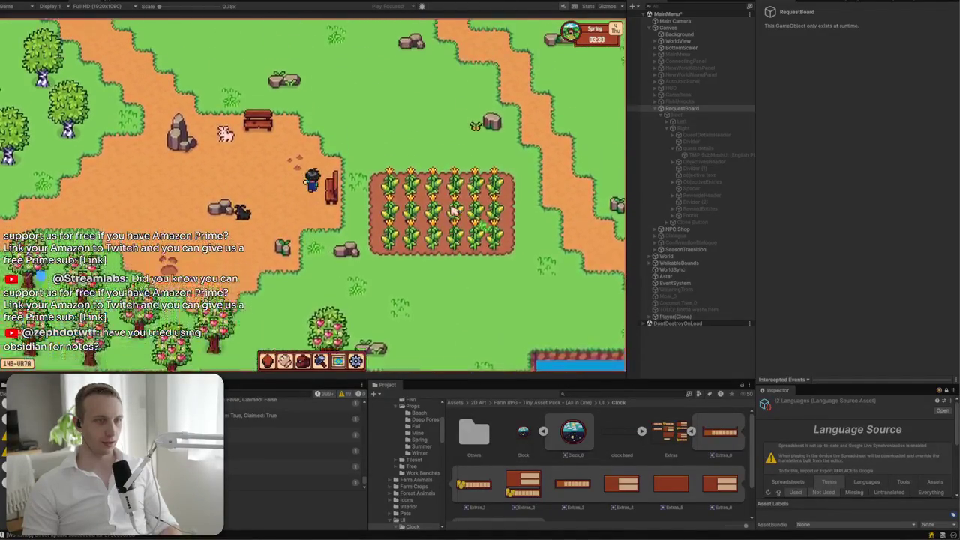
{"action": "key", "text": "w"}
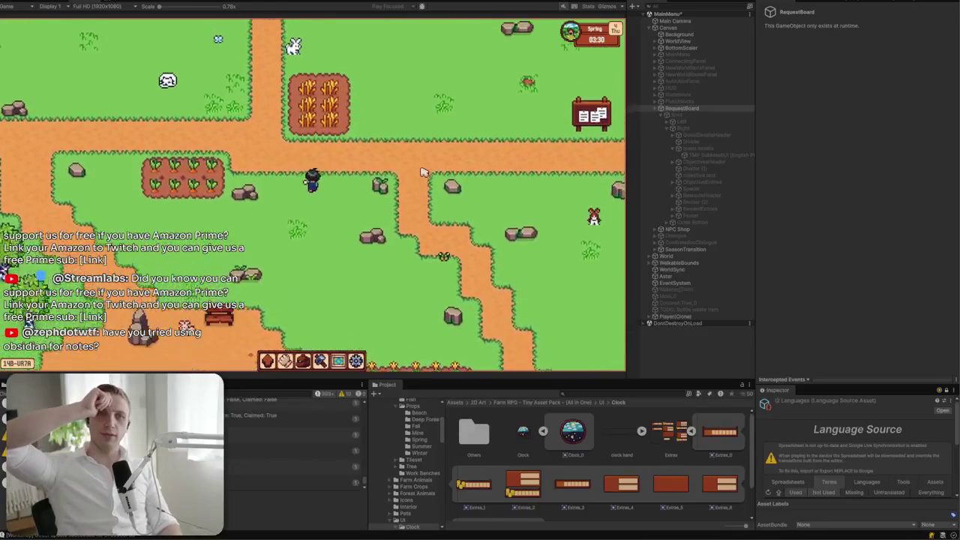
{"action": "key", "text": "w"}
{"action": "key", "text": "d"}
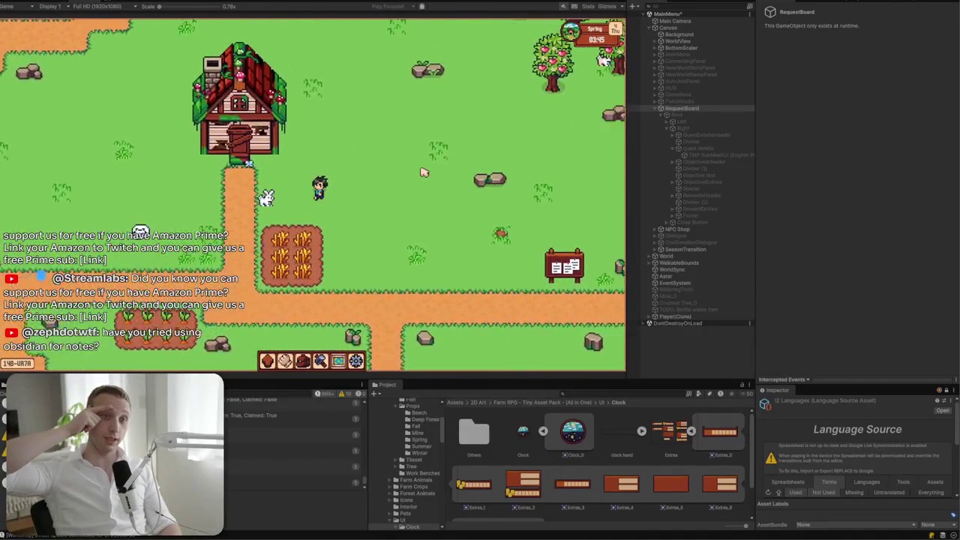
{"action": "key", "text": "d"}
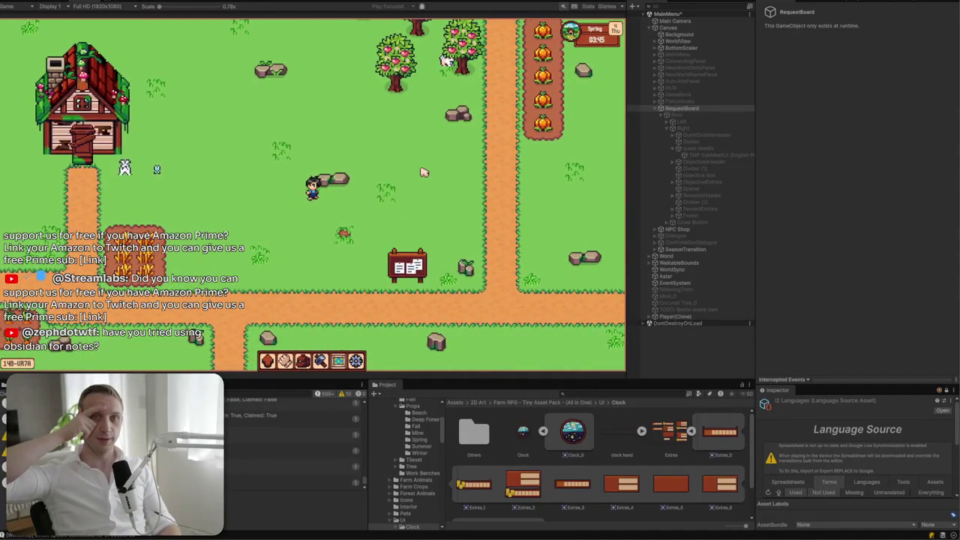
{"action": "key", "text": "d"}
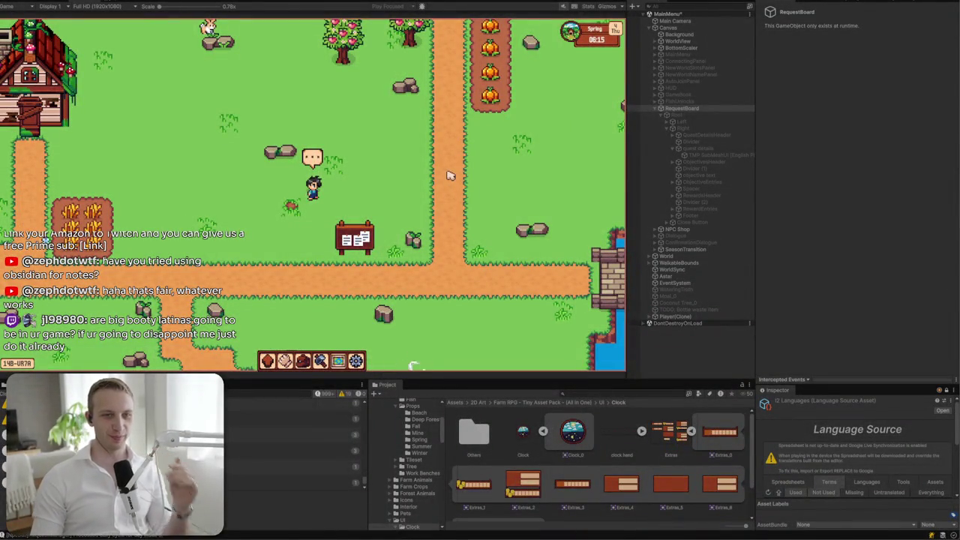
- Walk the farmer up into the locked area, then back around toward the house
{"action": "key", "text": "a"}
{"action": "key", "text": "w"}
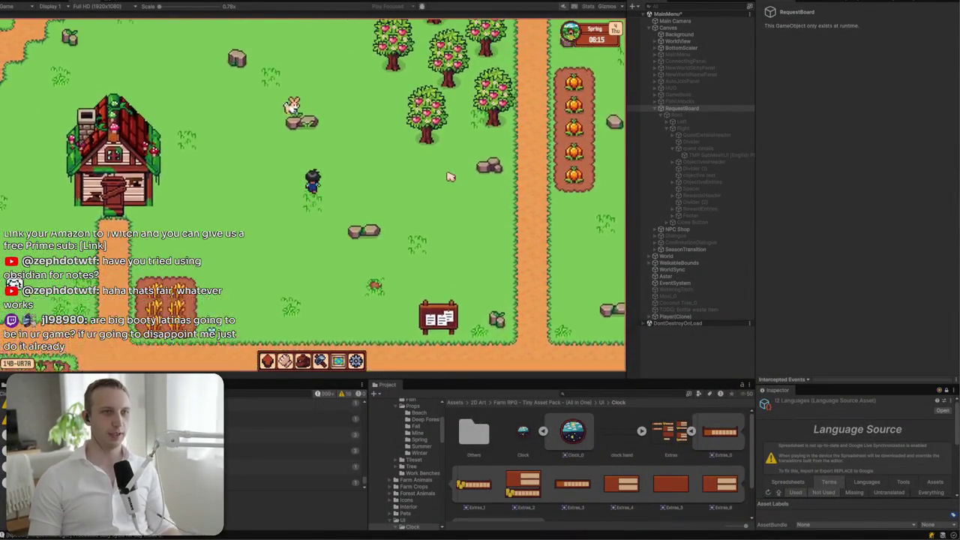
{"action": "key", "text": "a"}
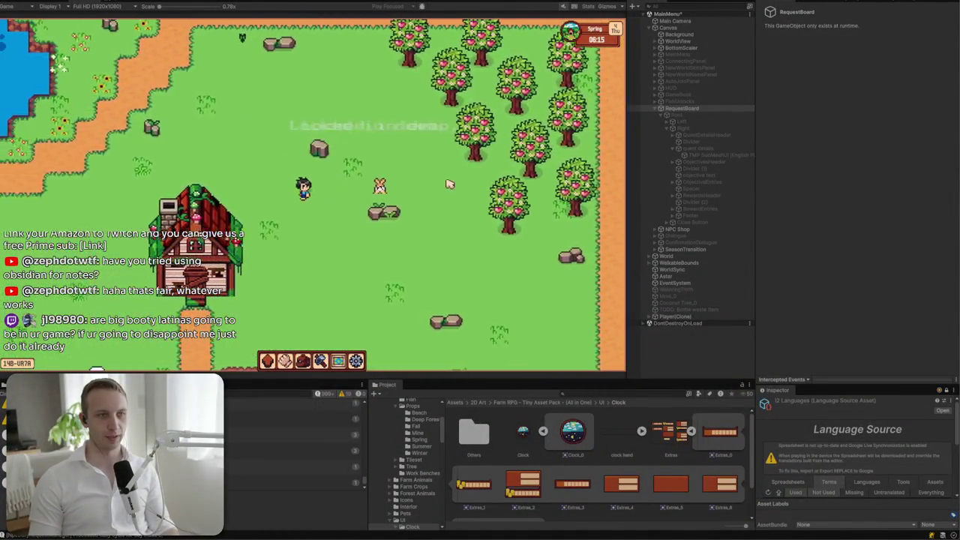
{"action": "key", "text": "s"}
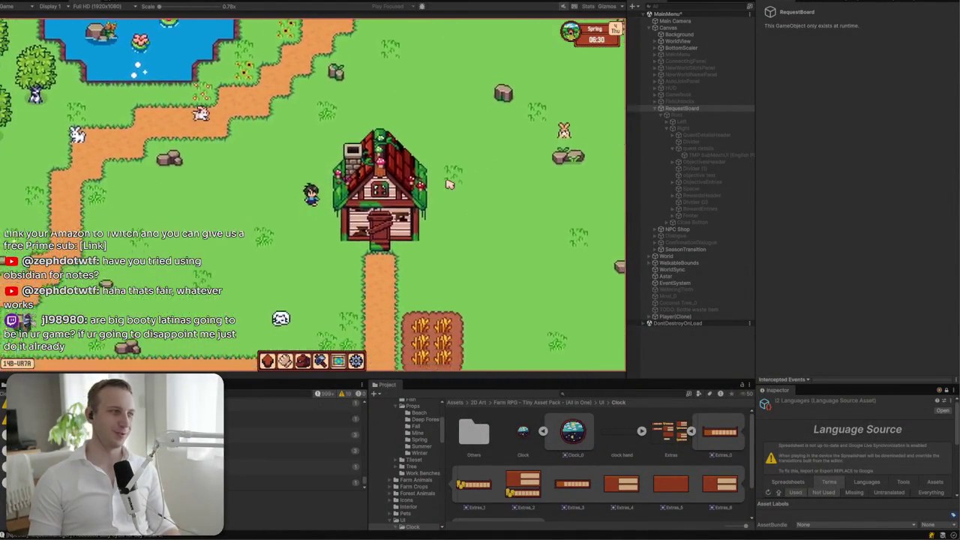
{"action": "key", "text": "d"}
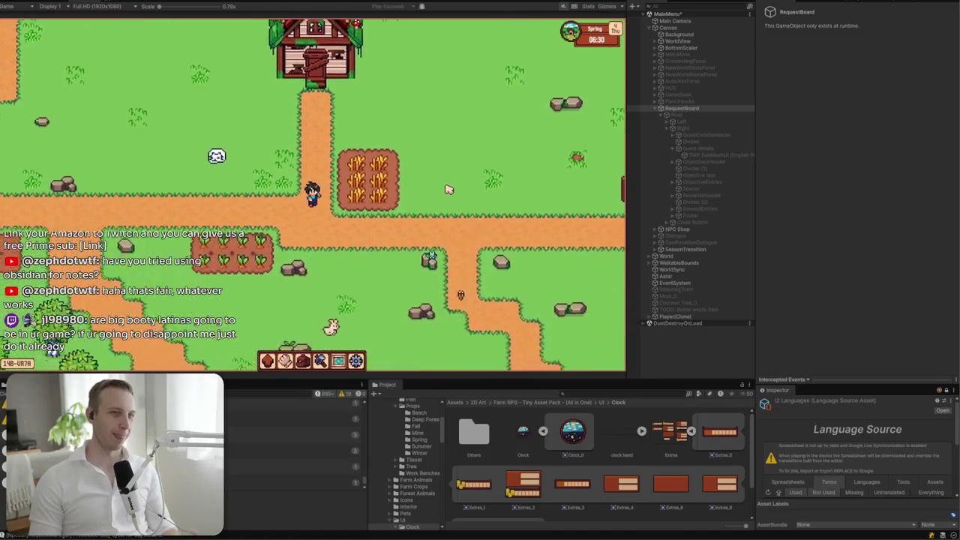
{"action": "key", "text": "d"}
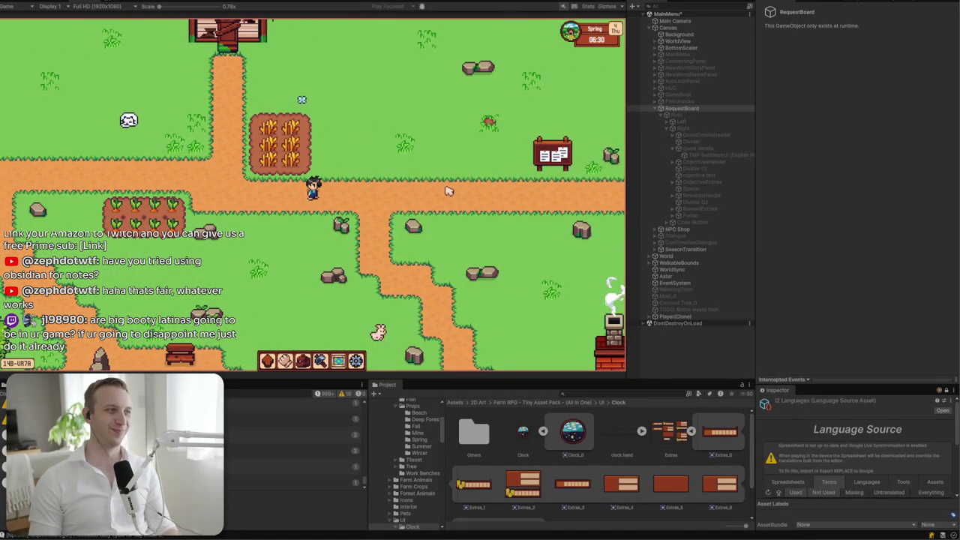
{"action": "key", "text": "a"}
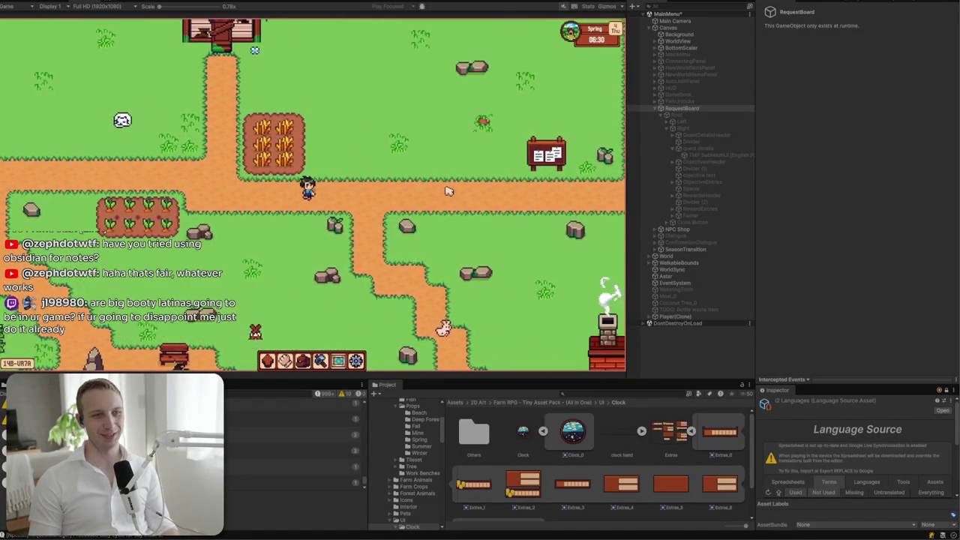
{"action": "key", "text": "w"}
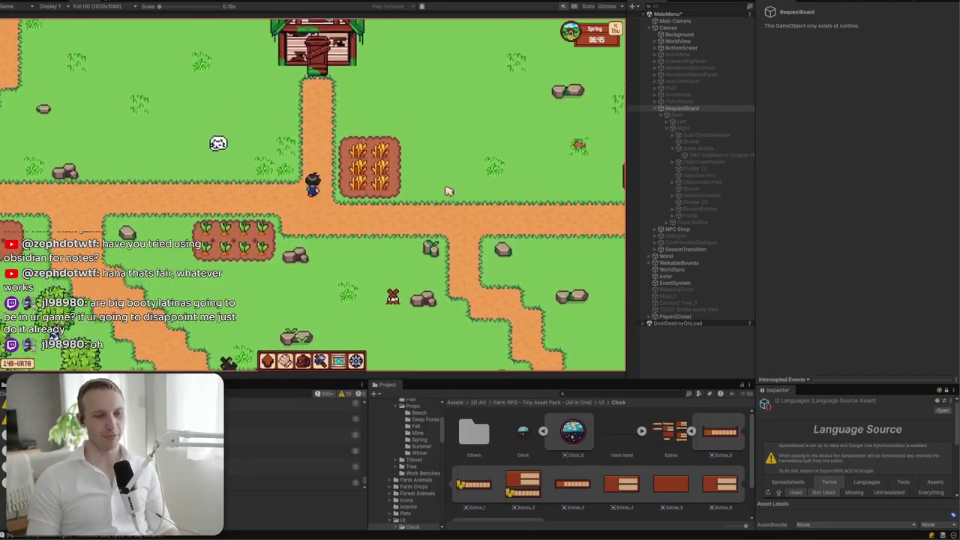
{"action": "key", "text": "d"}
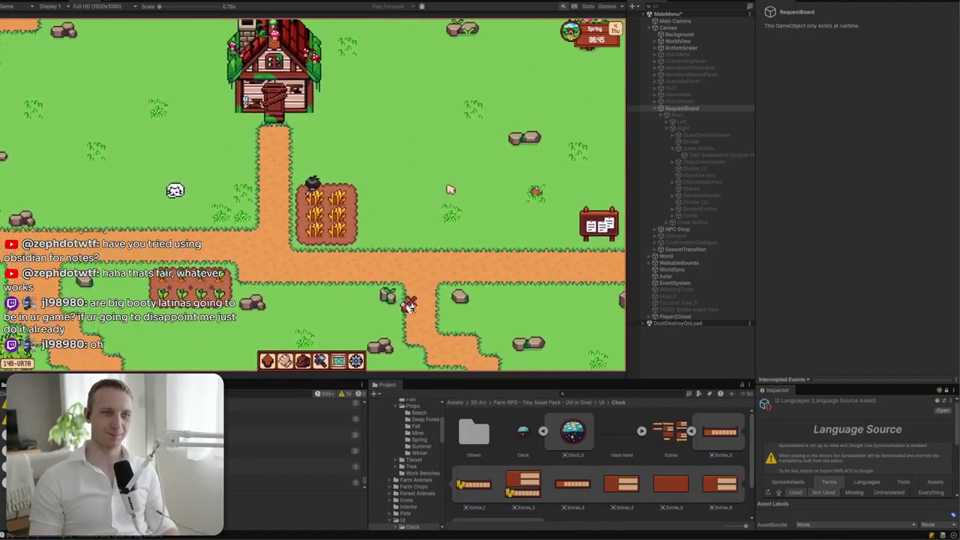
- Set the window mode to Bottom on the stats and settings page
{"action": "key", "text": "i"}
{"action": "left_click", "coordinate": [156, 224]}
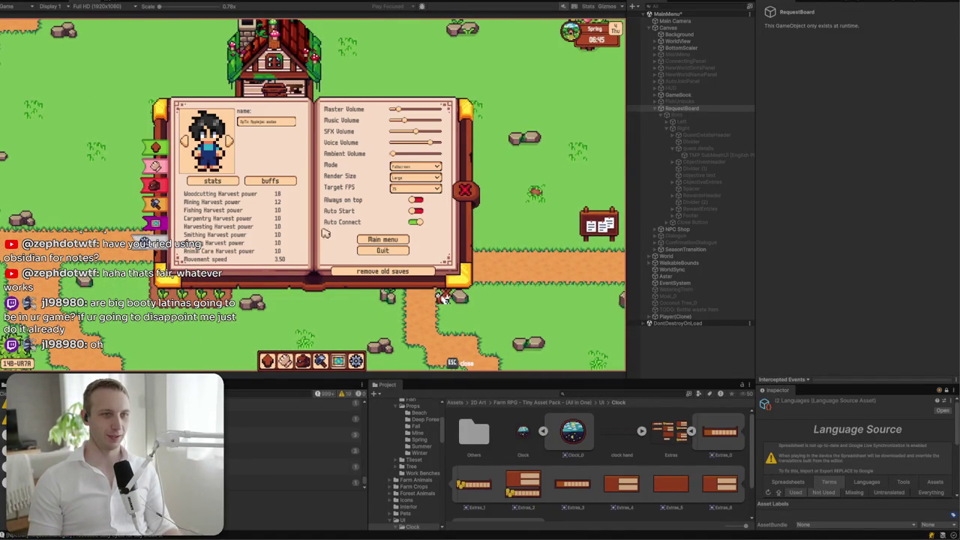
{"action": "left_click", "coordinate": [415, 166]}
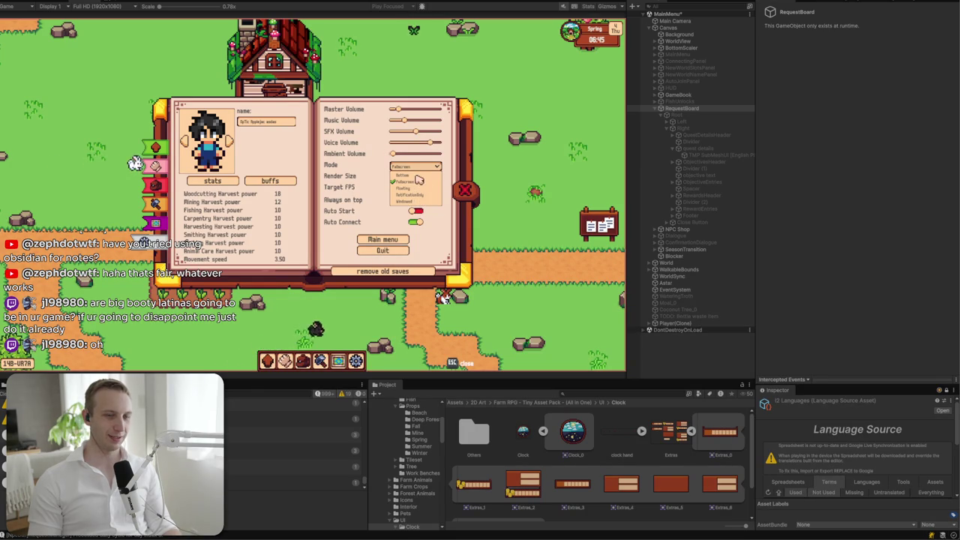
{"action": "left_click", "coordinate": [408, 174]}
{"action": "left_click", "coordinate": [464, 191]}
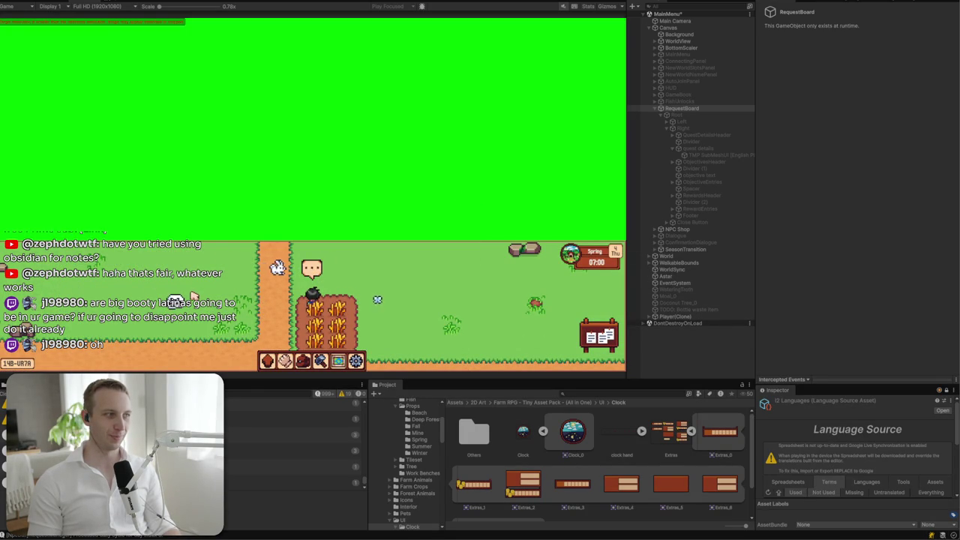
- Walk the farmer north and east across the farm, then back west past the pumpkins
{"action": "key", "text": "w"}
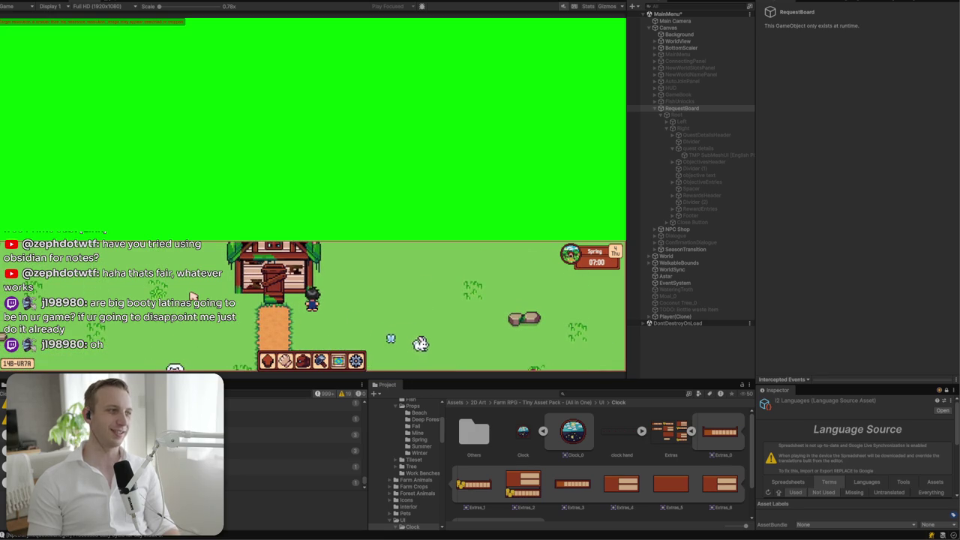
{"action": "key", "text": "d"}
{"action": "key", "text": "d"}
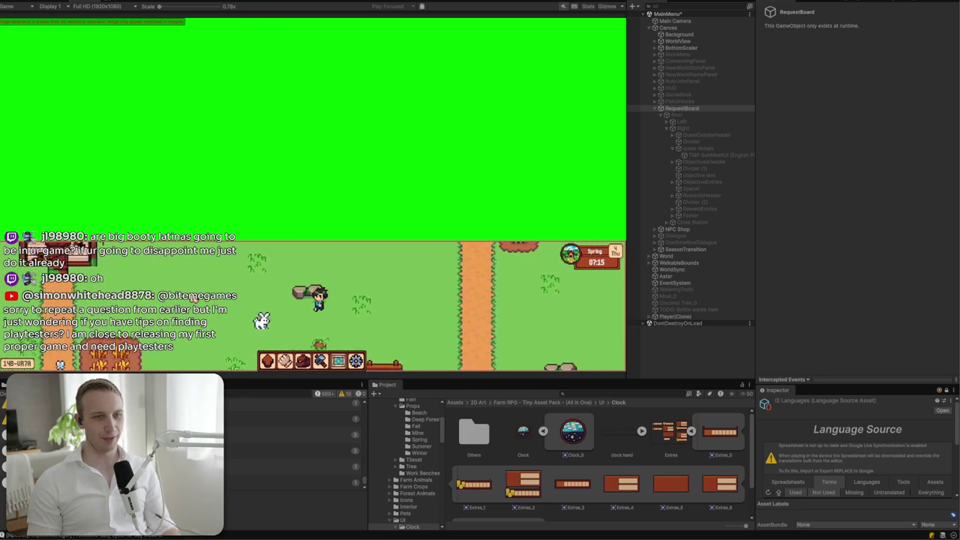
{"action": "key", "text": "d"}
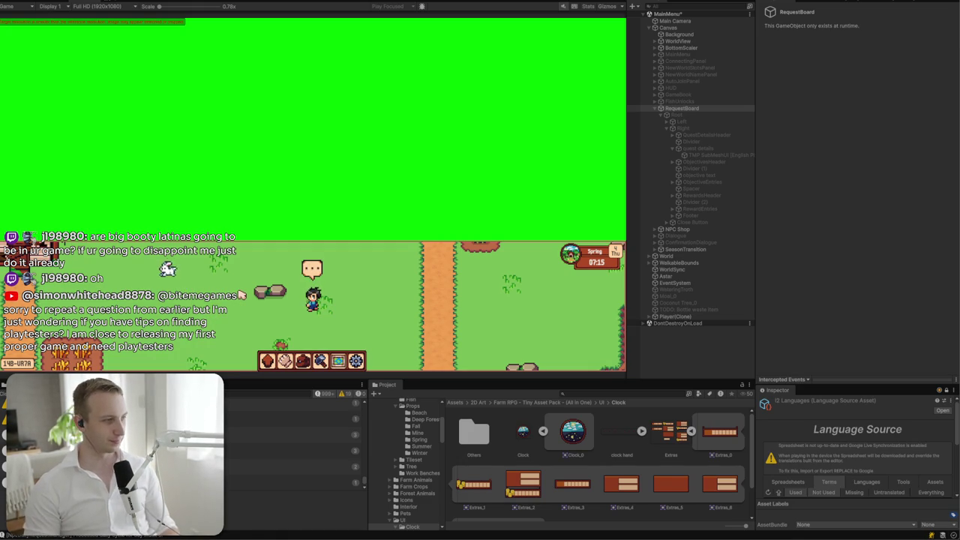
{"action": "key", "text": "a"}
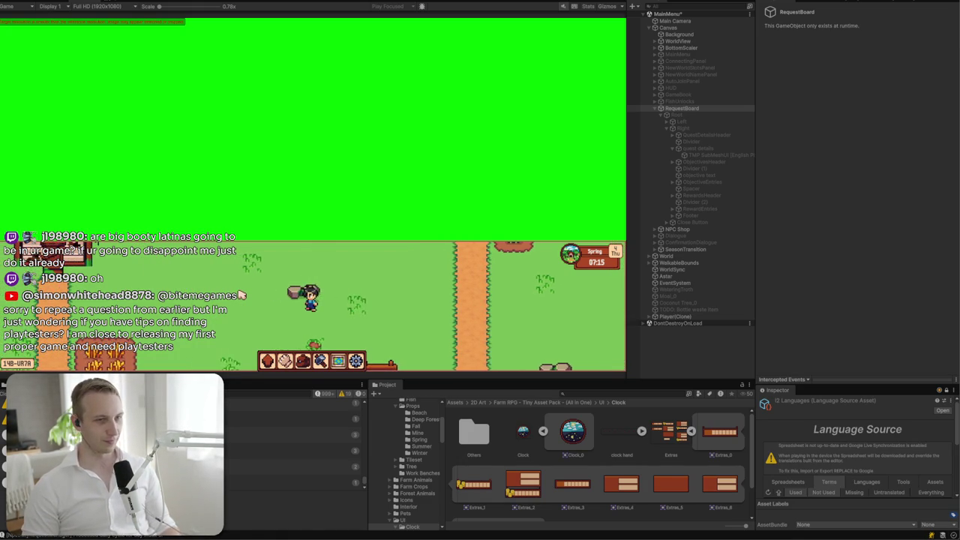
{"action": "key", "text": "w"}
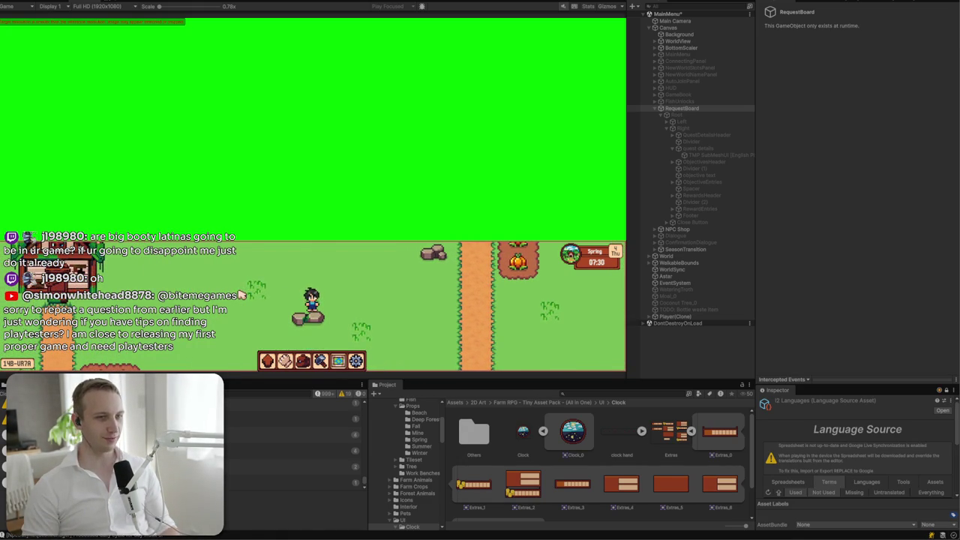
{"action": "key", "text": "d"}
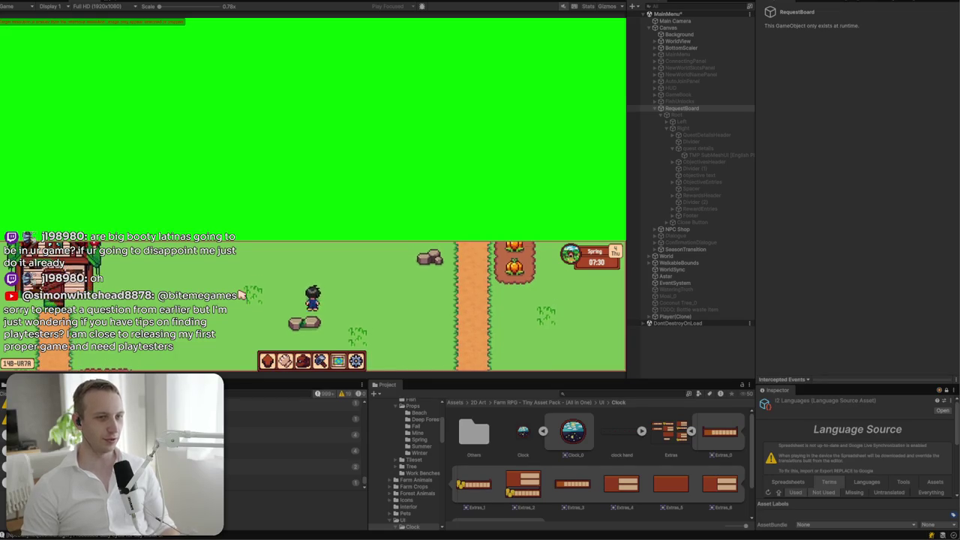
{"action": "key", "text": "a"}
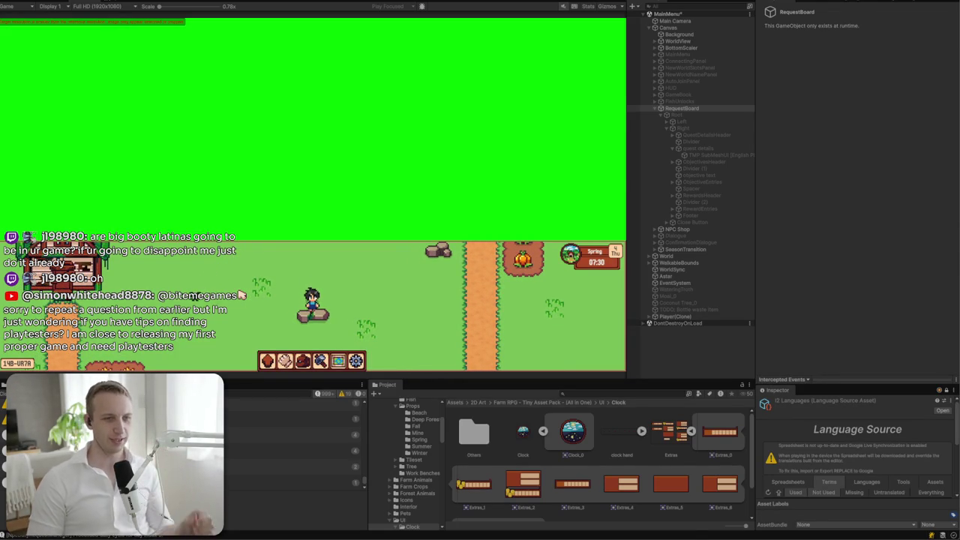
{"action": "key", "text": "a"}
{"action": "key", "text": "a"}
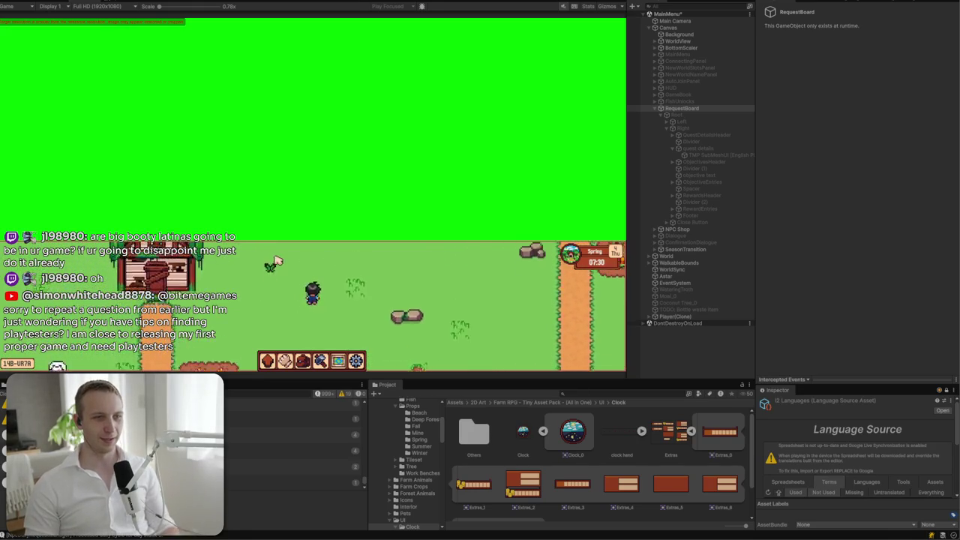
- Walk south past the crop fields and around the brick house to the bench and bike
{"action": "key", "text": "s"}
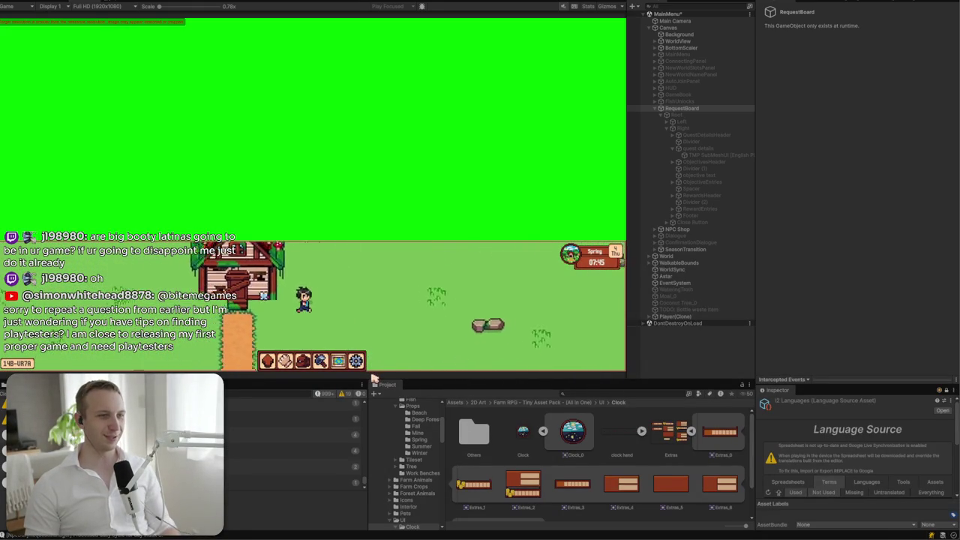
{"action": "key", "text": "s"}
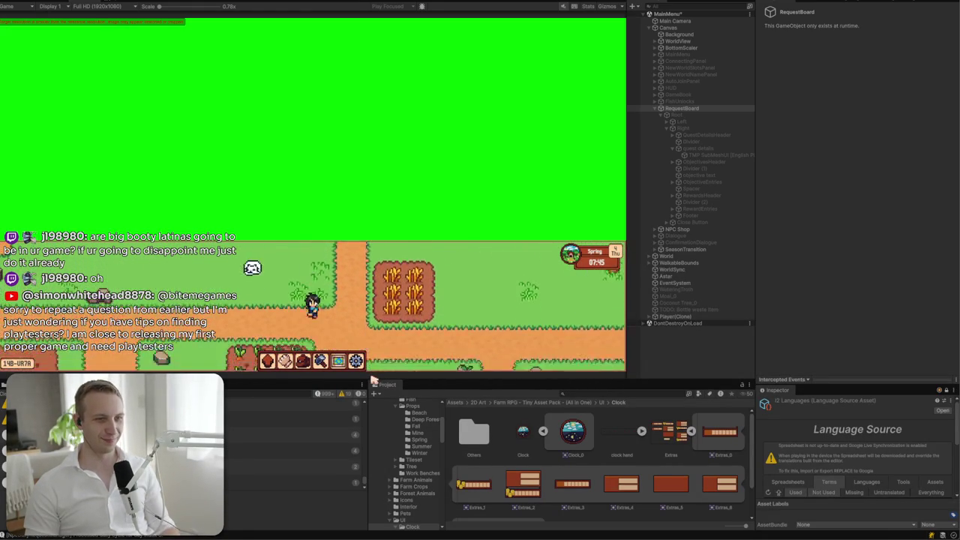
{"action": "key", "text": "s"}
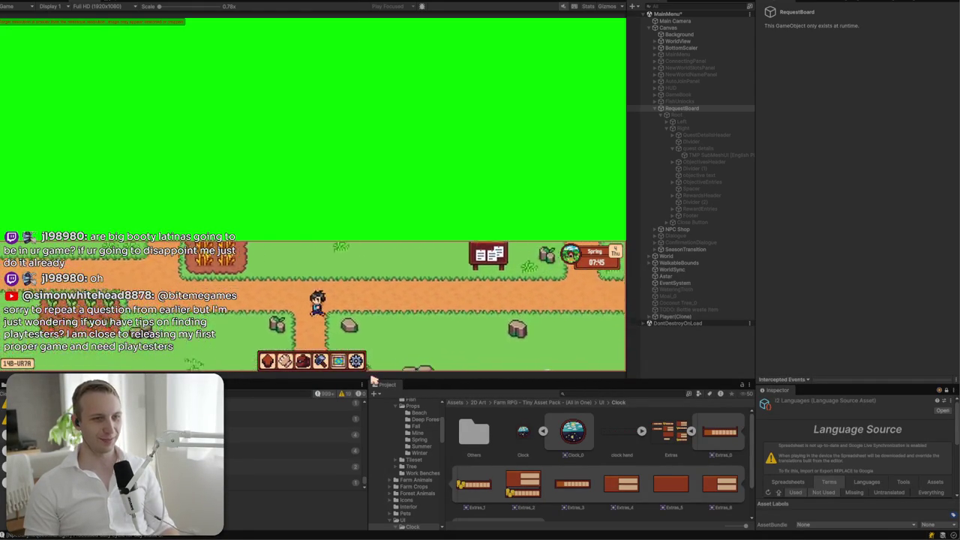
{"action": "key", "text": "d"}
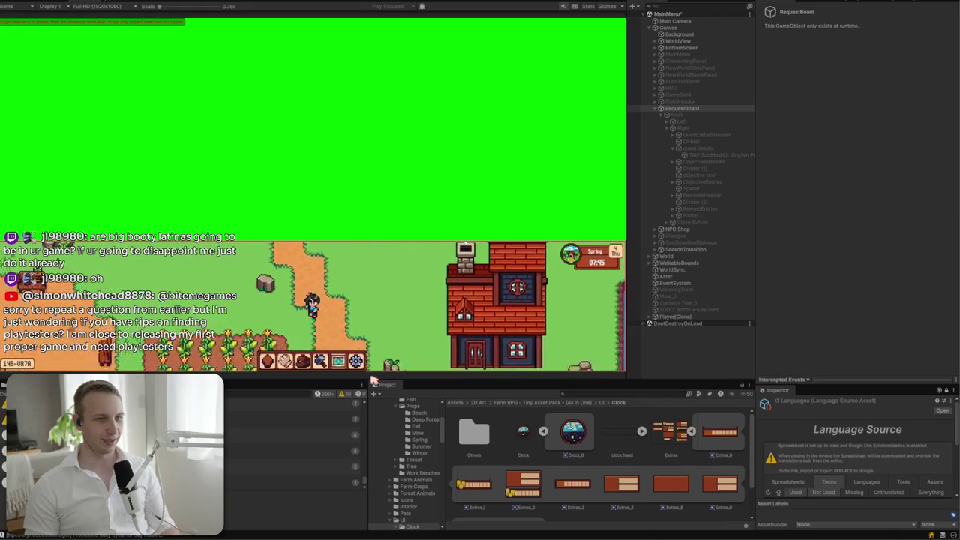
{"action": "key", "text": "s"}
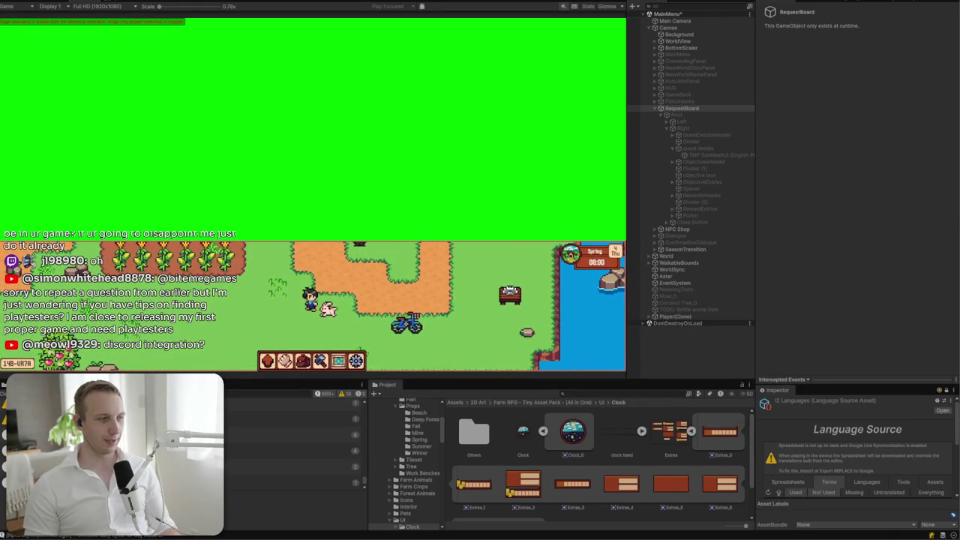
- Walk north to the notice board and smash the nearby rocks for XP
{"action": "key", "text": "w"}
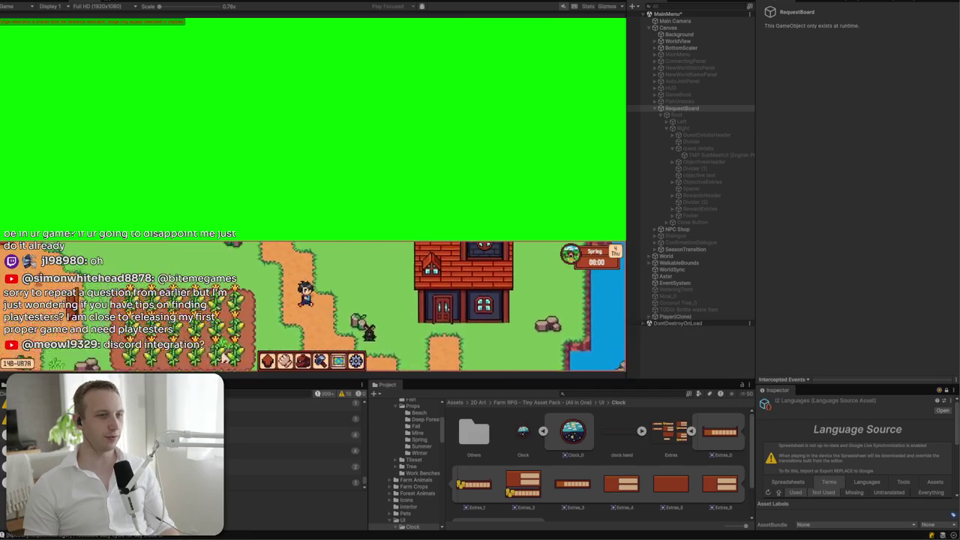
{"action": "key", "text": "w"}
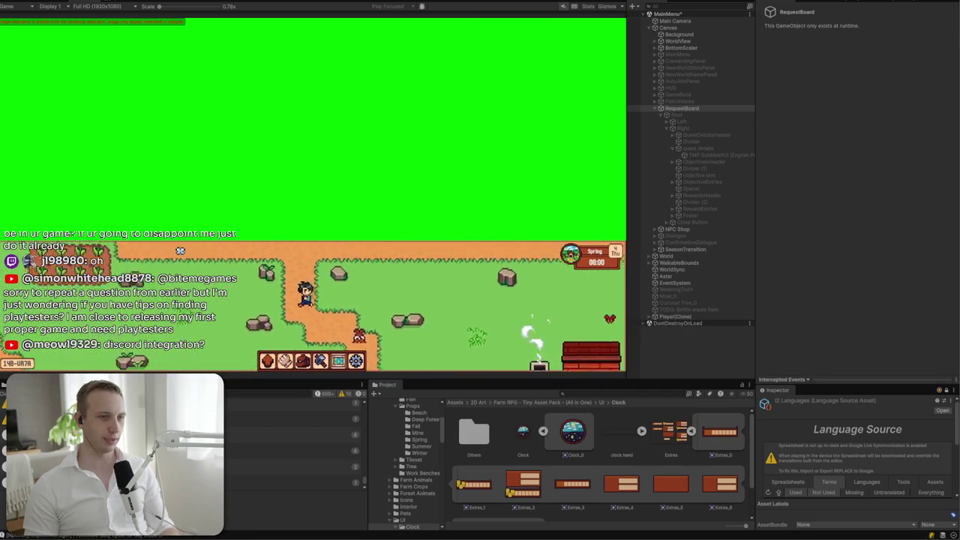
{"action": "key", "text": "w"}
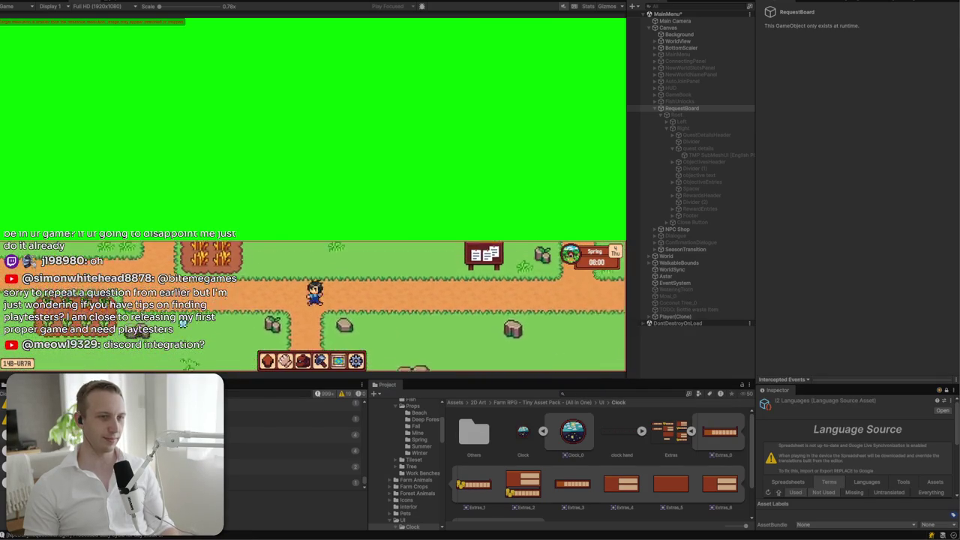
{"action": "key", "text": "s"}
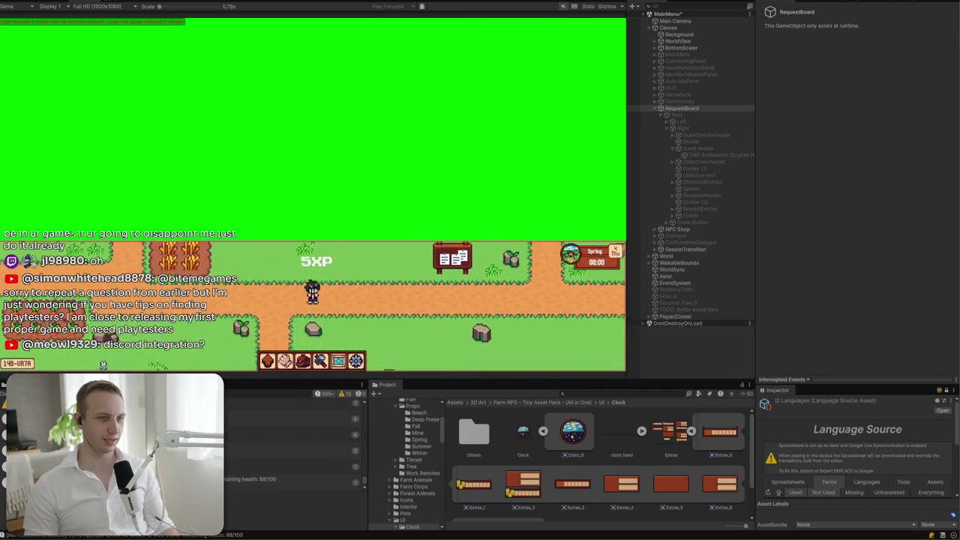
{"action": "key", "text": "s"}
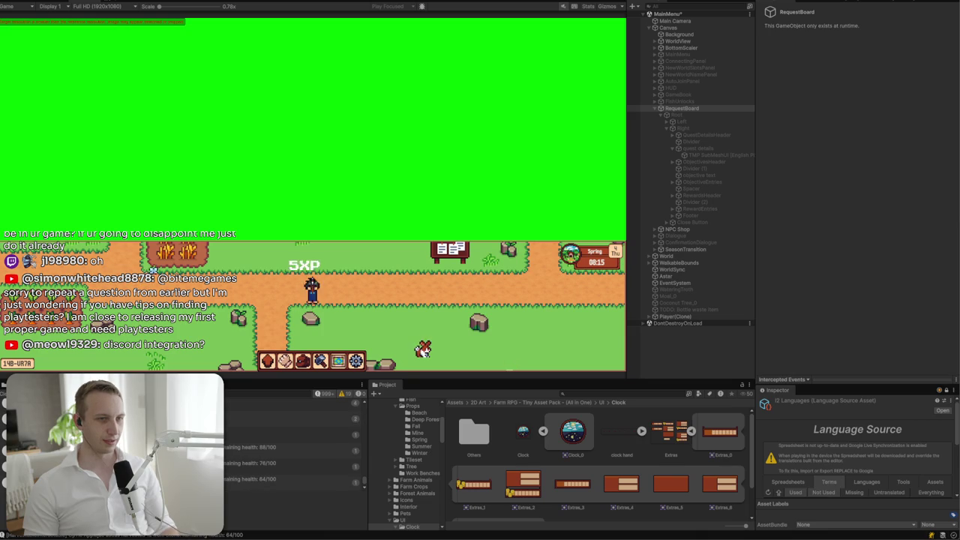
{"action": "key", "text": "d"}
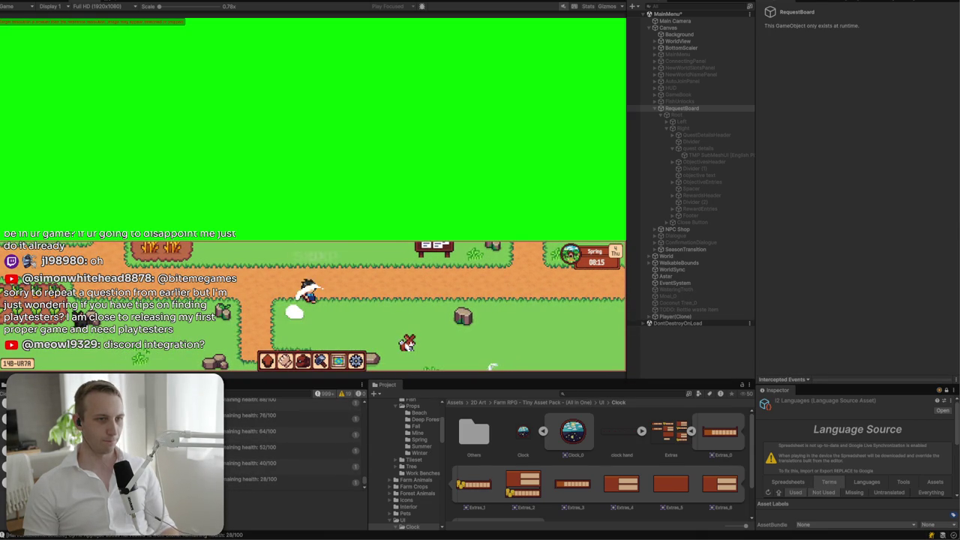
{"action": "key", "text": "a"}
{"action": "left_click", "coordinate": [492, 366]}
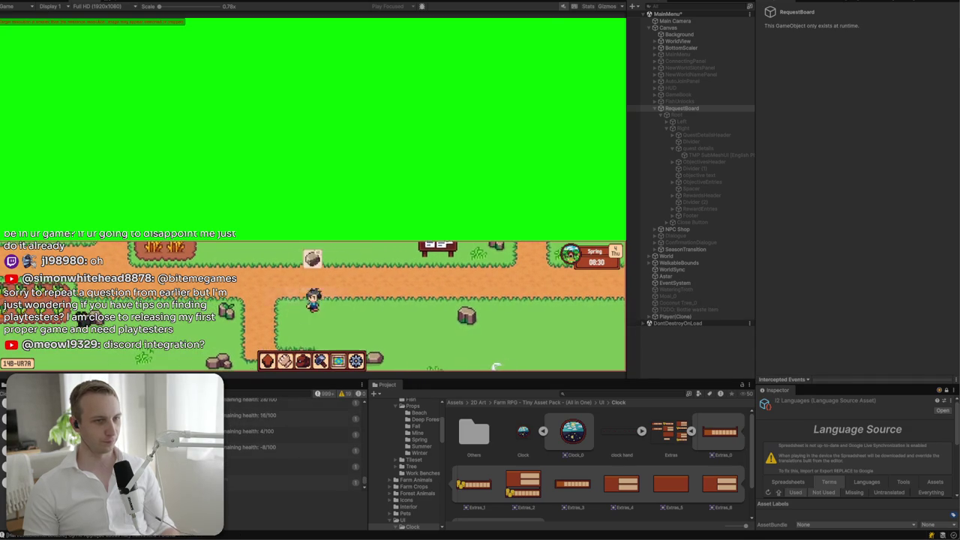
- Walk the farmer around the buildings, house and fields
{"action": "key", "text": "d"}
{"action": "key", "text": "s"}
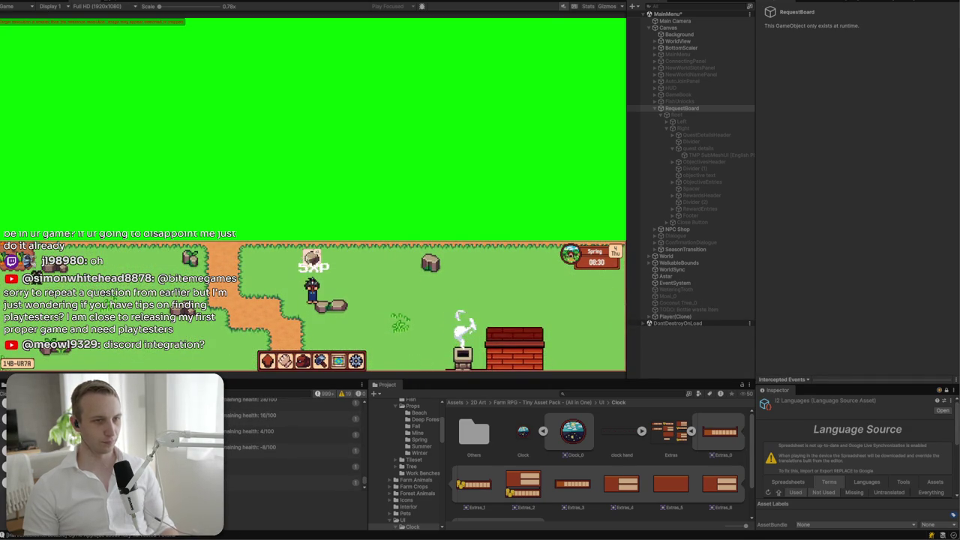
{"action": "key", "text": "w"}
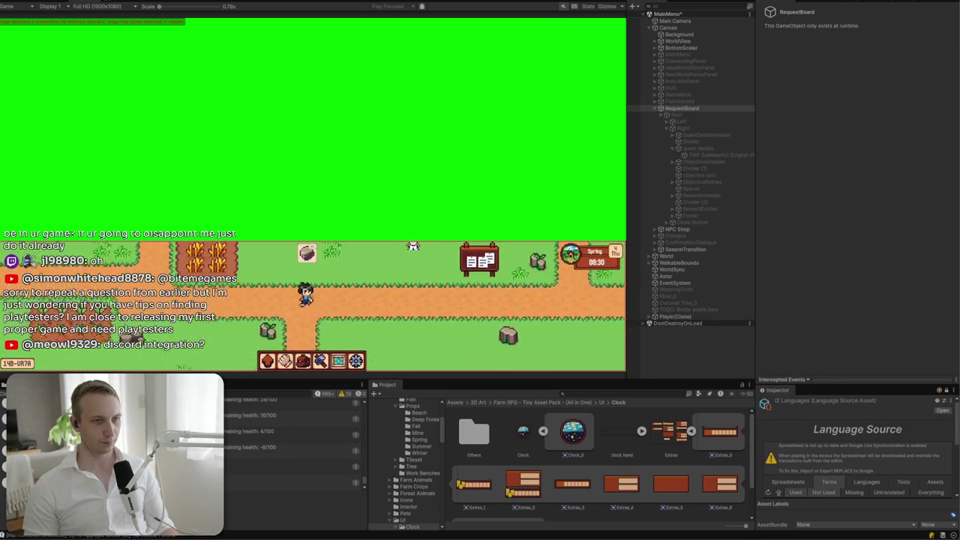
{"action": "key", "text": "w"}
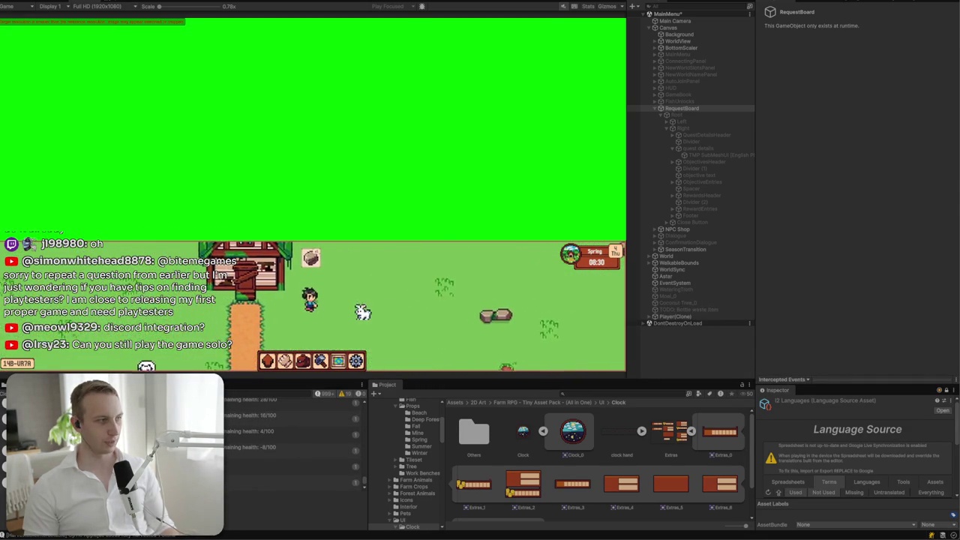
{"action": "key", "text": "d"}
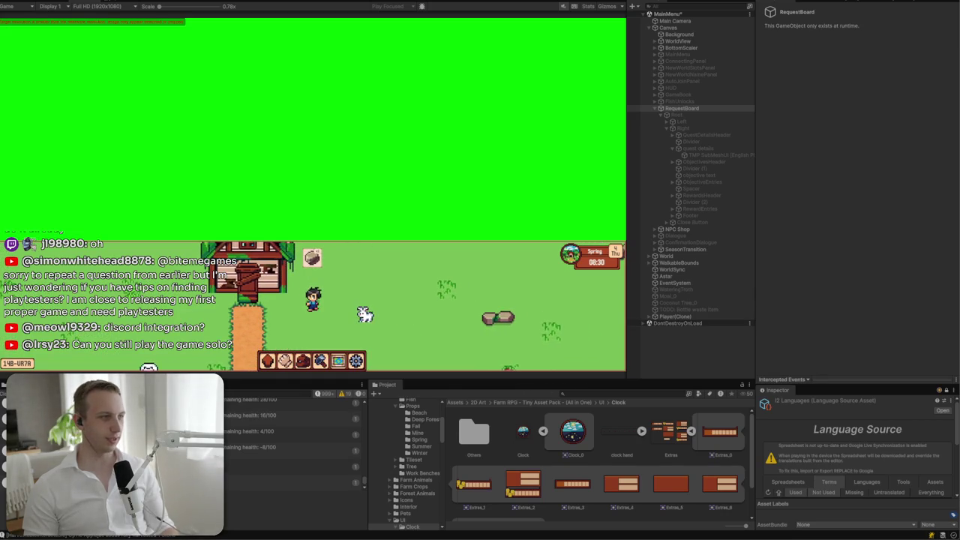
{"action": "key", "text": "d"}
{"action": "key", "text": "s"}
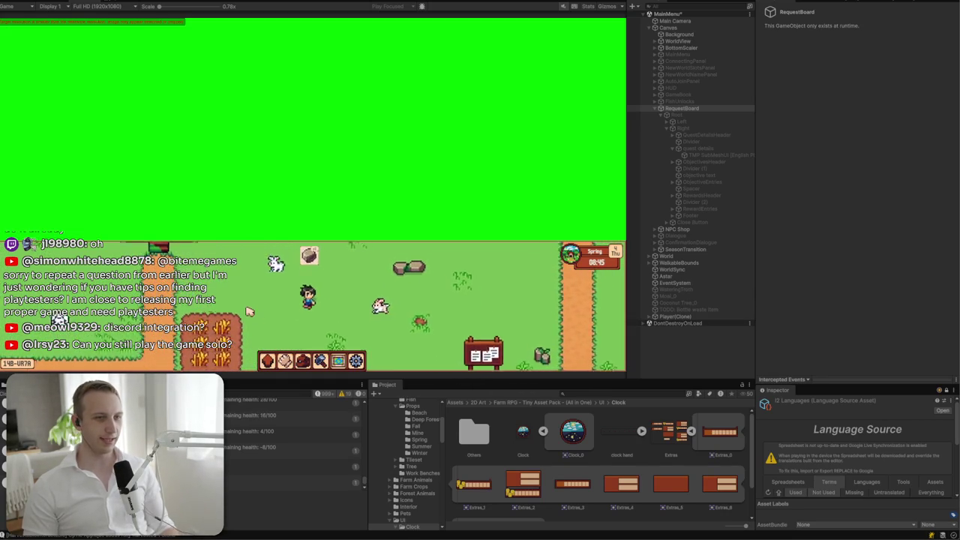
{"action": "key", "text": "a"}
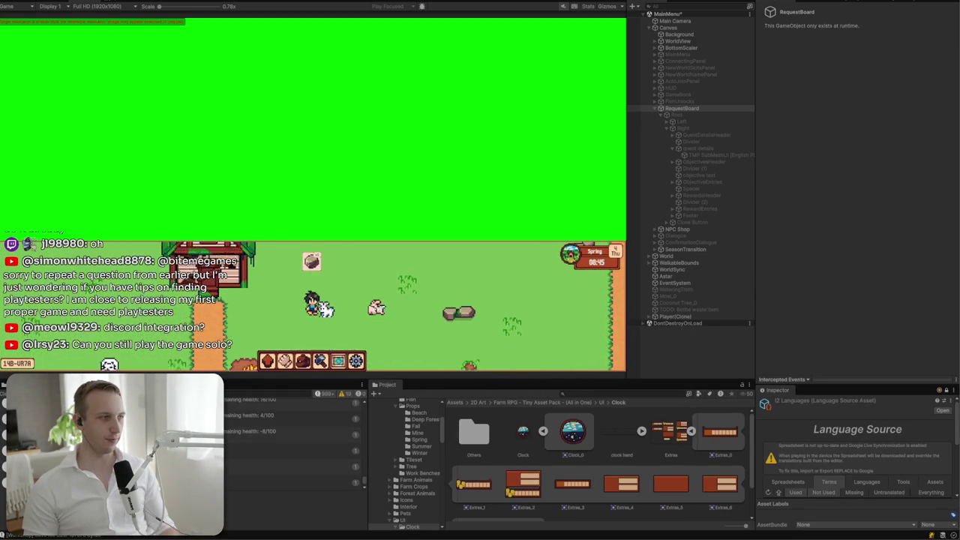
{"action": "key", "text": "d"}
{"action": "key", "text": "w"}
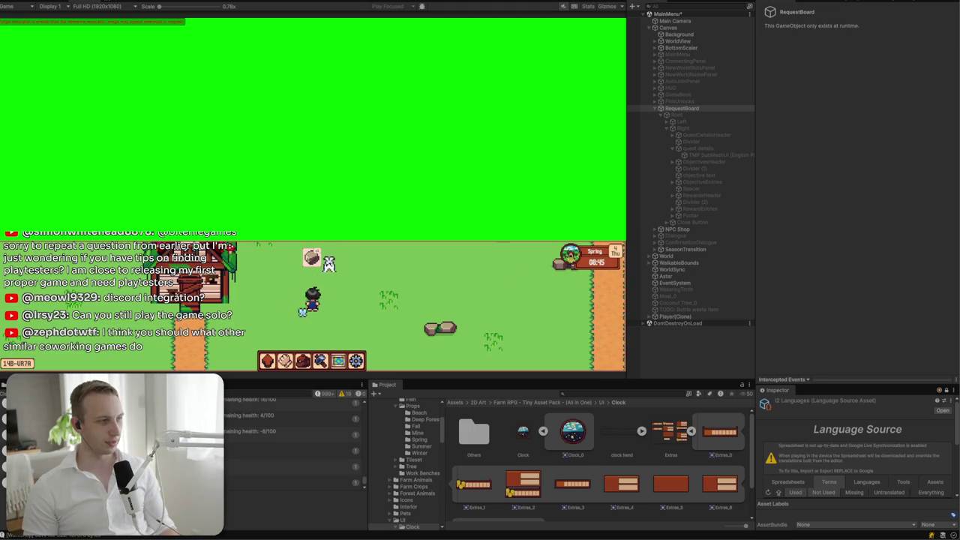
{"action": "key", "text": "s"}
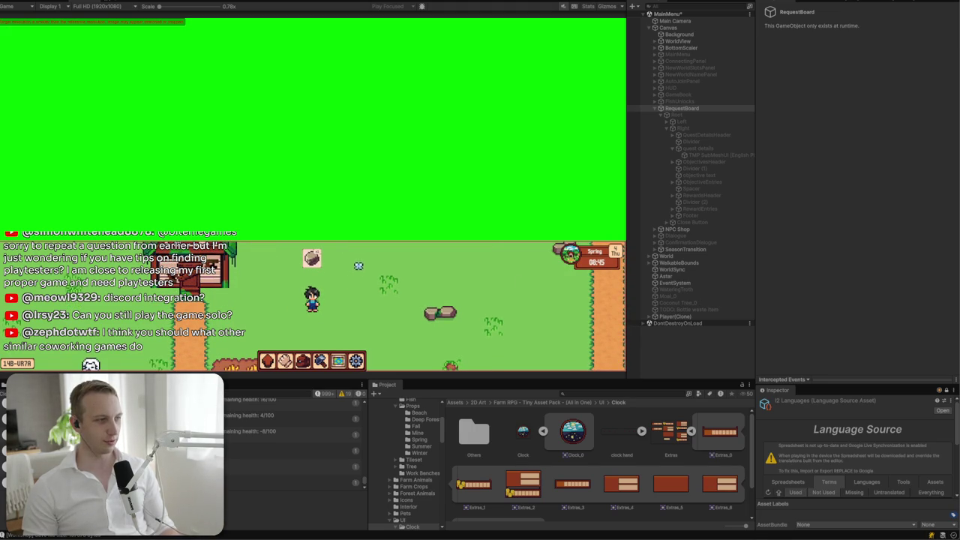
- Search the Steam store for 'on' and open the On-Together: Virtual Co-Working page
{"action": "key", "text": "alt+Tab"}
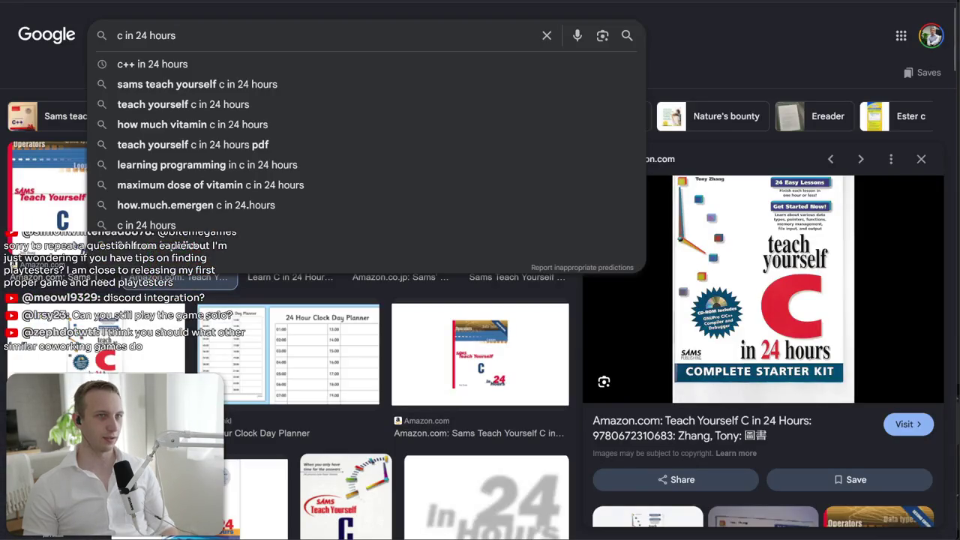
{"action": "key", "text": "alt+Tab"}
{"action": "left_click", "coordinate": [668, 83]}
{"action": "type", "text": "ontog"}
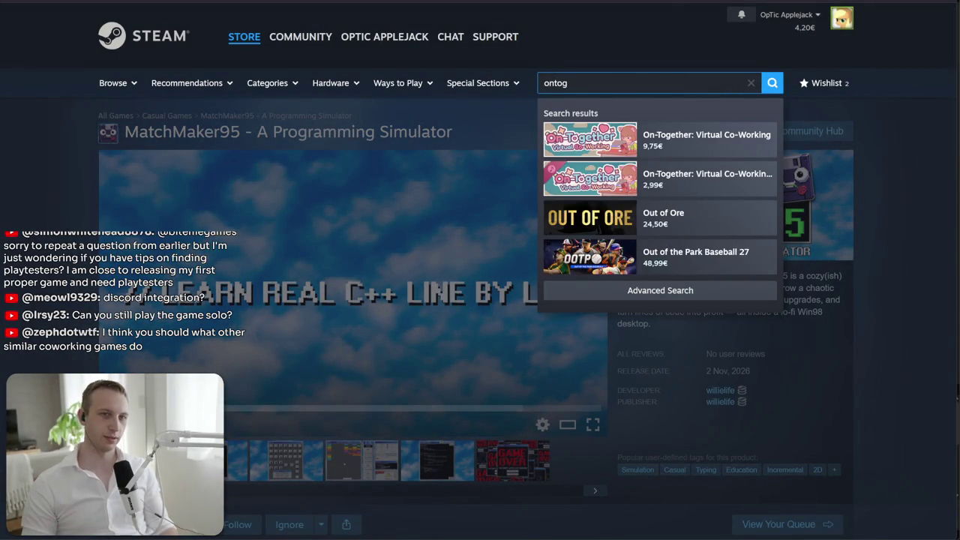
{"action": "left_click", "coordinate": [679, 134]}
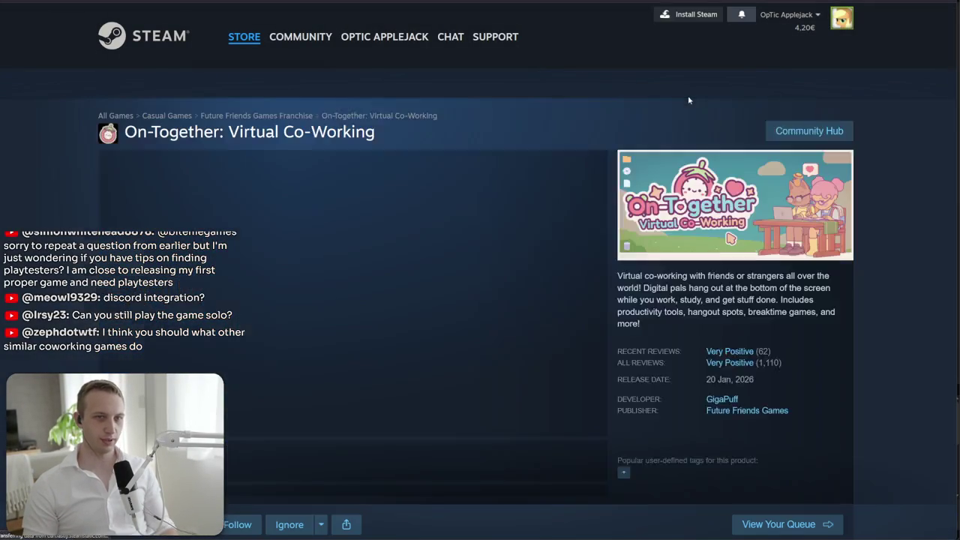
- Scroll the store page and highlight the reviews and game details text
{"action": "scroll", "coordinate": [587, 126], "scroll_direction": "down", "scroll_amount": 10}
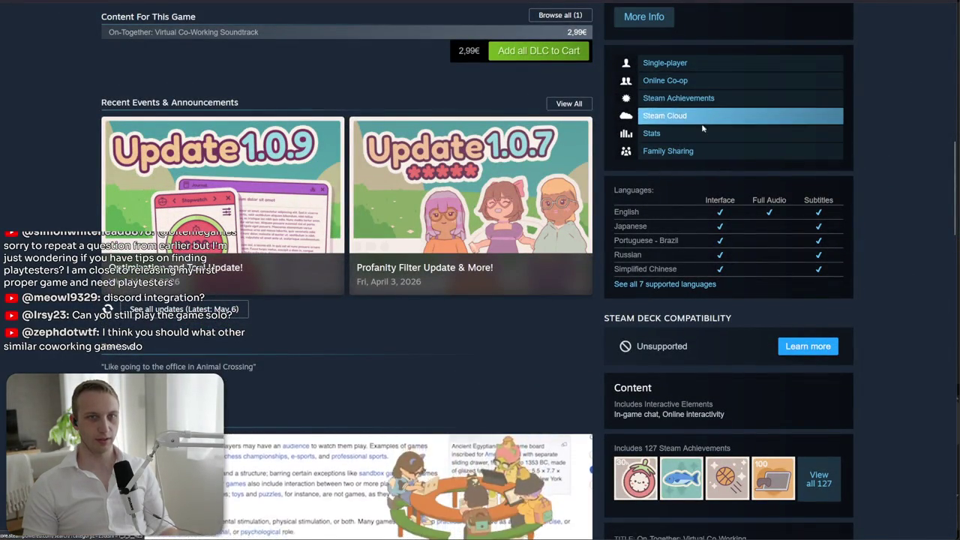
{"action": "scroll", "coordinate": [705, 225], "scroll_direction": "down", "scroll_amount": 4}
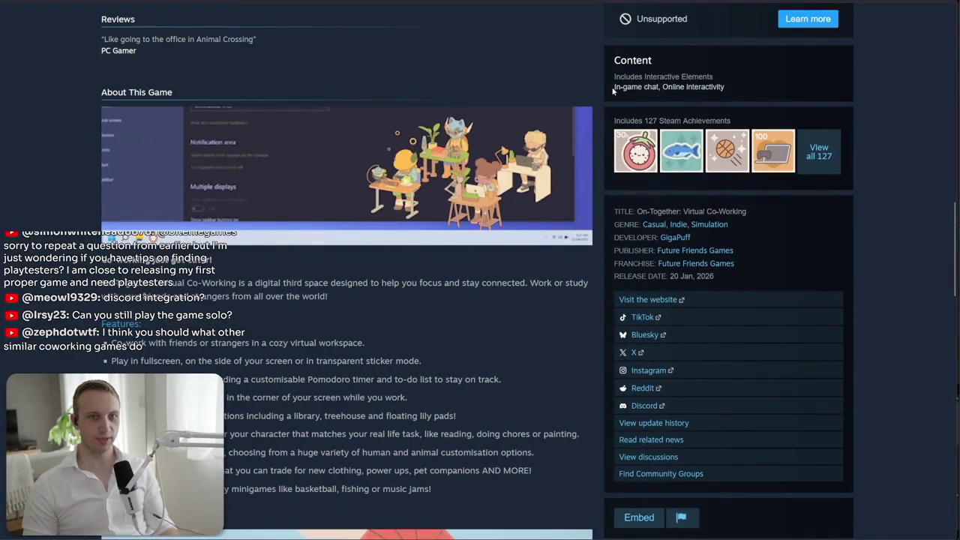
{"action": "left_click_drag", "start_coordinate": [813, 91], "coordinate": [594, 84]}
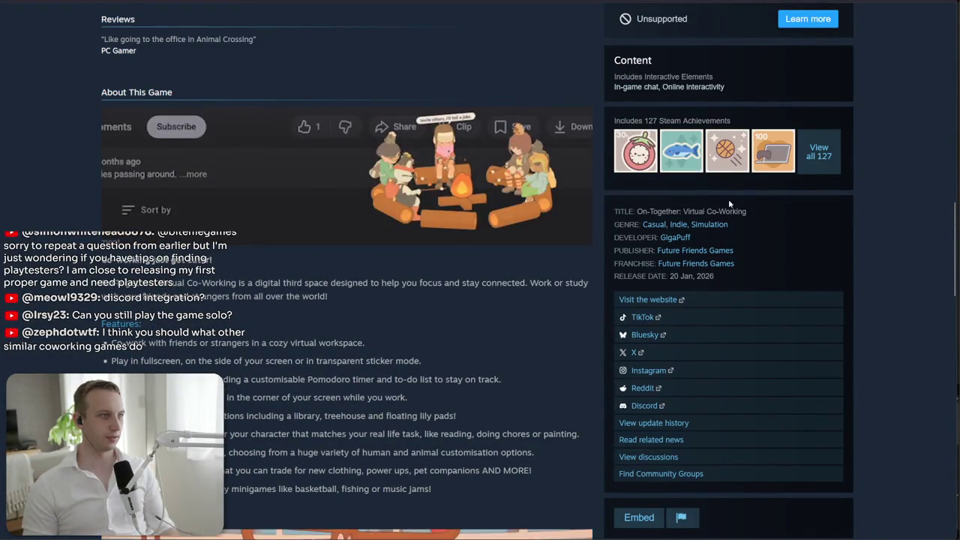
{"action": "scroll", "coordinate": [728, 240], "scroll_direction": "up", "scroll_amount": 10}
{"action": "scroll", "coordinate": [727, 240], "scroll_direction": "up", "scroll_amount": 4}
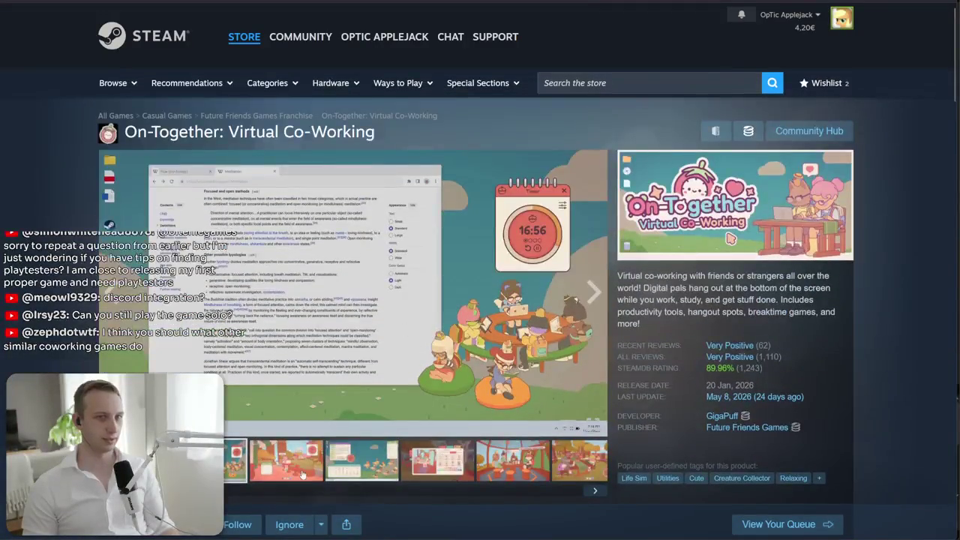
- Browse the classroom and other screenshots, then play the basketball-court gameplay video
{"action": "left_click", "coordinate": [363, 464]}
{"action": "left_click", "coordinate": [286, 474]}
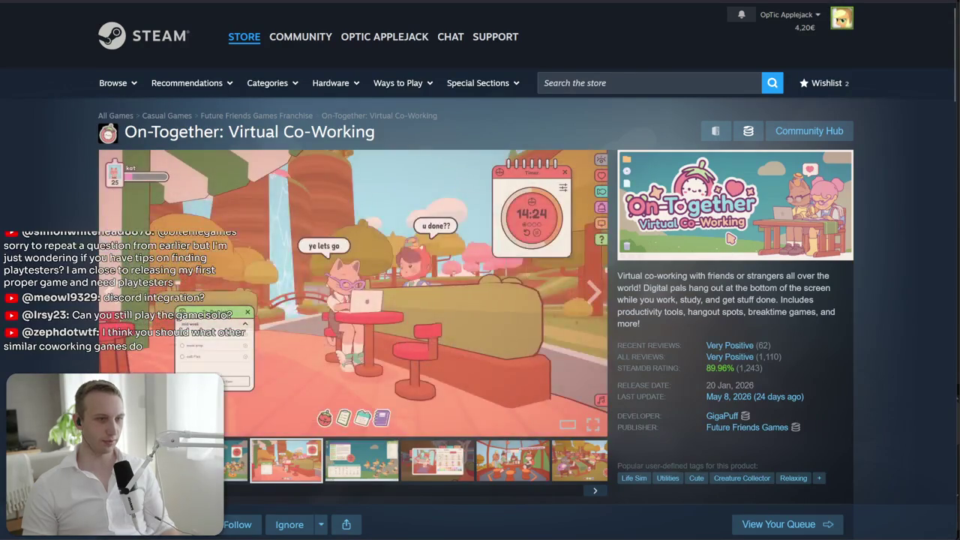
{"action": "scroll", "coordinate": [730, 238], "scroll_direction": "down", "scroll_amount": 4}
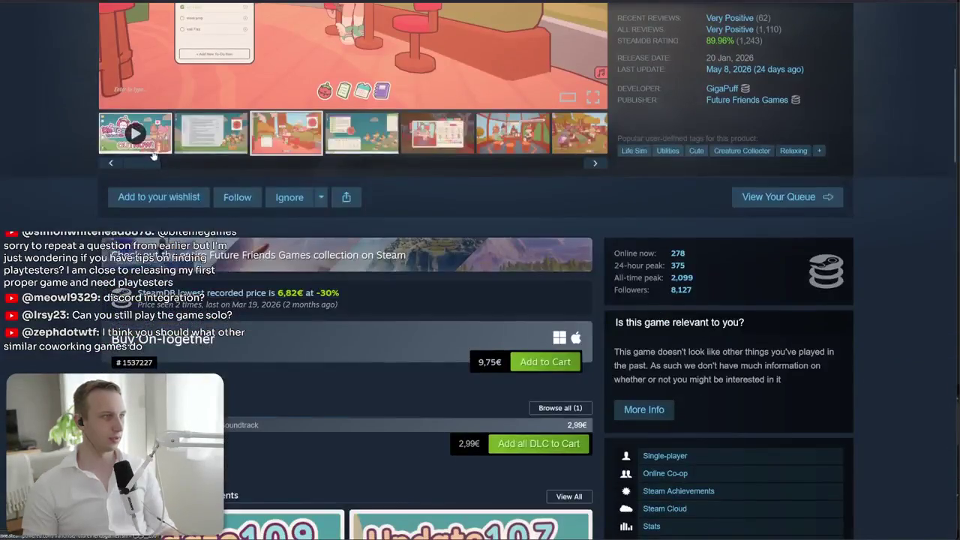
{"action": "left_click", "coordinate": [513, 143]}
{"action": "scroll", "coordinate": [507, 172], "scroll_direction": "up", "scroll_amount": 3}
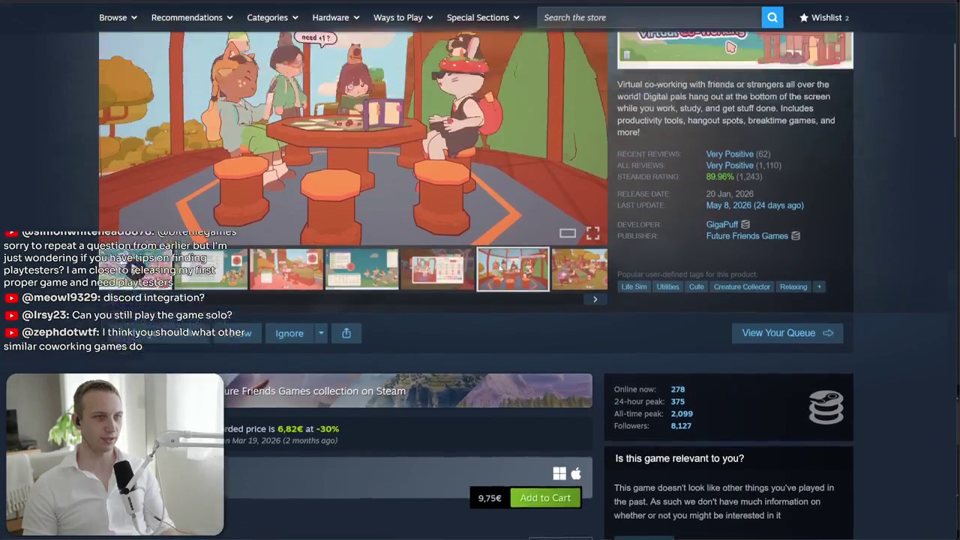
{"action": "left_click", "coordinate": [456, 321]}
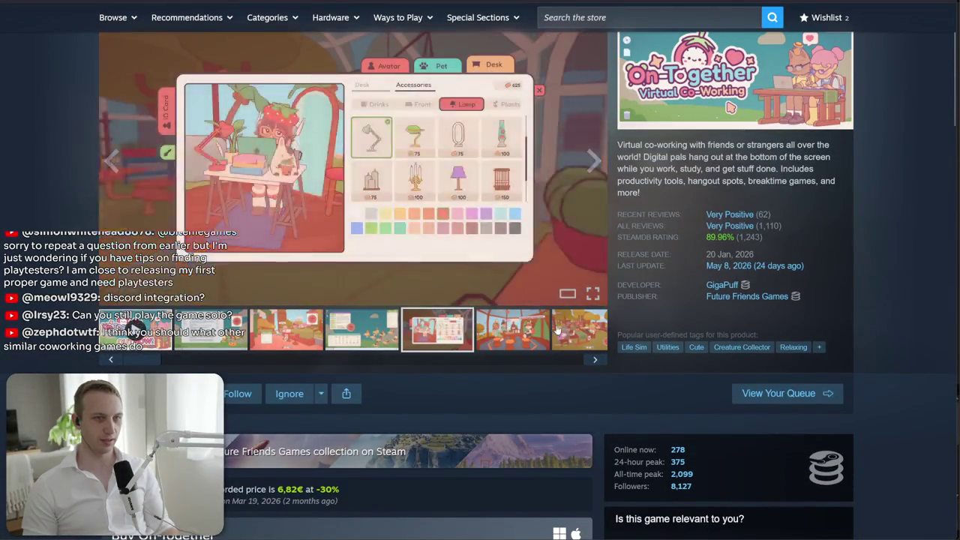
{"action": "left_click", "coordinate": [394, 328]}
{"action": "left_click", "coordinate": [299, 324]}
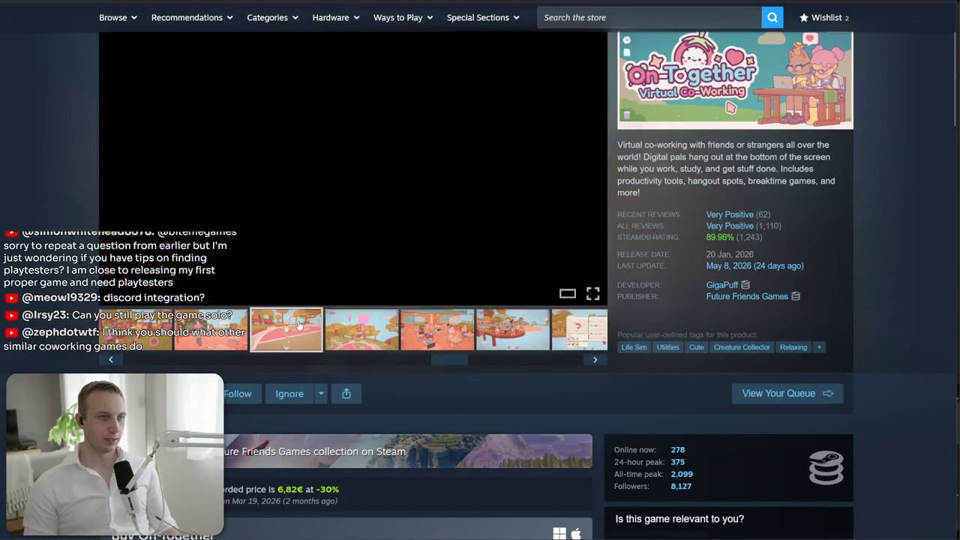
{"action": "scroll", "coordinate": [153, 128], "scroll_direction": "down", "scroll_amount": 2}
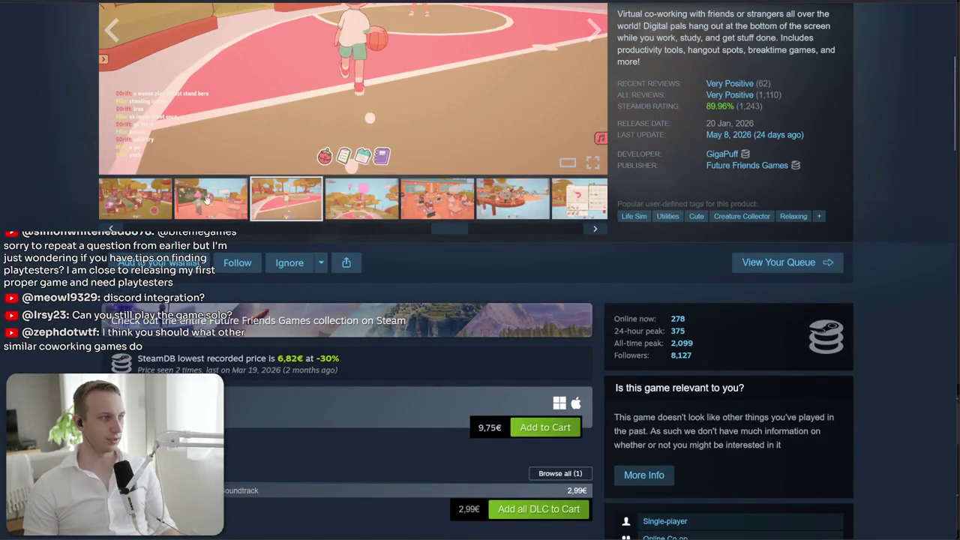
{"action": "scroll", "coordinate": [354, 395], "scroll_direction": "up", "scroll_amount": 4}
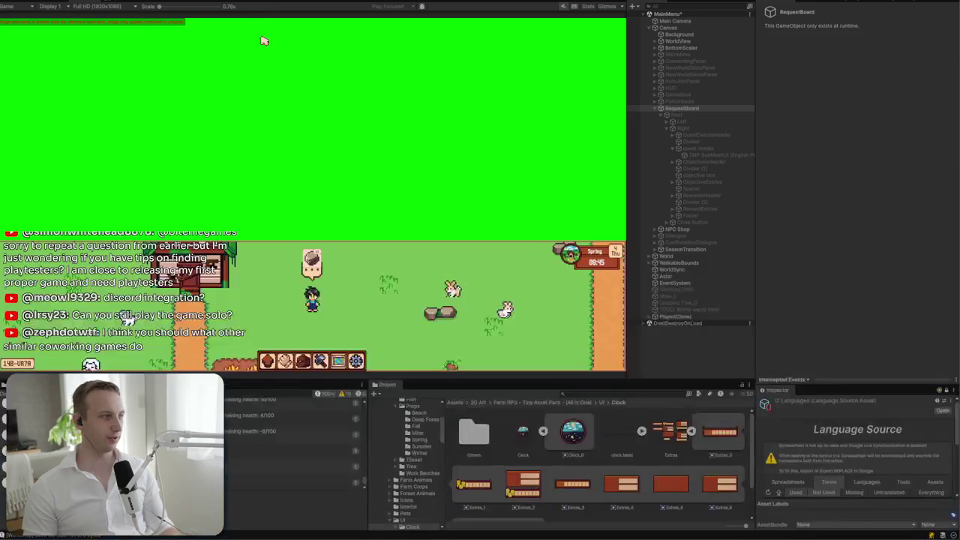
- Walk the farmer down and left toward the farmhouse
{"action": "key", "text": "s"}
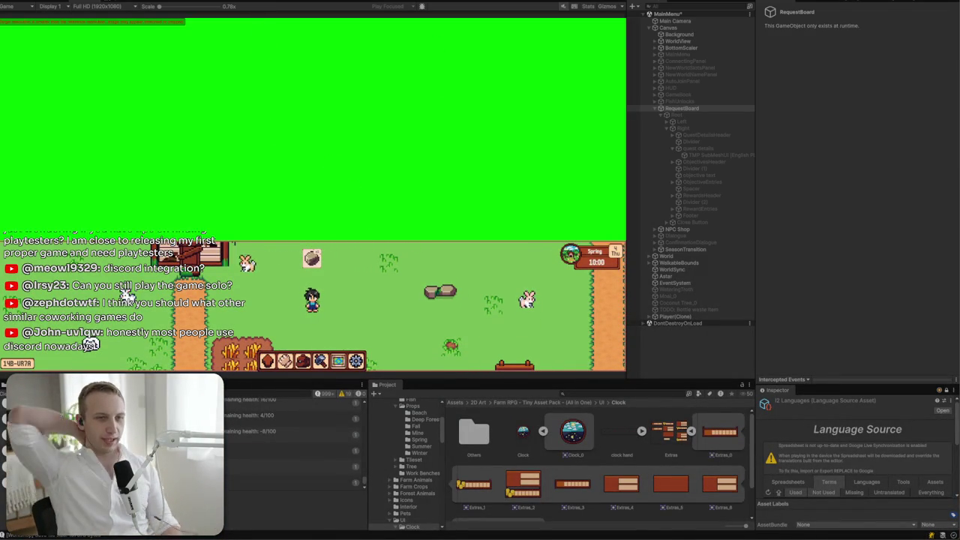
{"action": "key", "text": "a"}
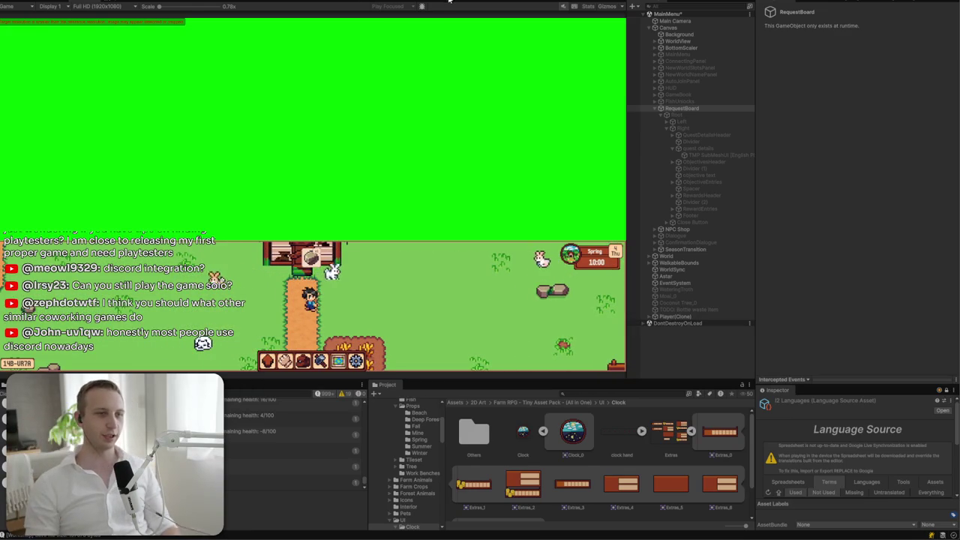
- Open the Quests book at the board, flip to the skills and third pages, then close it
{"action": "key", "text": "e"}
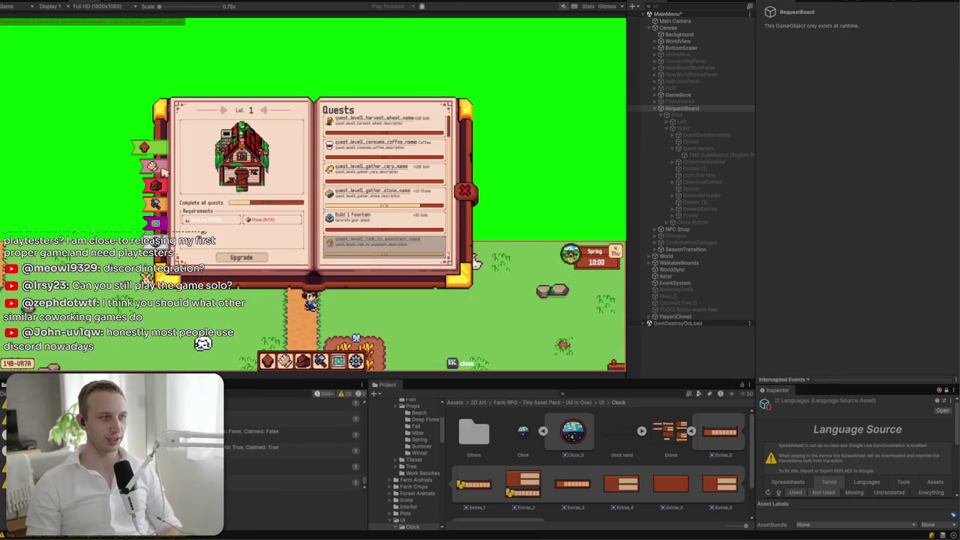
{"action": "left_click", "coordinate": [163, 171]}
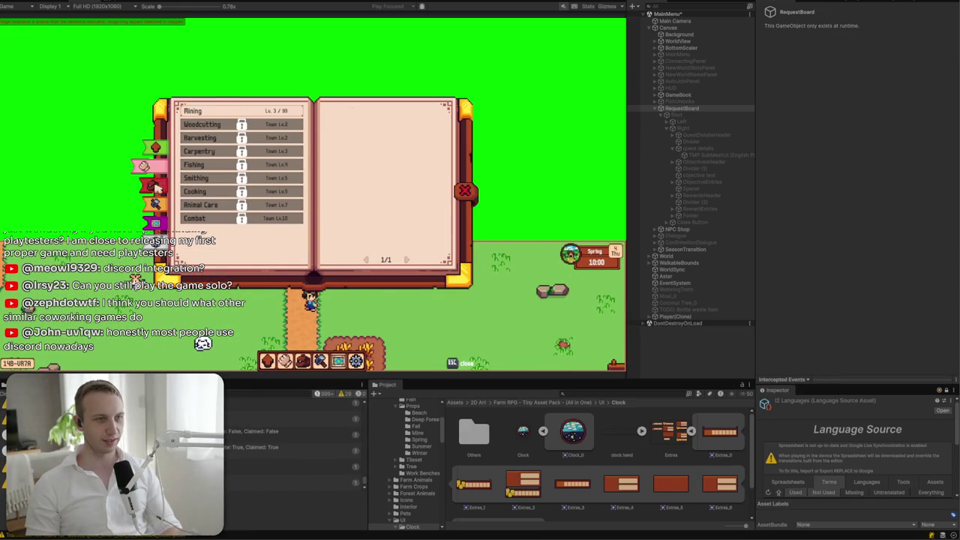
{"action": "left_click", "coordinate": [156, 187]}
{"action": "left_click", "coordinate": [163, 142]}
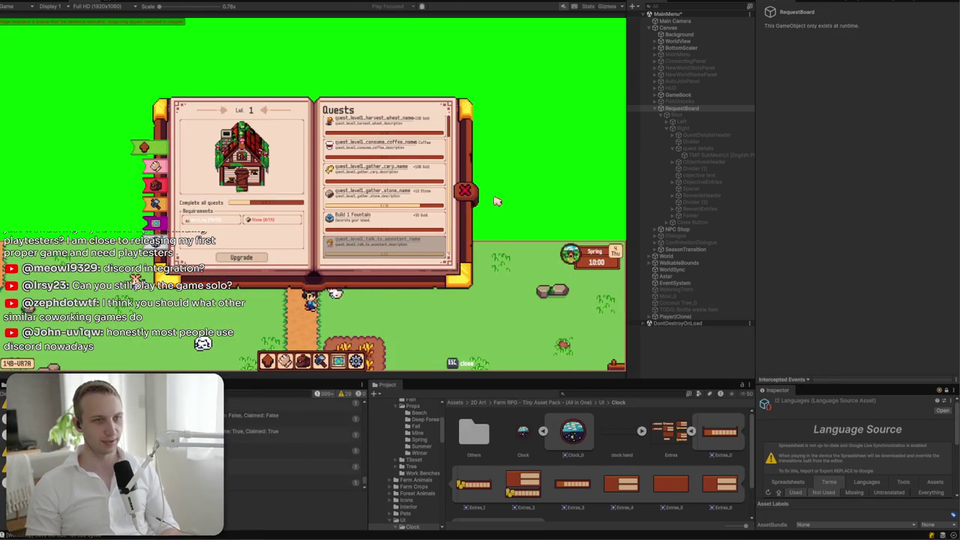
{"action": "left_click", "coordinate": [473, 198]}
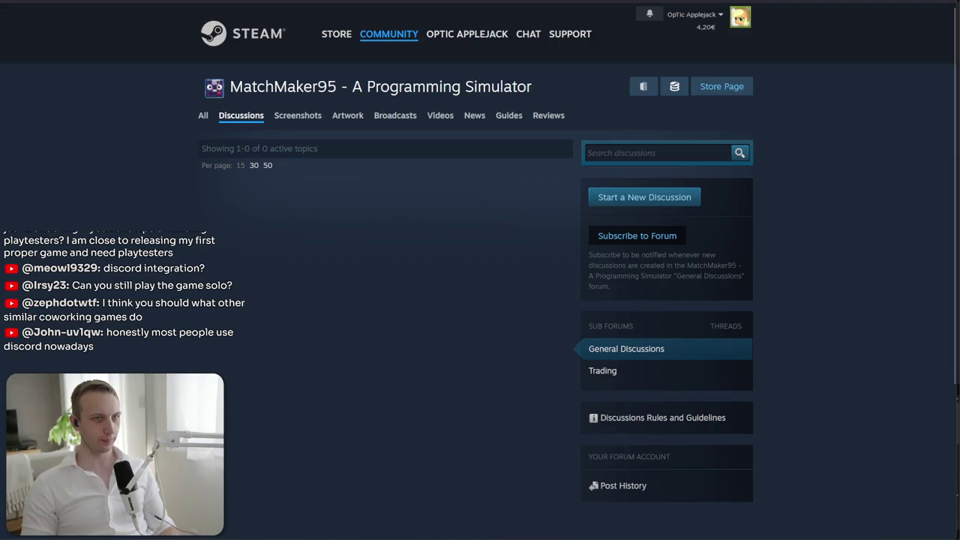
- Search Google for 'discord game integration' and open the Discord Social SDK result
{"action": "type", "text": "discord game int"}
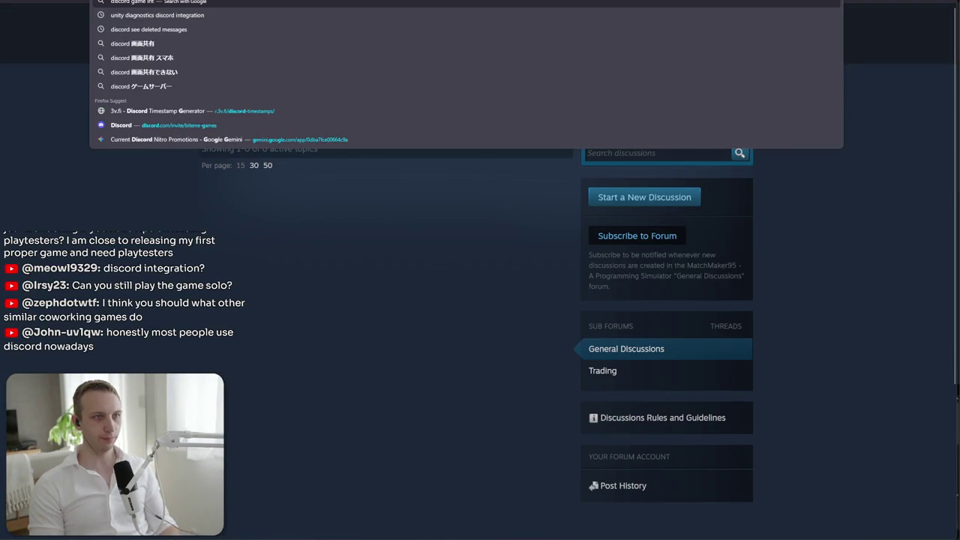
{"action": "type", "text": "egration"}
{"action": "key", "text": "Return"}
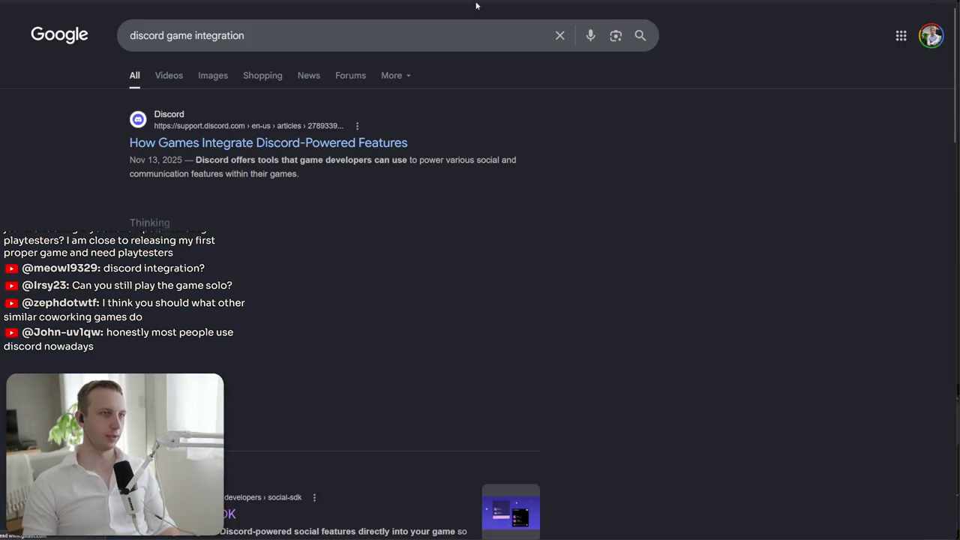
{"action": "scroll", "coordinate": [296, 240], "scroll_direction": "down", "scroll_amount": 2}
{"action": "left_click", "coordinate": [510, 381]}
- Read down the Social SDK page to the 'Your game's social, supercharged' section
{"action": "scroll", "coordinate": [487, 199], "scroll_direction": "down", "scroll_amount": 5}
{"action": "scroll", "coordinate": [486, 196], "scroll_direction": "down", "scroll_amount": 6}
{"action": "mouse_move", "coordinate": [319, 243]}
{"action": "left_mouse_down"}
{"action": "mouse_move", "coordinate": [592, 282]}
{"action": "mouse_move", "coordinate": [669, 321]}
{"action": "left_mouse_up"}
{"action": "left_click", "coordinate": [681, 320]}
{"action": "scroll", "coordinate": [675, 315], "scroll_direction": "down", "scroll_amount": 2}
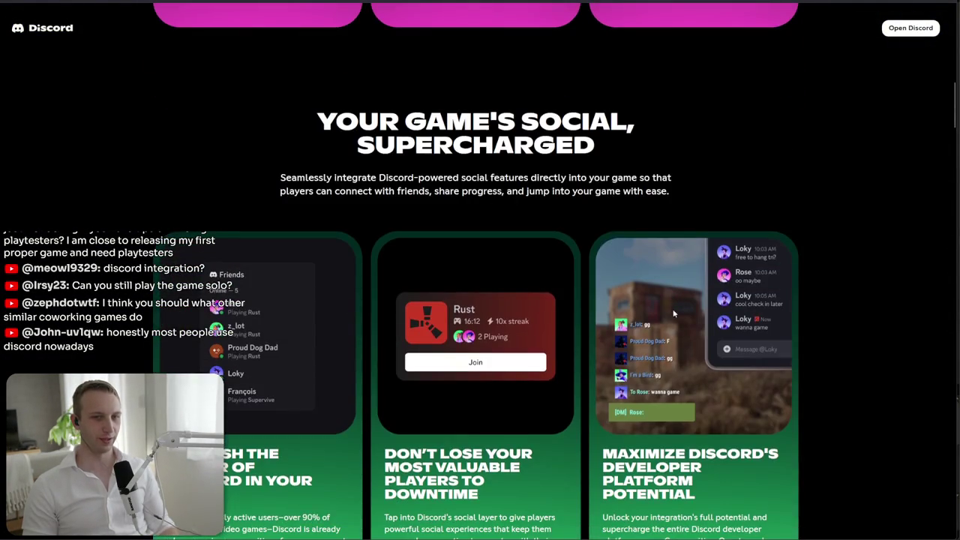
- Read the 'Maximize Discord's Developer Platform Potential' and chat functionality sections, highlighting their text
{"action": "scroll", "coordinate": [667, 435], "scroll_direction": "down", "scroll_amount": 2}
{"action": "triple_click", "coordinate": [678, 345]}
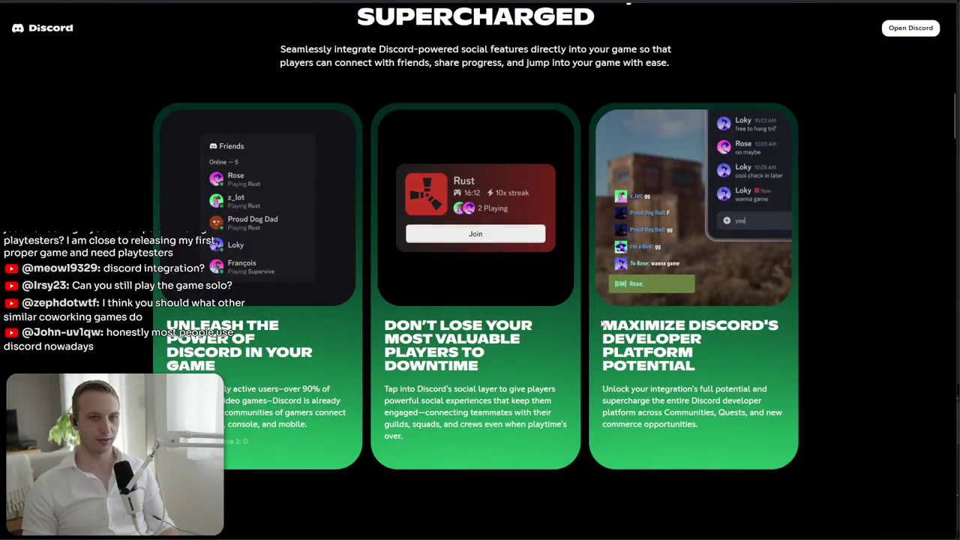
{"action": "left_click", "coordinate": [721, 191]}
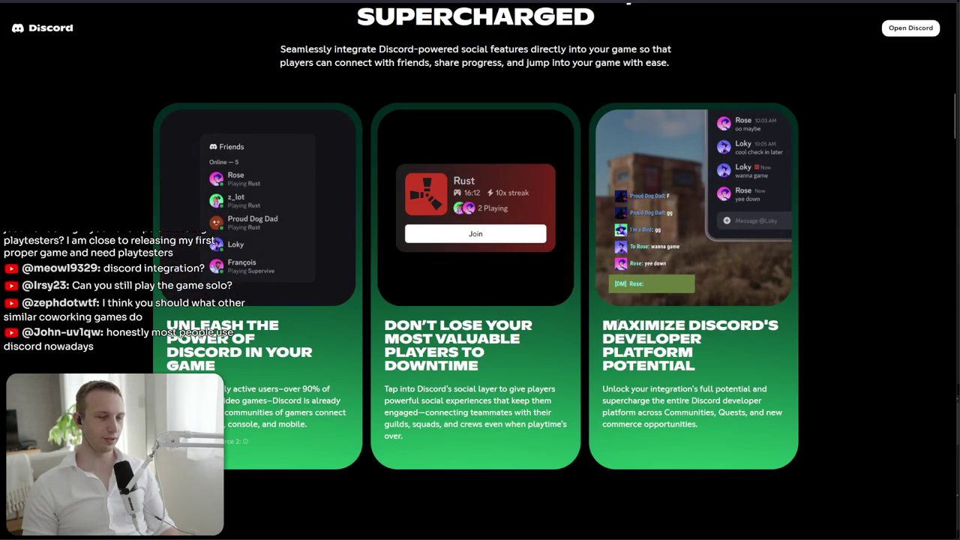
{"action": "scroll", "coordinate": [450, 294], "scroll_direction": "down", "scroll_amount": 2}
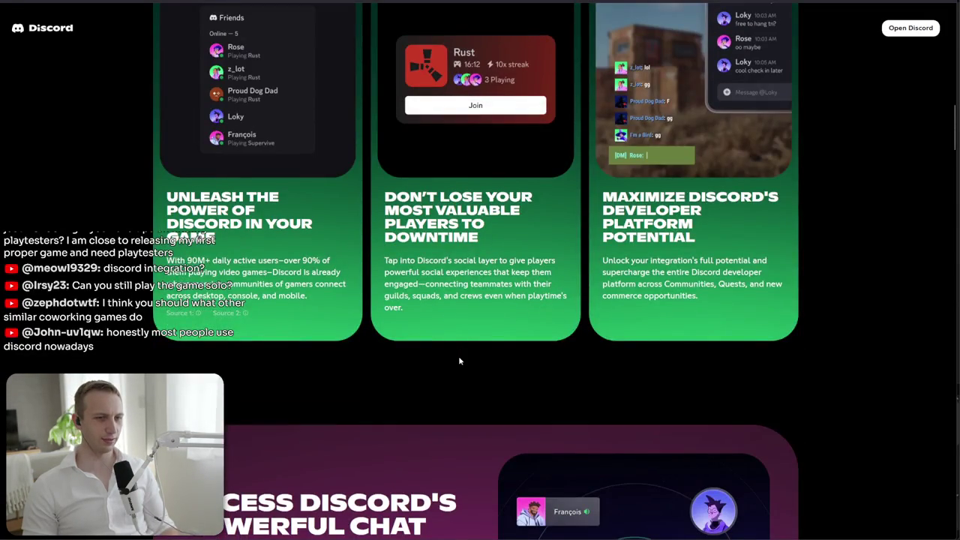
{"action": "scroll", "coordinate": [458, 356], "scroll_direction": "down", "scroll_amount": 3}
{"action": "left_click_drag", "start_coordinate": [430, 331], "coordinate": [475, 508]}
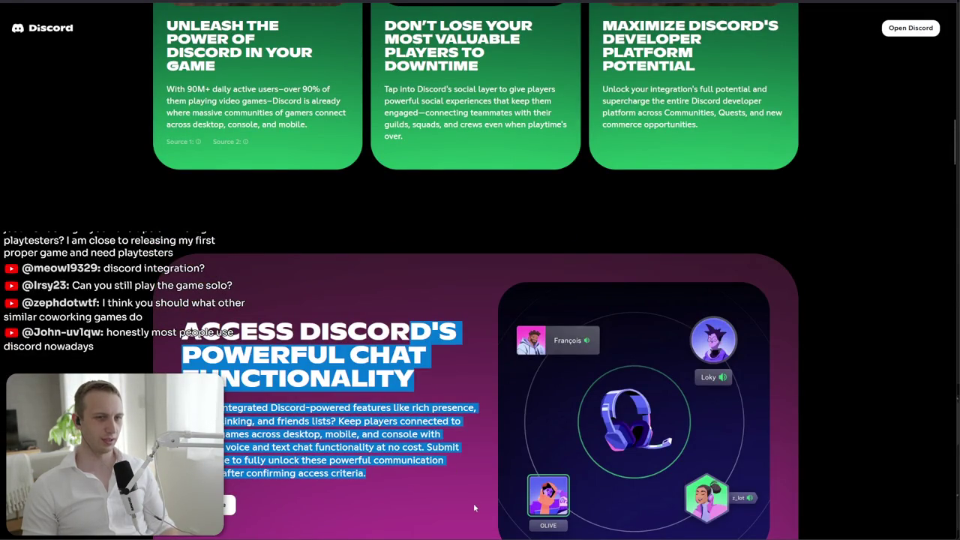
{"action": "left_click_drag", "start_coordinate": [416, 473], "coordinate": [414, 379]}
{"action": "scroll", "coordinate": [347, 171], "scroll_direction": "down", "scroll_amount": 3}
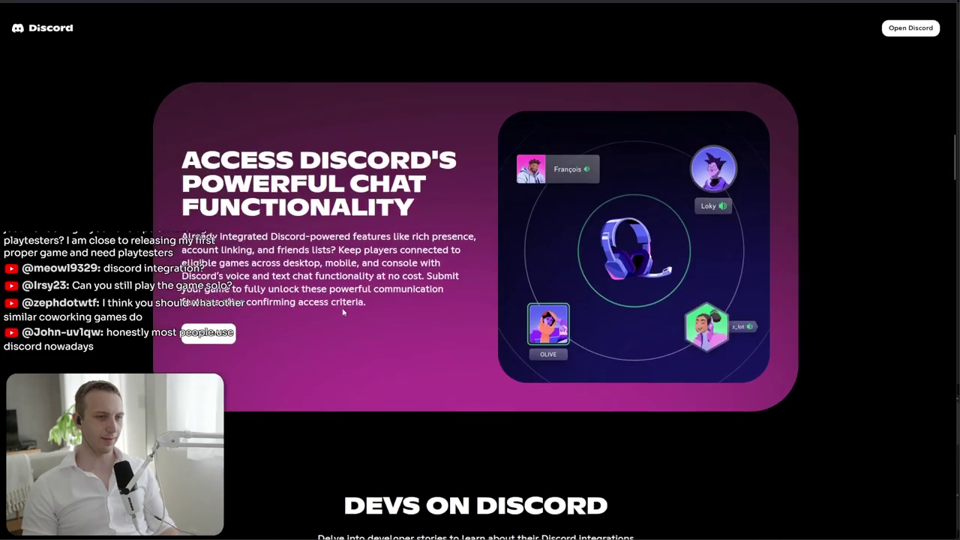
{"action": "mouse_move", "coordinate": [347, 171]}
{"action": "left_mouse_down"}
{"action": "mouse_move", "coordinate": [344, 130]}
{"action": "mouse_move", "coordinate": [358, 130]}
{"action": "mouse_move", "coordinate": [349, 150]}
{"action": "mouse_move", "coordinate": [399, 306]}
{"action": "mouse_move", "coordinate": [120, 161]}
{"action": "left_mouse_up"}
{"action": "left_click", "coordinate": [358, 105]}
{"action": "left_click", "coordinate": [399, 307]}
{"action": "left_click", "coordinate": [120, 160]}
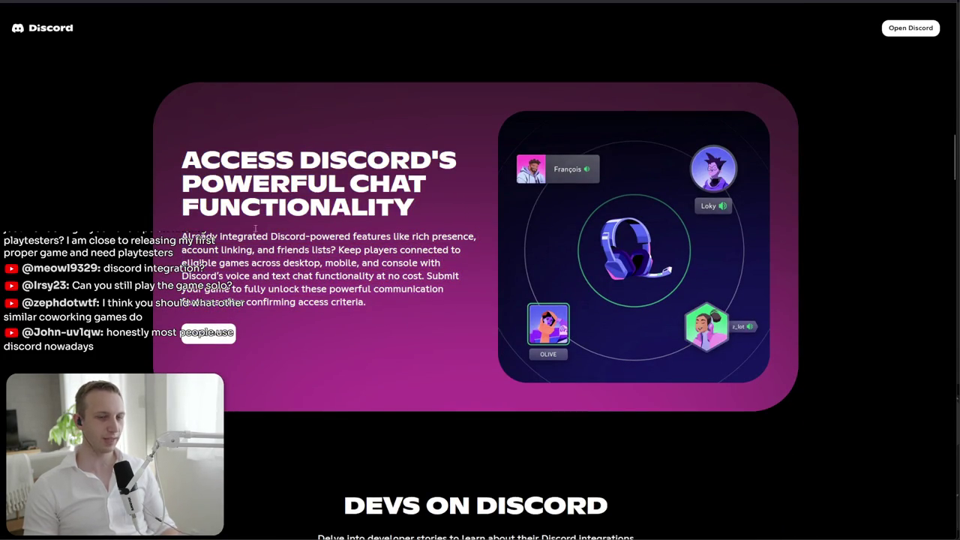
- Scroll further down the Social SDK page and follow the chat functionality section's docs link
{"action": "scroll", "coordinate": [421, 269], "scroll_direction": "down", "scroll_amount": 5}
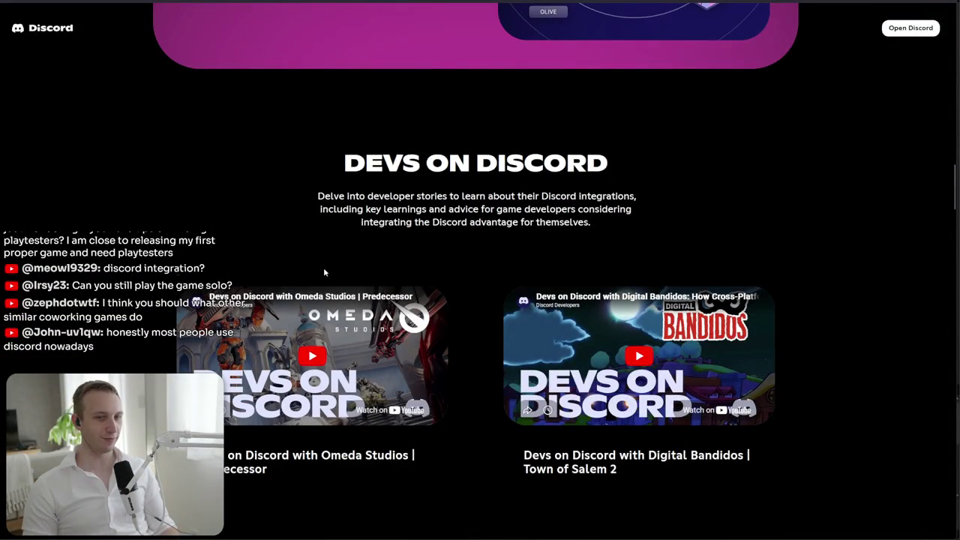
{"action": "scroll", "coordinate": [324, 273], "scroll_direction": "down", "scroll_amount": 3}
{"action": "scroll", "coordinate": [323, 272], "scroll_direction": "down", "scroll_amount": 3}
{"action": "scroll", "coordinate": [313, 348], "scroll_direction": "down", "scroll_amount": 5}
{"action": "scroll", "coordinate": [314, 348], "scroll_direction": "down", "scroll_amount": 4}
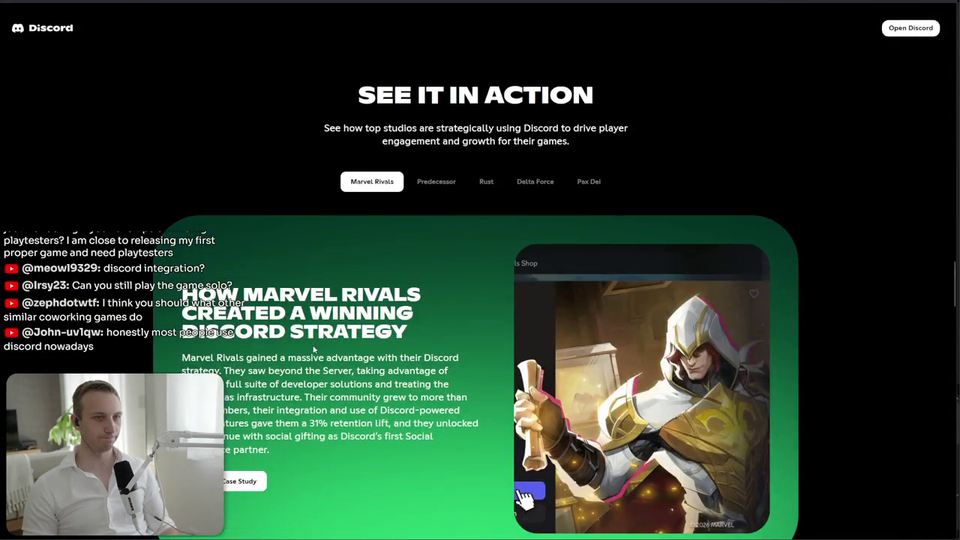
{"action": "scroll", "coordinate": [314, 349], "scroll_direction": "down", "scroll_amount": 5}
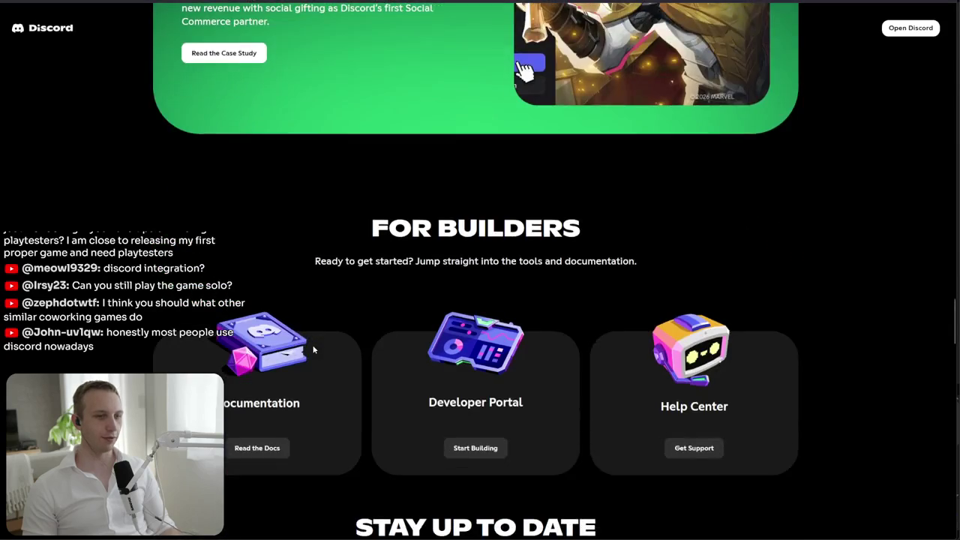
{"action": "scroll", "coordinate": [314, 349], "scroll_direction": "down", "scroll_amount": 6}
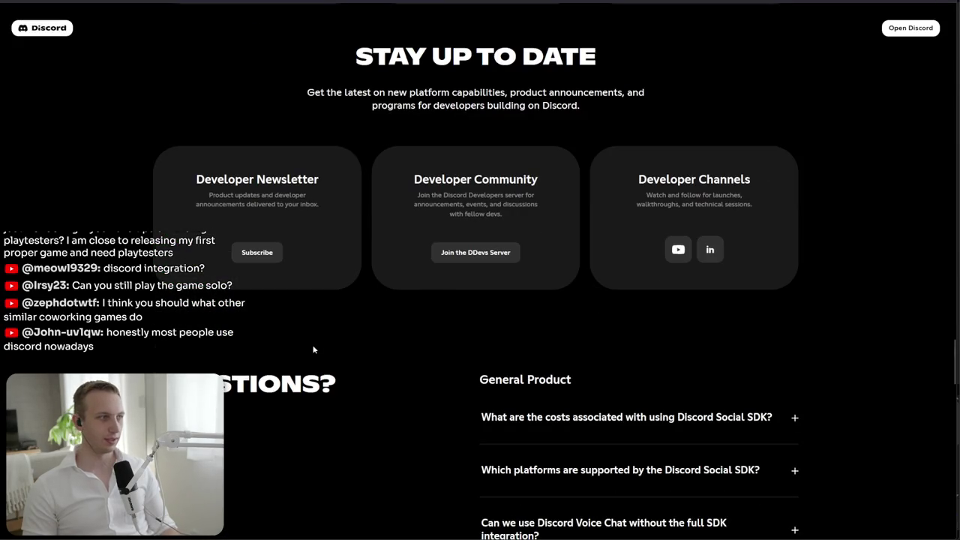
{"action": "scroll", "coordinate": [313, 349], "scroll_direction": "up", "scroll_amount": 20}
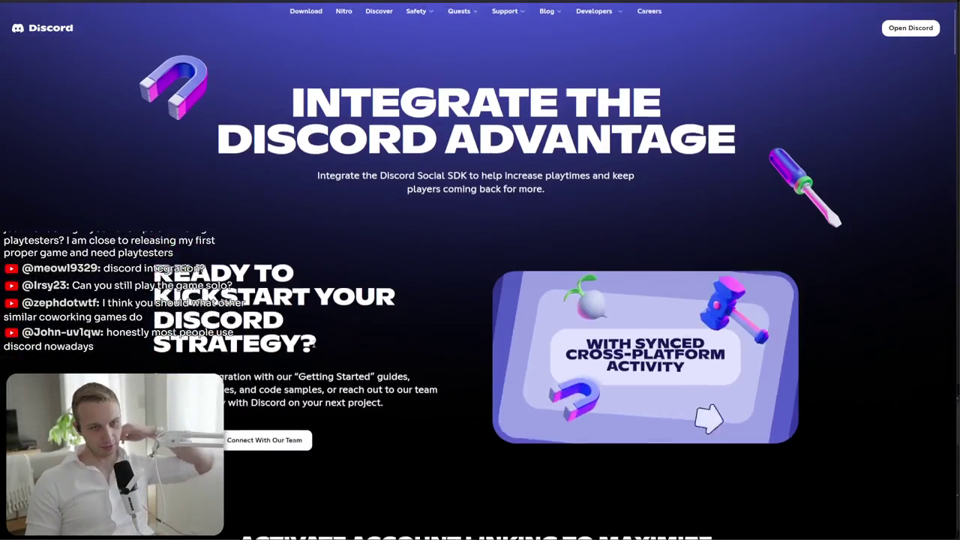
{"action": "scroll", "coordinate": [284, 399], "scroll_direction": "down", "scroll_amount": 8}
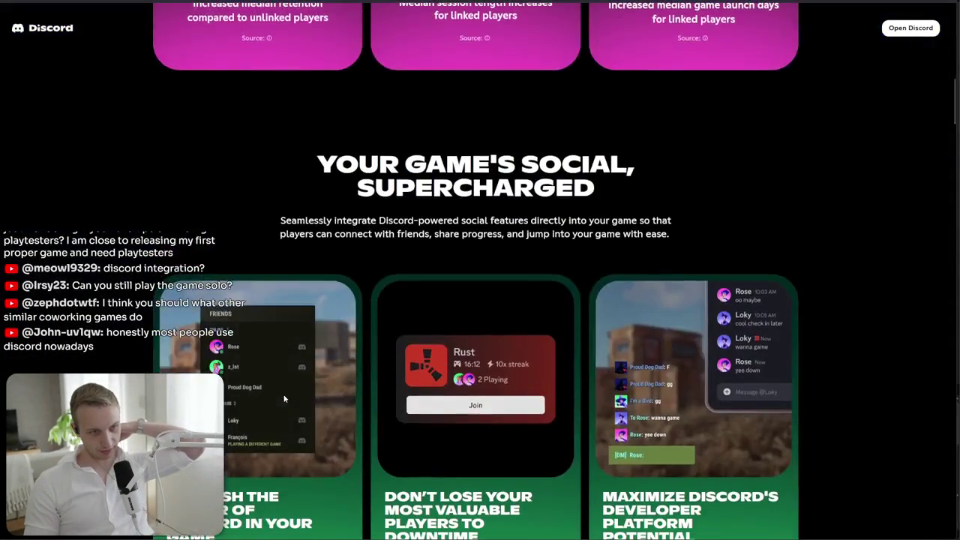
{"action": "scroll", "coordinate": [284, 399], "scroll_direction": "down", "scroll_amount": 3}
{"action": "scroll", "coordinate": [284, 399], "scroll_direction": "down", "scroll_amount": 5}
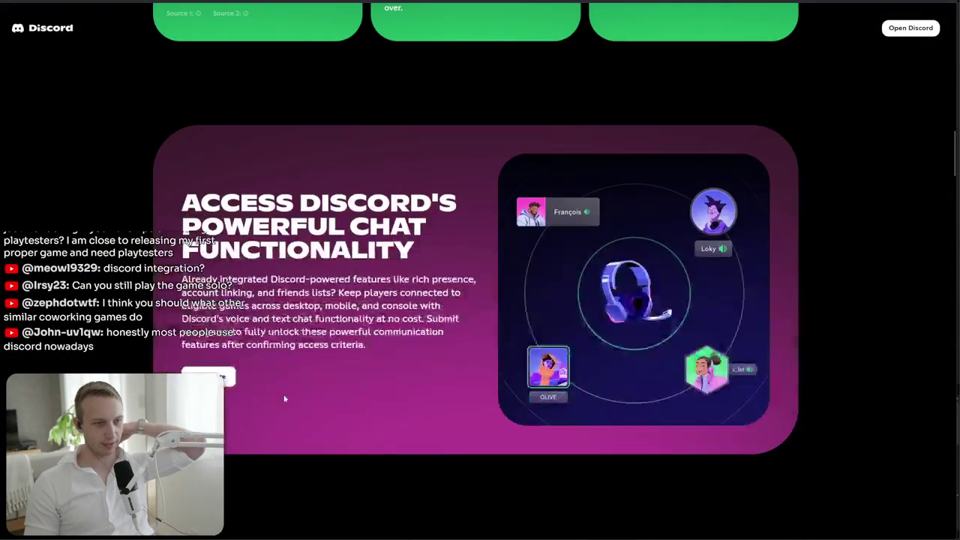
{"action": "left_click", "coordinate": [229, 381]}
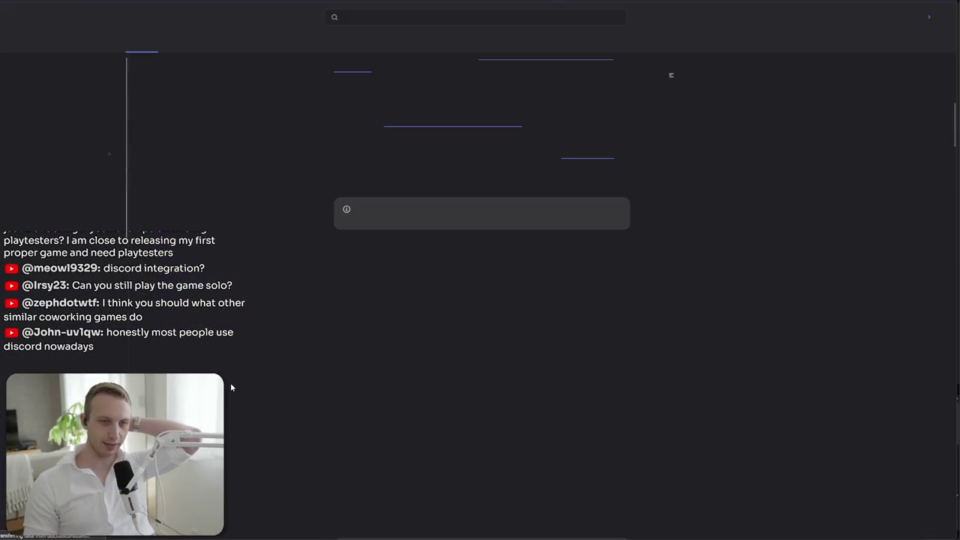
- Read the rate-limit requirements list: minimum feature set, feature access, supporting materials and age requirements
{"action": "mouse_move", "coordinate": [383, 332]}
{"action": "left_mouse_down"}
{"action": "mouse_move", "coordinate": [409, 311]}
{"action": "mouse_move", "coordinate": [482, 299]}
{"action": "mouse_move", "coordinate": [450, 311]}
{"action": "mouse_move", "coordinate": [479, 311]}
{"action": "left_mouse_up"}
{"action": "left_click", "coordinate": [485, 333]}
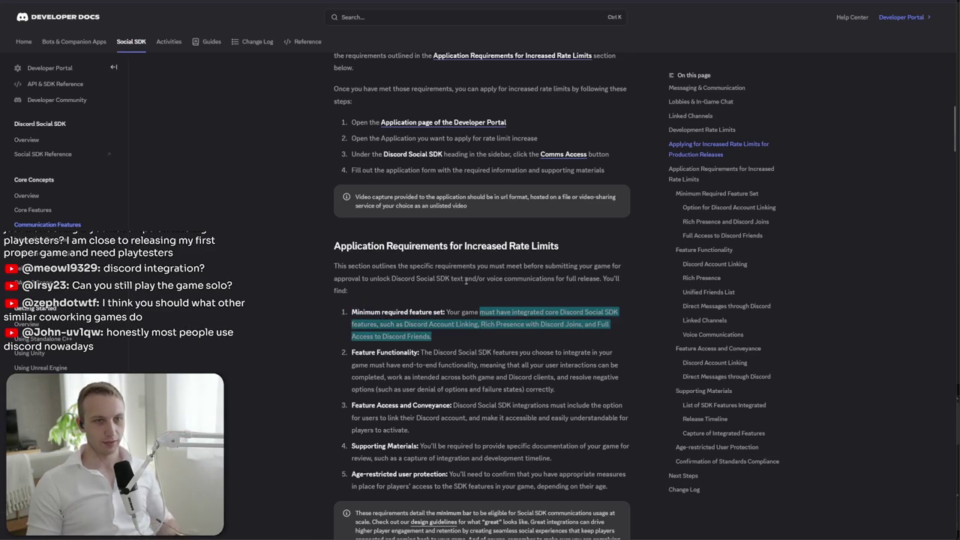
{"action": "scroll", "coordinate": [464, 300], "scroll_direction": "up", "scroll_amount": 3}
{"action": "scroll", "coordinate": [450, 290], "scroll_direction": "down", "scroll_amount": 4}
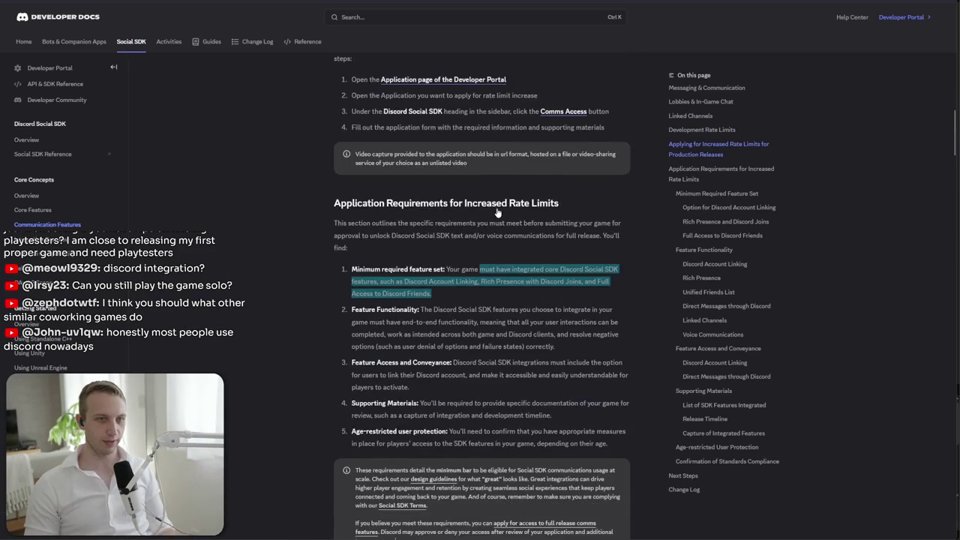
{"action": "left_click", "coordinate": [493, 219]}
{"action": "scroll", "coordinate": [498, 206], "scroll_direction": "down", "scroll_amount": 3}
{"action": "mouse_move", "coordinate": [417, 257]}
{"action": "left_mouse_down"}
{"action": "mouse_move", "coordinate": [491, 247]}
{"action": "mouse_move", "coordinate": [353, 236]}
{"action": "left_mouse_up"}
{"action": "left_click_drag", "start_coordinate": [619, 270], "coordinate": [640, 326]}
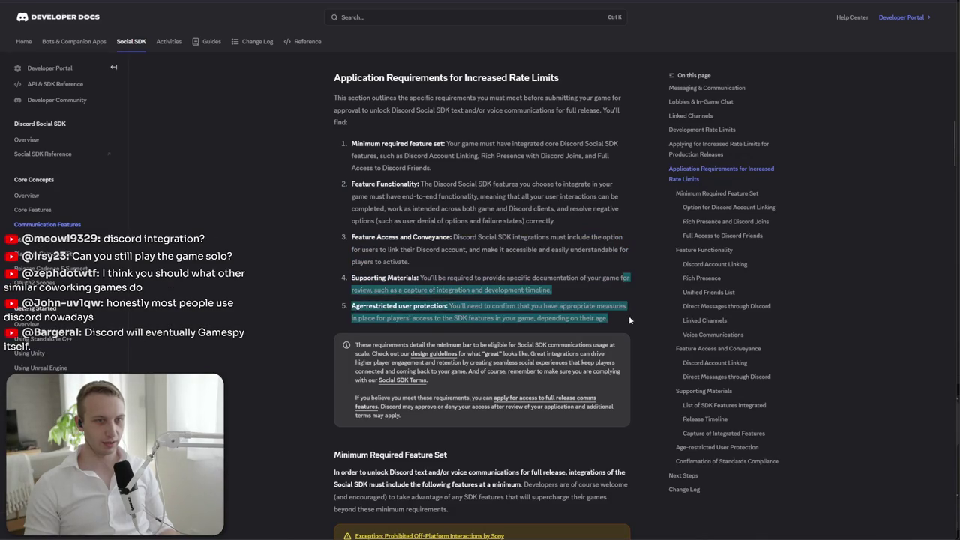
{"action": "left_click_drag", "start_coordinate": [598, 250], "coordinate": [607, 309]}
{"action": "left_click", "coordinate": [608, 309]}
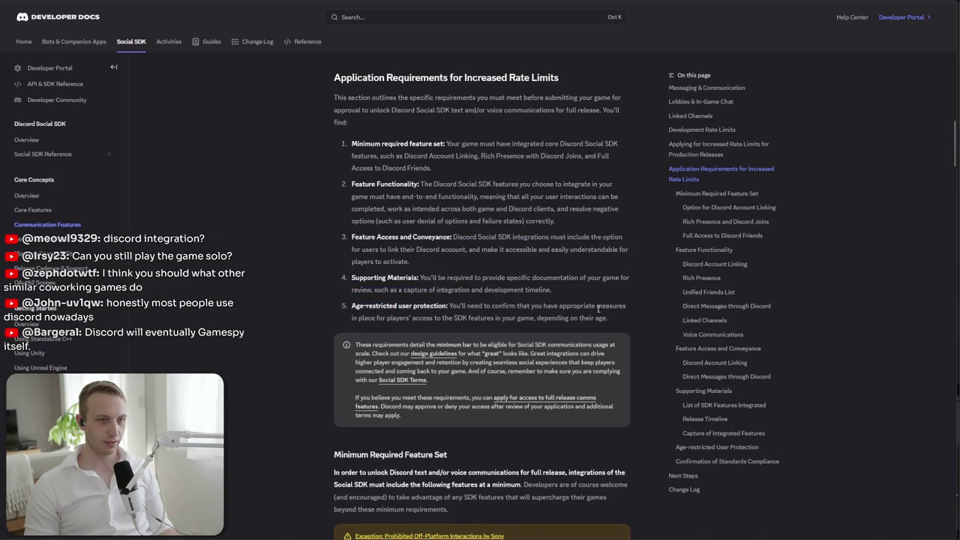
{"action": "scroll", "coordinate": [544, 305], "scroll_direction": "down", "scroll_amount": 3}
{"action": "mouse_move", "coordinate": [334, 343]}
{"action": "left_mouse_down"}
{"action": "mouse_move", "coordinate": [500, 369]}
{"action": "mouse_move", "coordinate": [499, 379]}
{"action": "left_mouse_up"}
{"action": "left_click", "coordinate": [499, 380]}
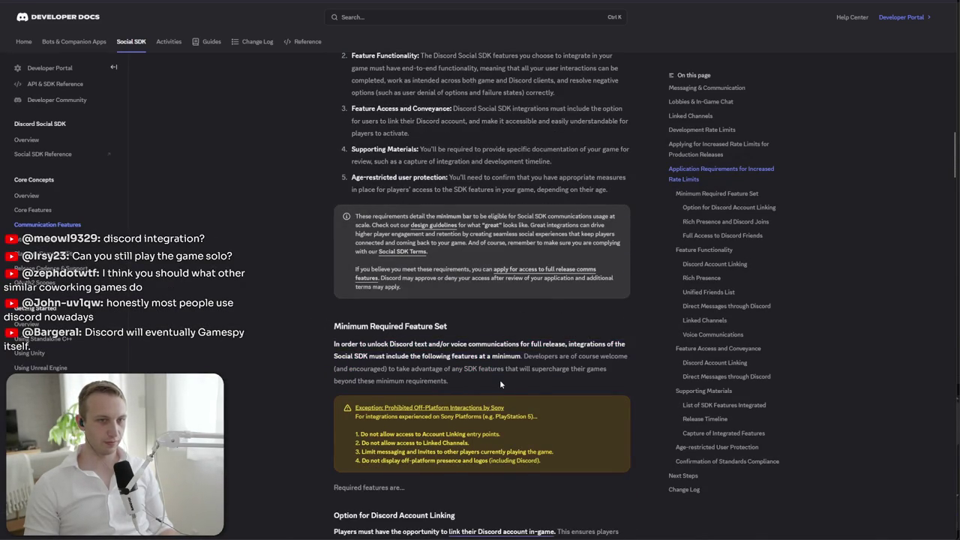
{"action": "scroll", "coordinate": [500, 379], "scroll_direction": "down", "scroll_amount": 5}
{"action": "scroll", "coordinate": [497, 383], "scroll_direction": "down", "scroll_amount": 2}
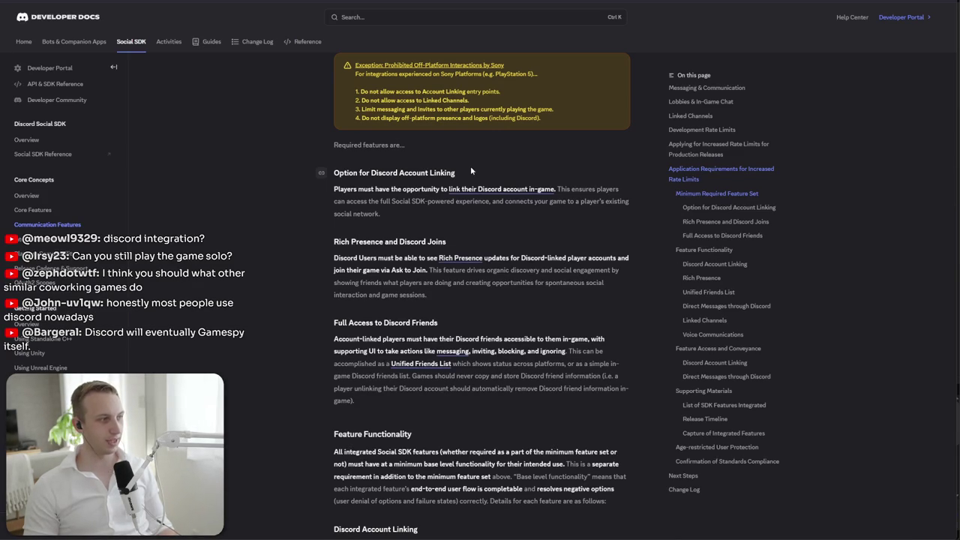
{"action": "scroll", "coordinate": [470, 166], "scroll_direction": "down", "scroll_amount": 2}
- Read the feature functionality text and the Discord Account Linking Intended Use paragraph
{"action": "left_click_drag", "start_coordinate": [488, 366], "coordinate": [495, 434]}
{"action": "left_click", "coordinate": [495, 435]}
{"action": "scroll", "coordinate": [494, 424], "scroll_direction": "down", "scroll_amount": 5}
{"action": "left_click_drag", "start_coordinate": [479, 245], "coordinate": [461, 257]}
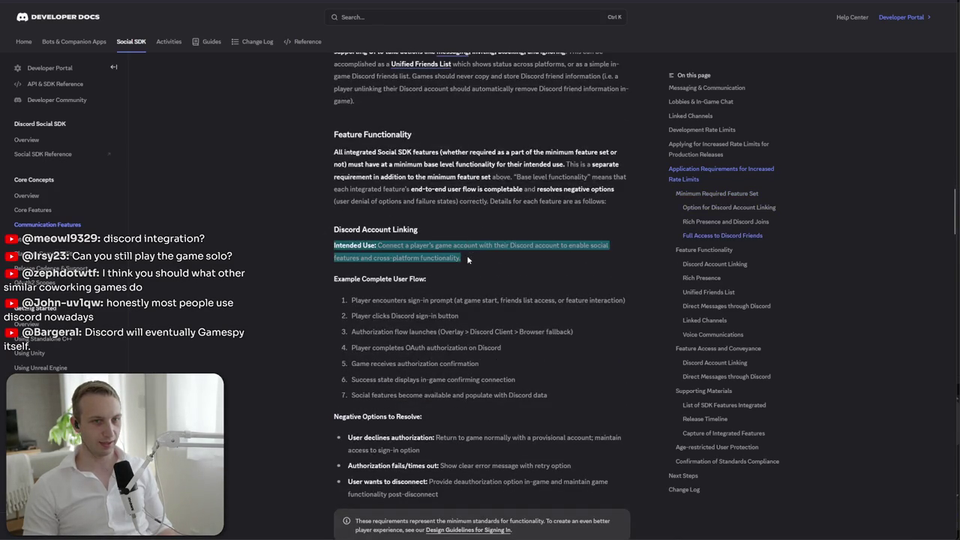
{"action": "mouse_move", "coordinate": [482, 217]}
{"action": "left_mouse_down"}
{"action": "mouse_move", "coordinate": [489, 250]}
{"action": "mouse_move", "coordinate": [460, 258]}
{"action": "left_mouse_up"}
{"action": "left_click", "coordinate": [450, 220]}
{"action": "mouse_move", "coordinate": [450, 220]}
{"action": "left_mouse_down"}
{"action": "mouse_move", "coordinate": [457, 249]}
{"action": "mouse_move", "coordinate": [497, 257]}
{"action": "left_mouse_up"}
{"action": "left_click", "coordinate": [497, 257]}
{"action": "left_click_drag", "start_coordinate": [330, 245], "coordinate": [513, 266]}
{"action": "left_click", "coordinate": [514, 267]}
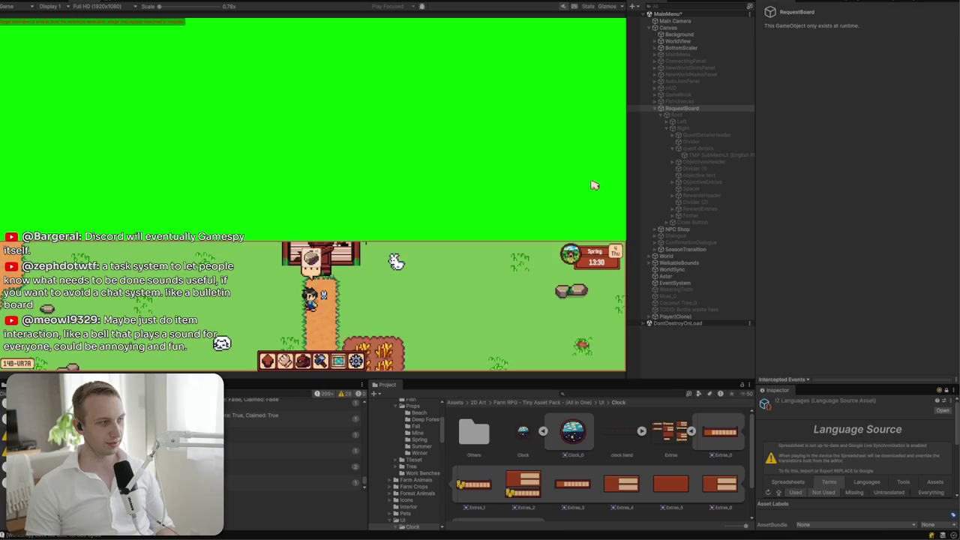
- Set the running game's display Mode to Fullscreen in the in-game settings book
{"action": "key", "text": "s"}
{"action": "key", "text": "a"}
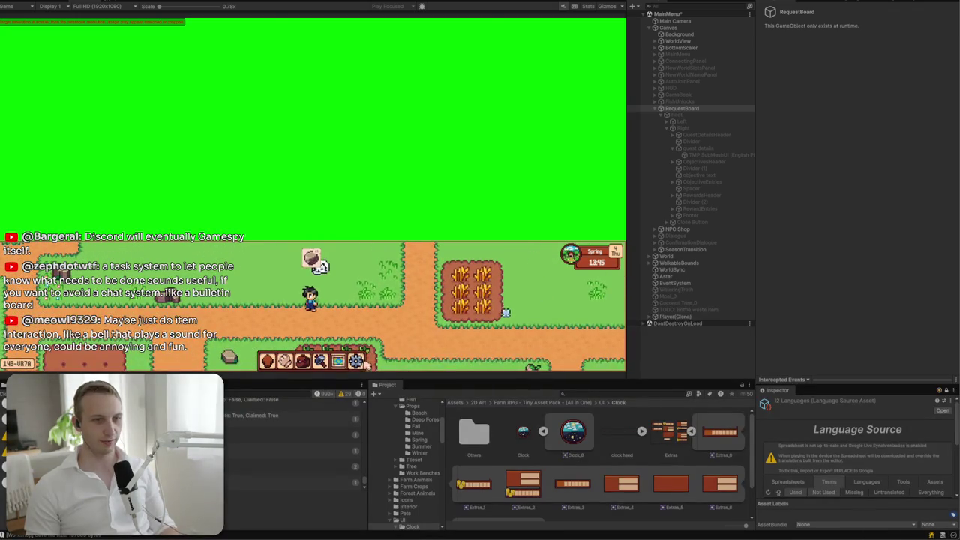
{"action": "key", "text": "Escape"}
{"action": "left_click", "coordinate": [416, 178]}
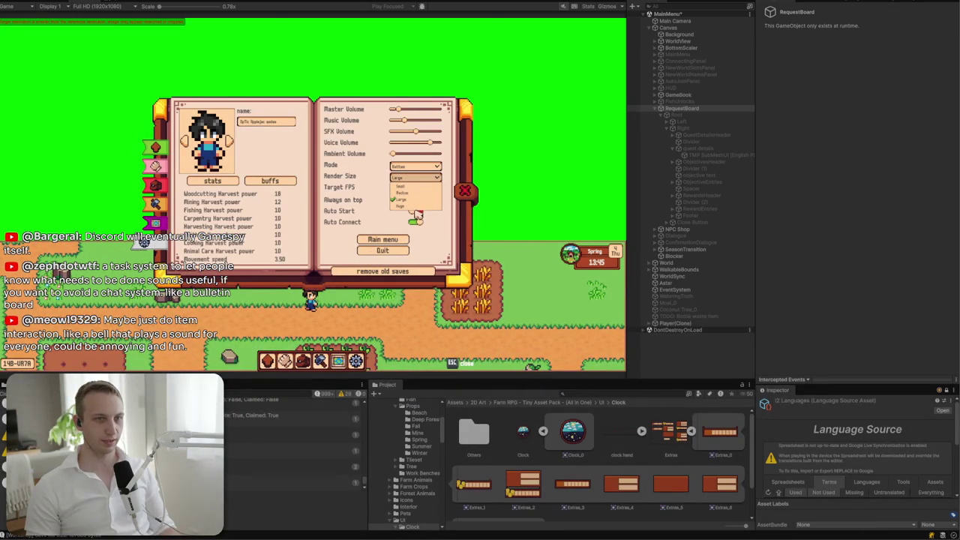
{"action": "left_click", "coordinate": [416, 177]}
{"action": "left_click", "coordinate": [423, 167]}
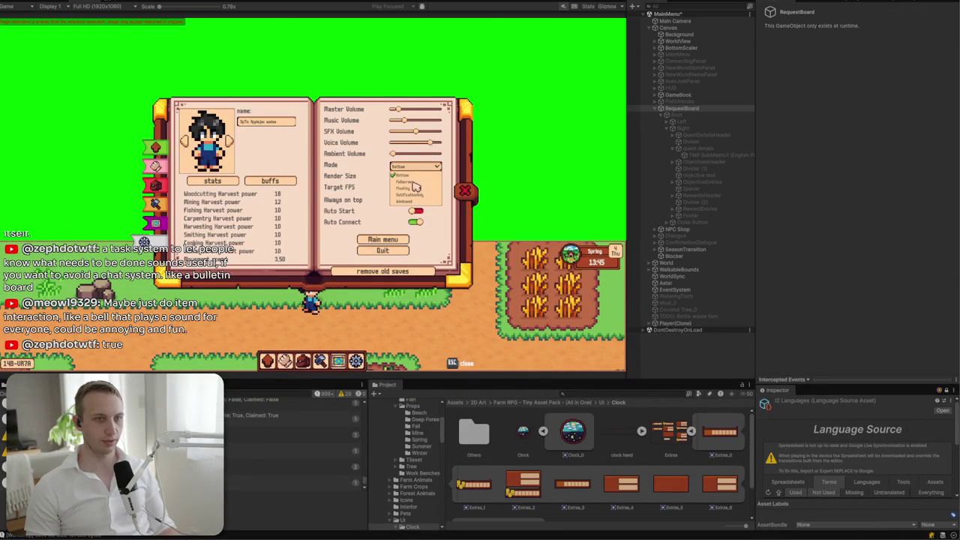
{"action": "left_click", "coordinate": [413, 183]}
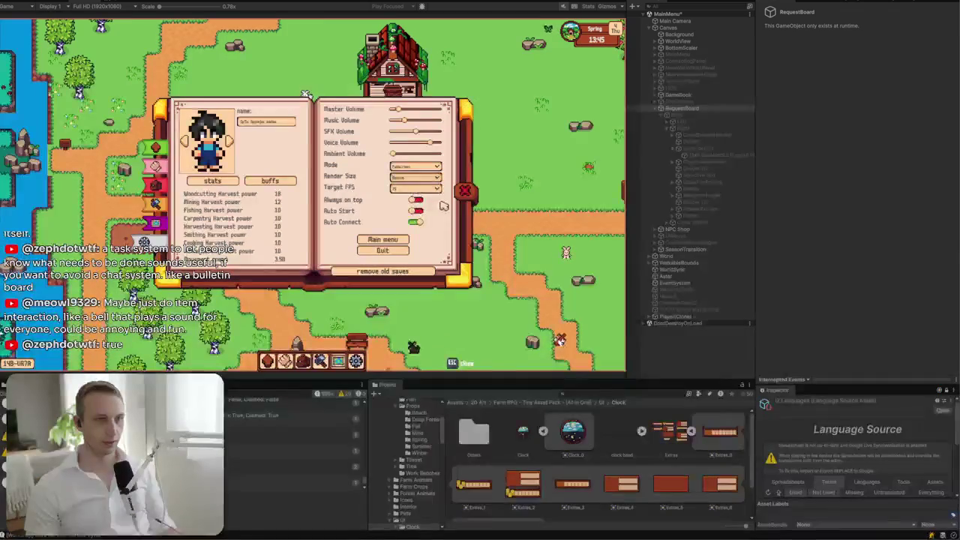
{"action": "left_click", "coordinate": [462, 194]}
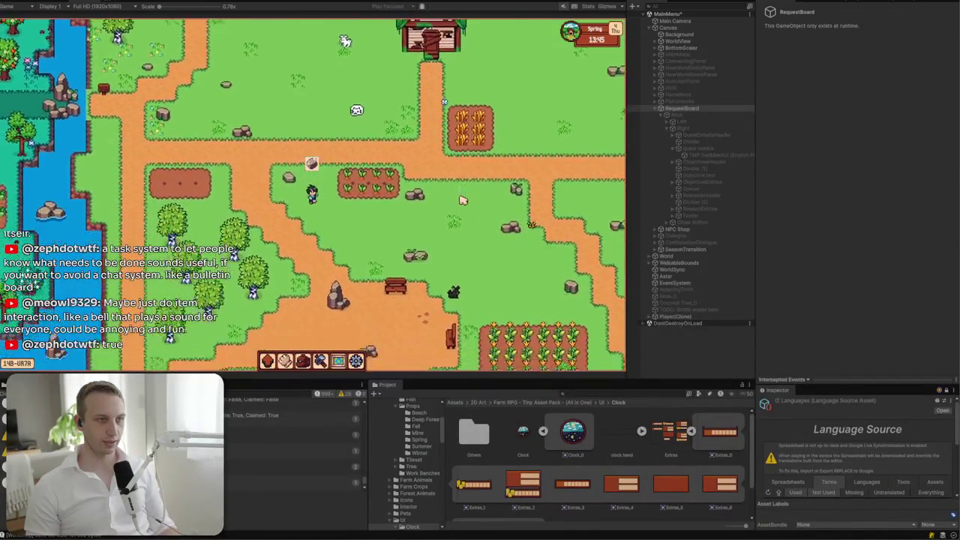
- Walk the farmer down-left to the riverside beach, then select Main Camera
{"action": "key", "text": "s"}
{"action": "key", "text": "a"}
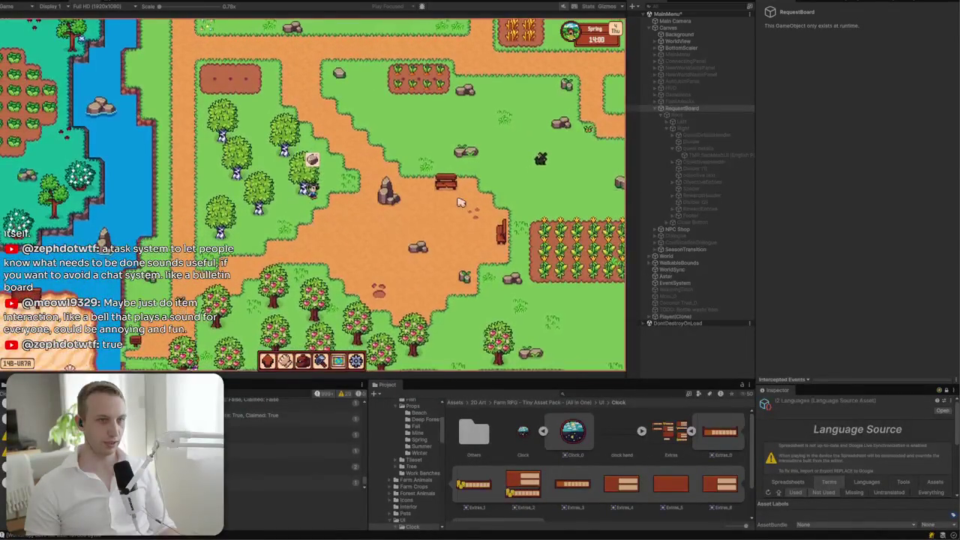
{"action": "key", "text": "s"}
{"action": "key", "text": "a"}
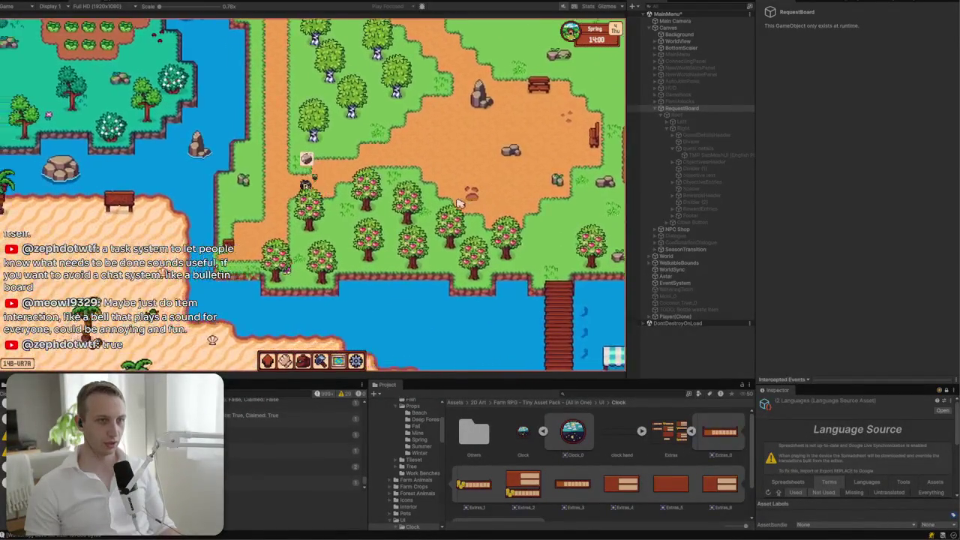
{"action": "key", "text": "s"}
{"action": "key", "text": "a"}
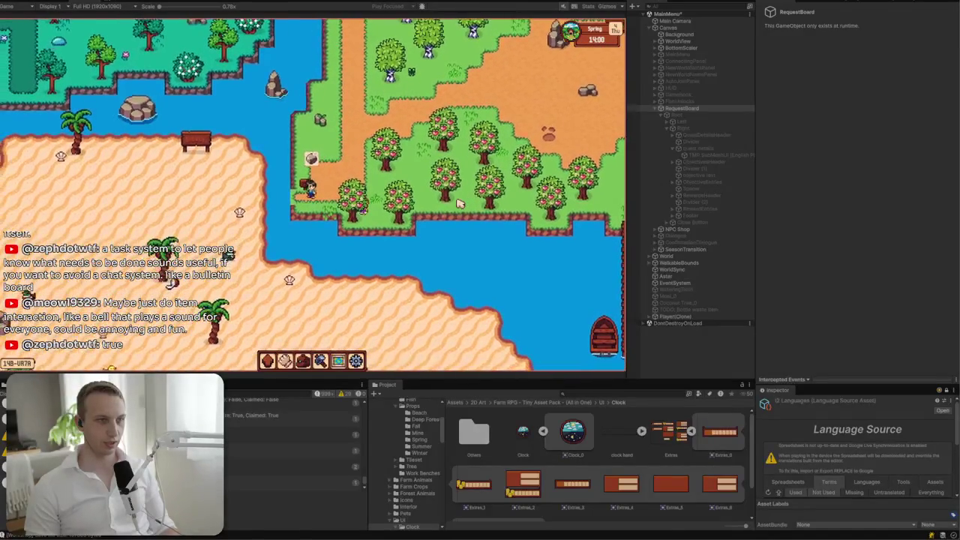
{"action": "left_click", "coordinate": [675, 21]}
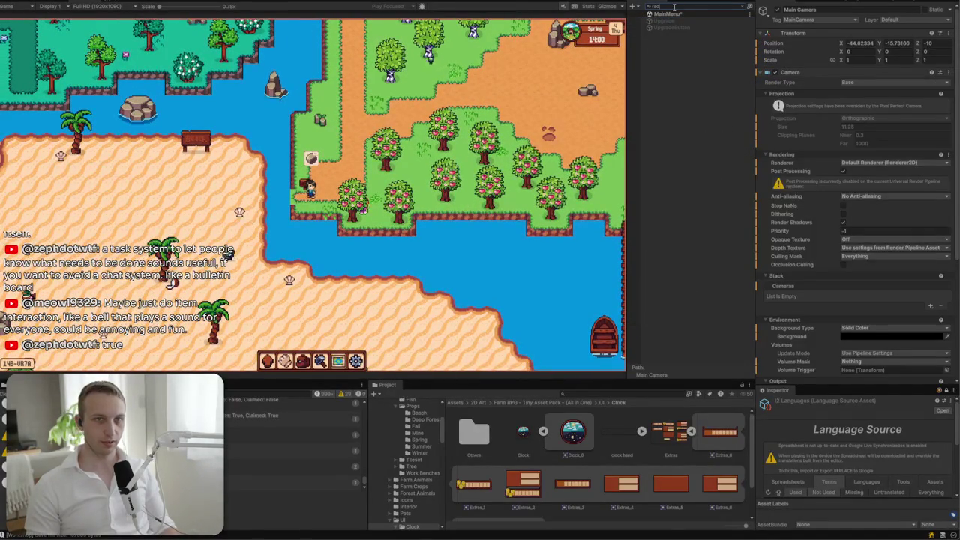
- Walk the farmer right, left, down and back north toward the river bridge with WASD
{"action": "key", "text": "d"}
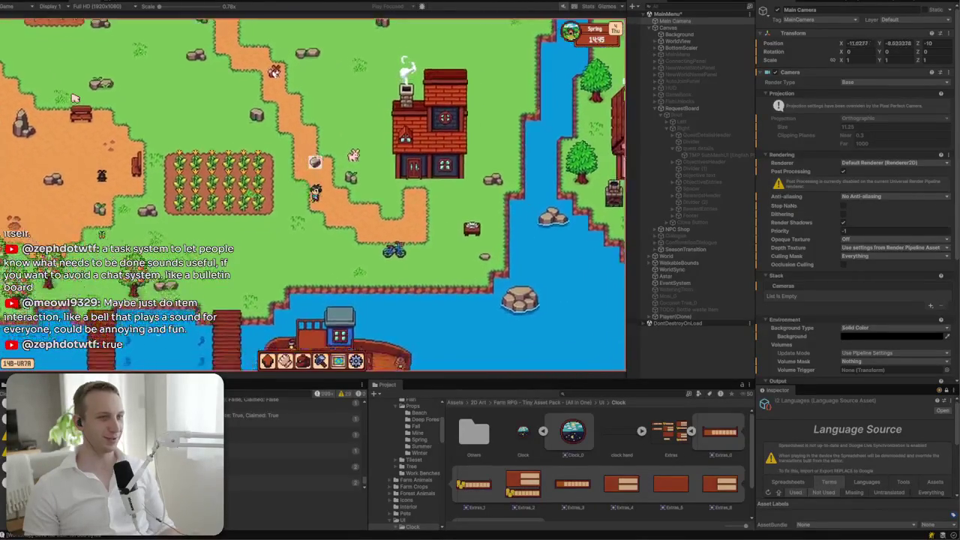
{"action": "key", "text": "a"}
{"action": "key", "text": "a"}
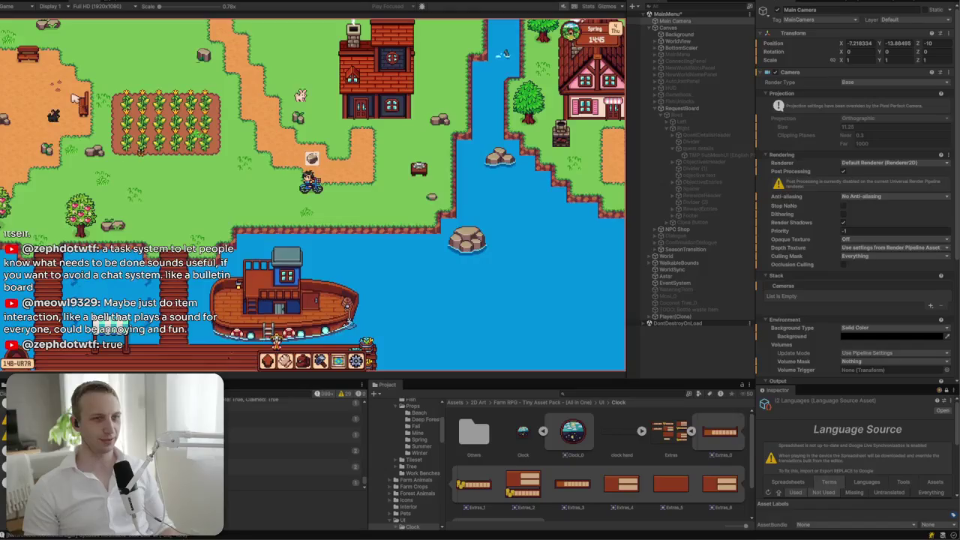
{"action": "key", "text": "w"}
{"action": "key", "text": "a"}
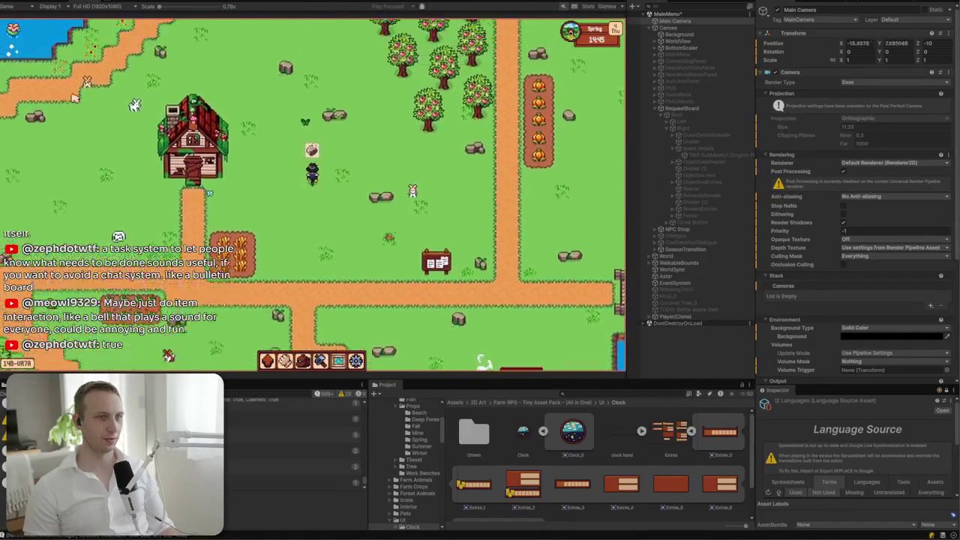
{"action": "key", "text": "a"}
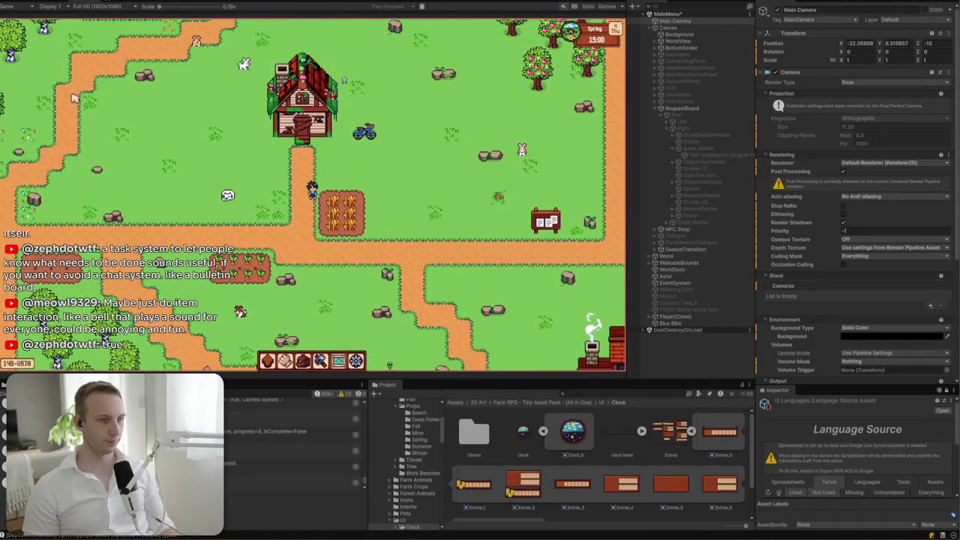
{"action": "key", "text": "s"}
{"action": "key", "text": "d"}
{"action": "key", "text": "s"}
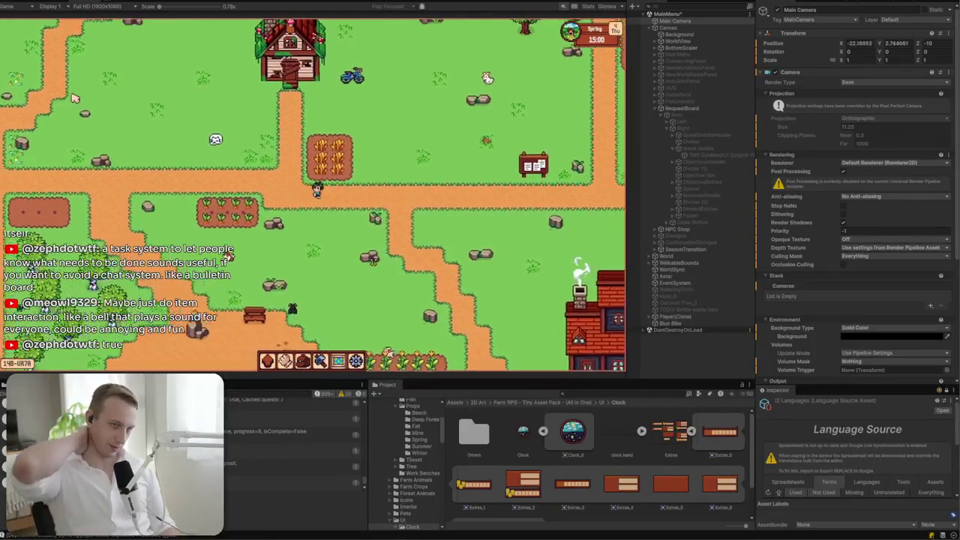
{"action": "key", "text": "a"}
{"action": "key", "text": "s"}
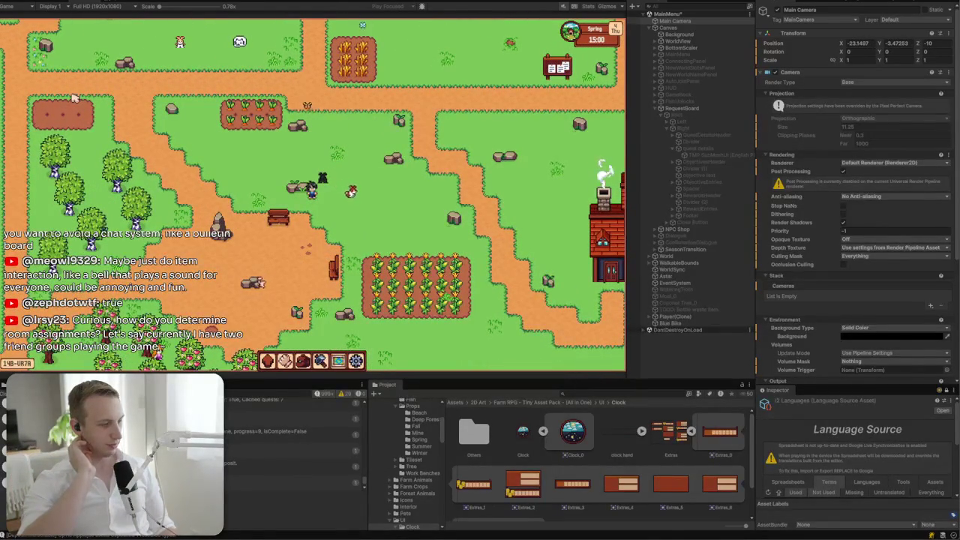
{"action": "key", "text": "d"}
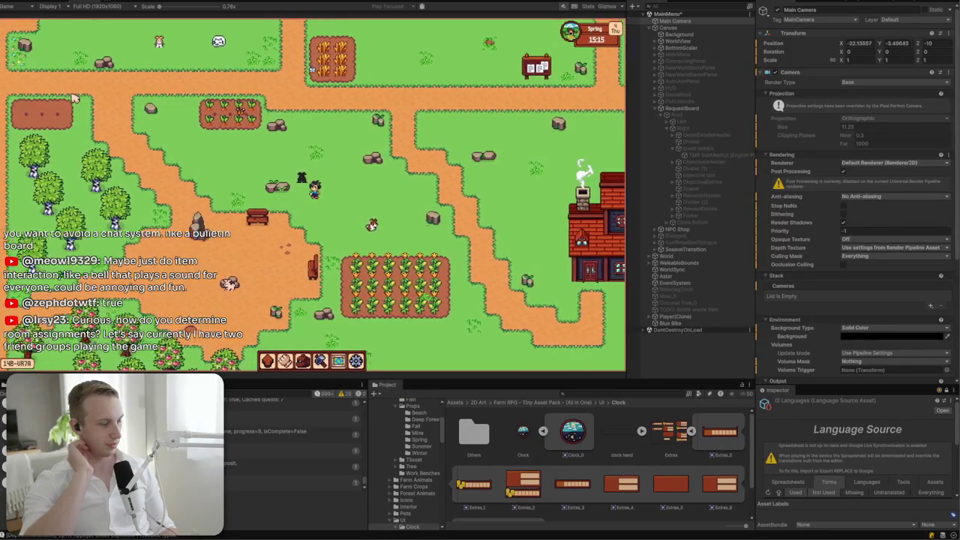
{"action": "key", "text": "w"}
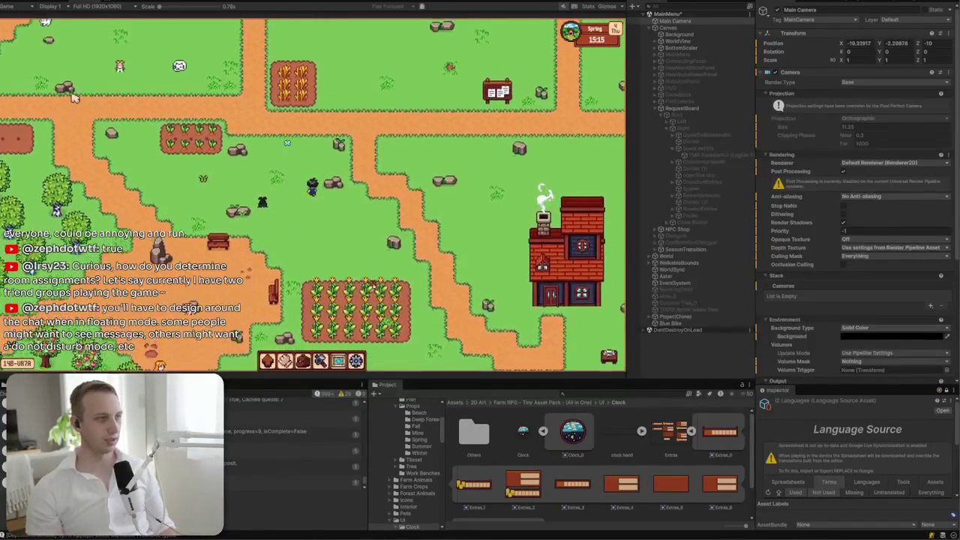
{"action": "key", "text": "d"}
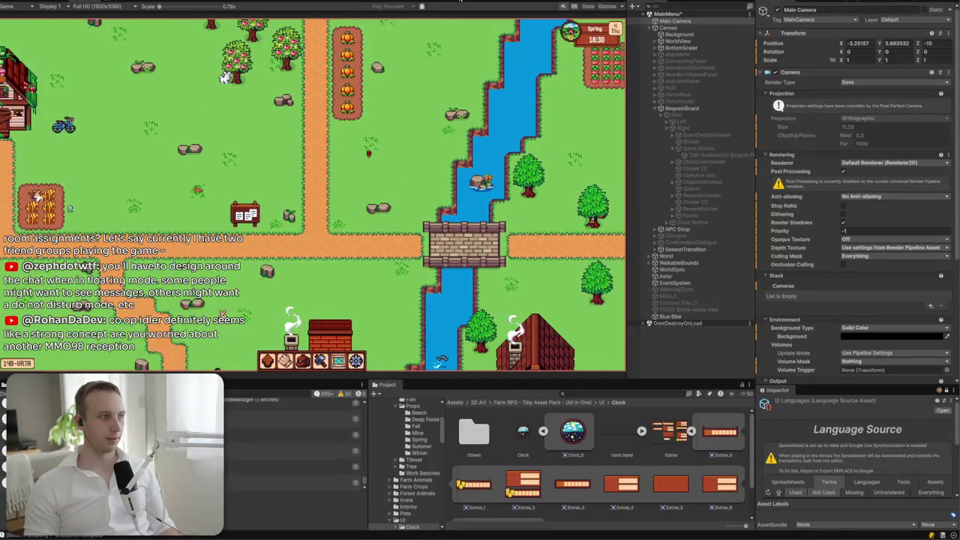
{"action": "left_click", "coordinate": [446, 2]}
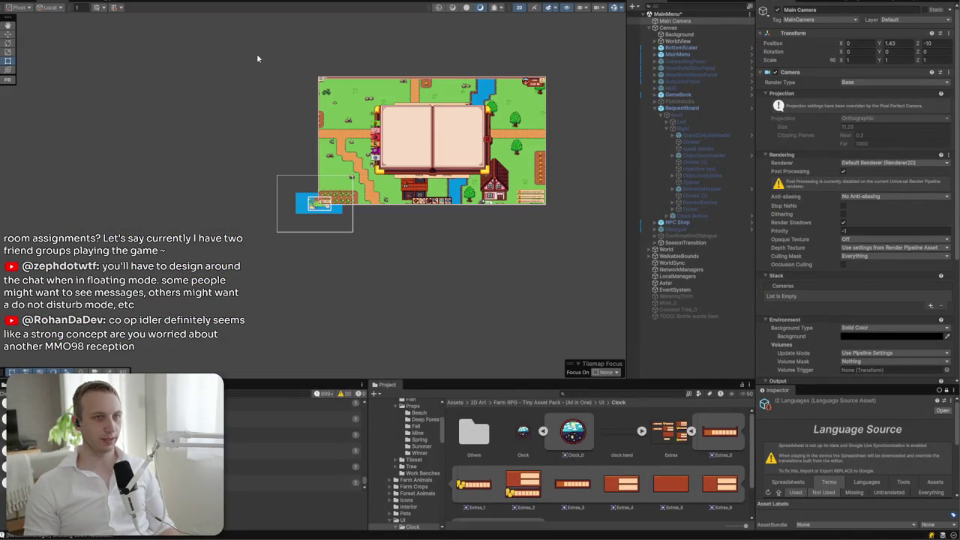
{"action": "scroll", "coordinate": [148, 215], "scroll_direction": "up", "scroll_amount": 5}
{"action": "scroll", "coordinate": [510, 360], "scroll_direction": "up", "scroll_amount": 4}
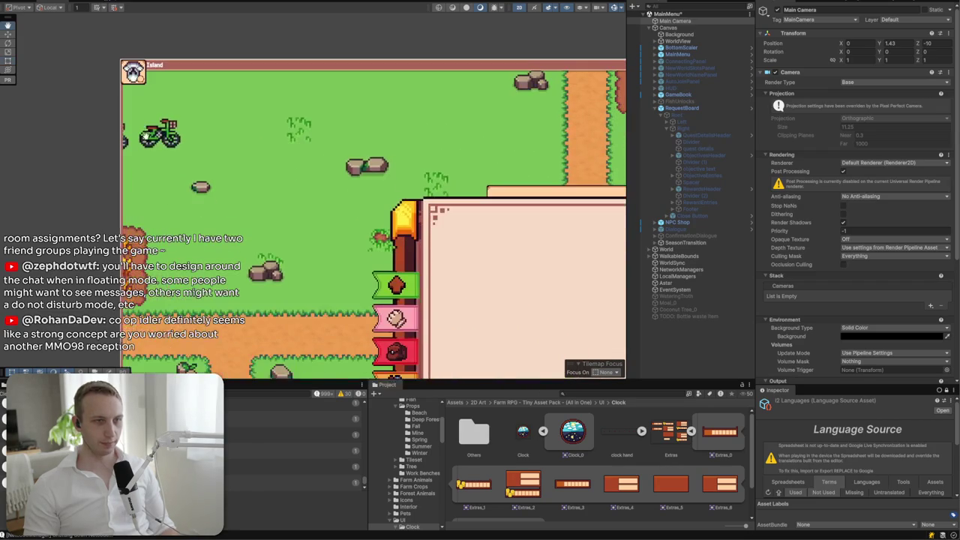
{"action": "left_click", "coordinate": [655, 108]}
{"action": "left_click", "coordinate": [655, 102]}
{"action": "left_click", "coordinate": [654, 109]}
{"action": "left_click", "coordinate": [655, 102]}
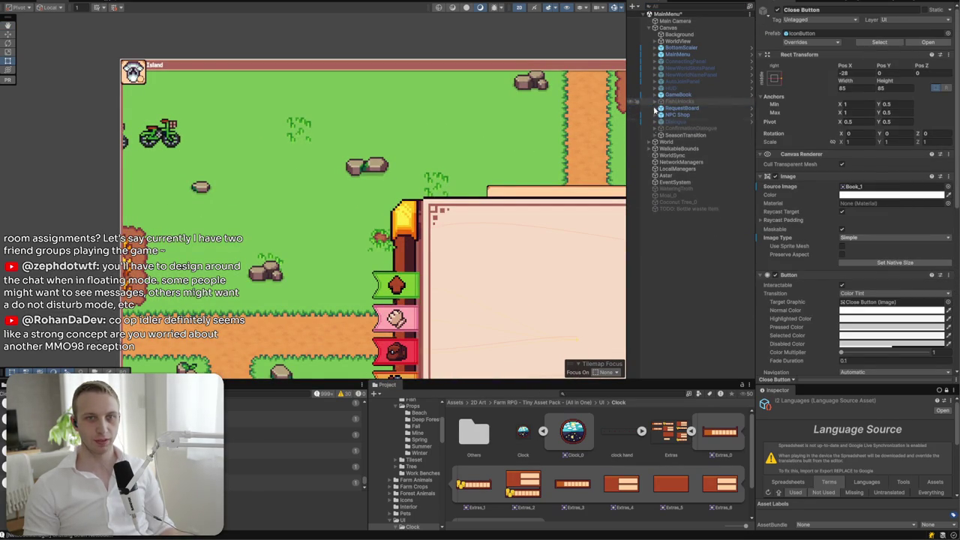
{"action": "left_click", "coordinate": [660, 135]}
{"action": "left_click", "coordinate": [675, 135]}
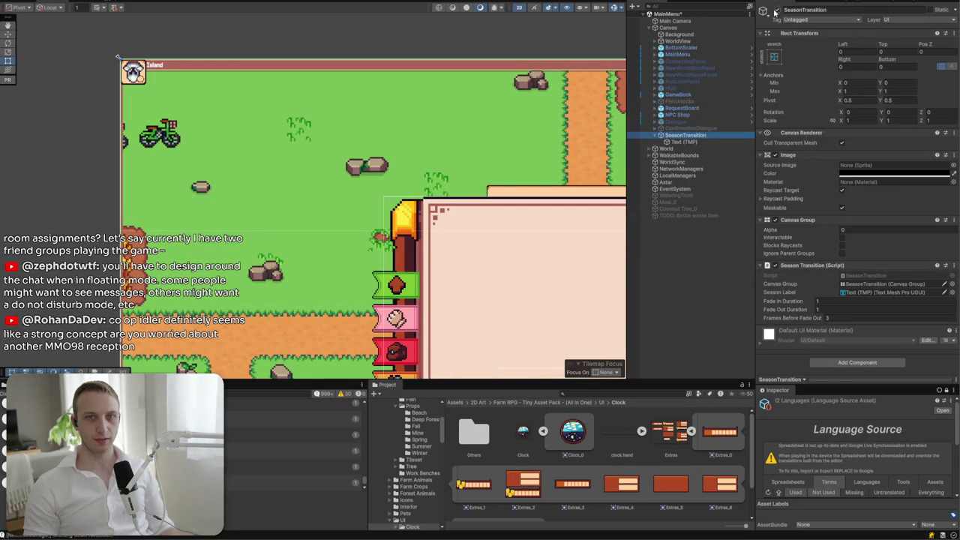
{"action": "left_click", "coordinate": [679, 149]}
{"action": "double_click", "coordinate": [683, 141]}
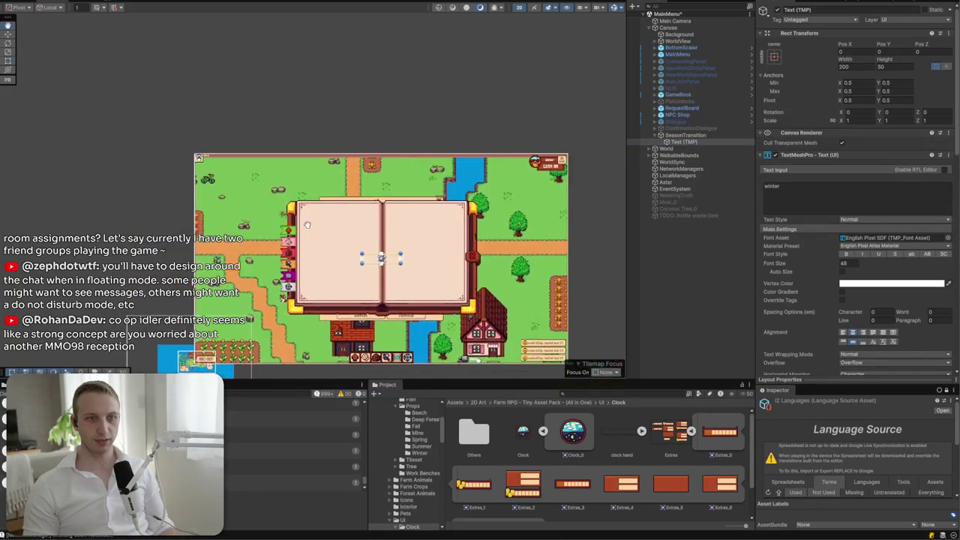
{"action": "scroll", "coordinate": [318, 228], "scroll_direction": "down", "scroll_amount": 5}
{"action": "scroll", "coordinate": [319, 229], "scroll_direction": "down", "scroll_amount": 3}
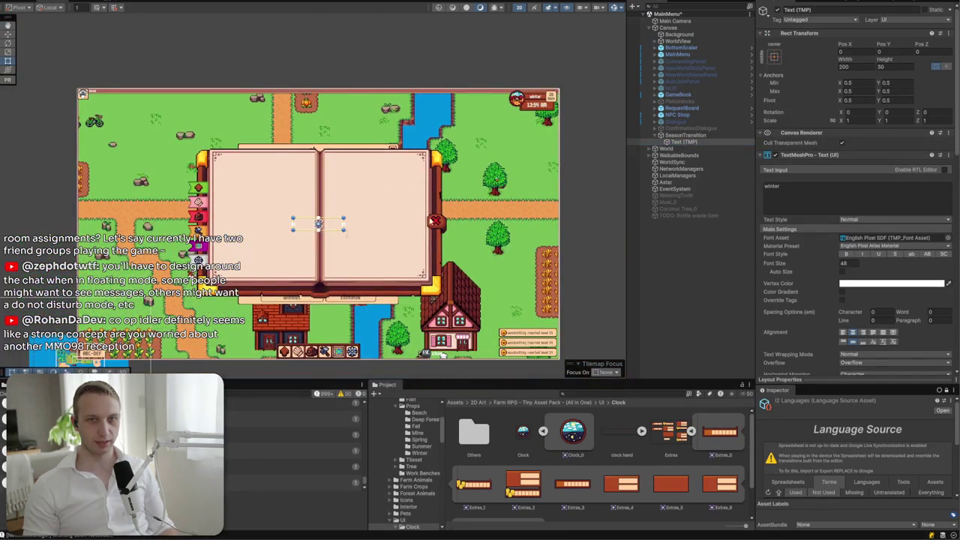
{"action": "left_click", "coordinate": [718, 135]}
{"action": "left_click", "coordinate": [842, 230]}
{"action": "type", "text": "1"}
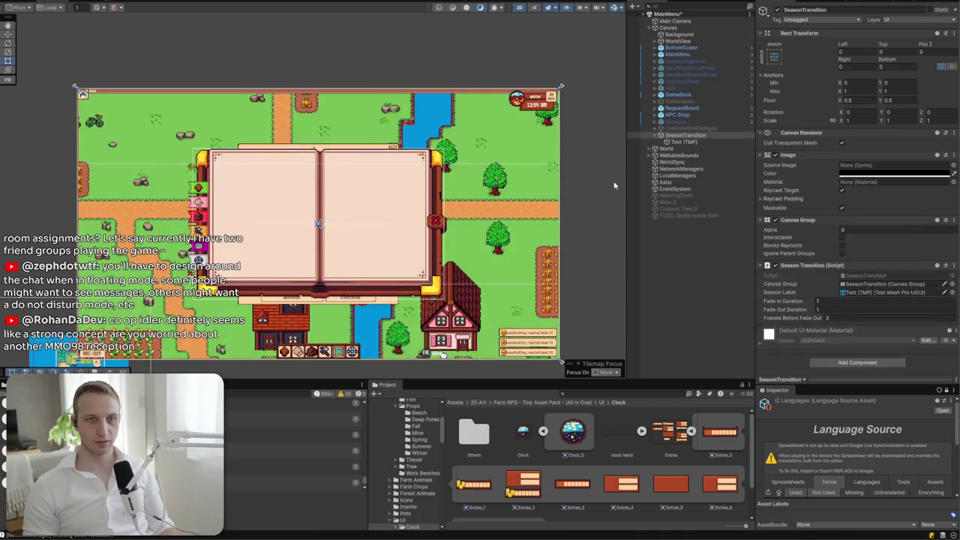
{"action": "left_click", "coordinate": [686, 142]}
- Add a UI Image under Canvas and name it GameChat
{"action": "right_click", "coordinate": [688, 140]}
{"action": "mouse_move", "coordinate": [723, 267]}
{"action": "left_click", "coordinate": [842, 263]}
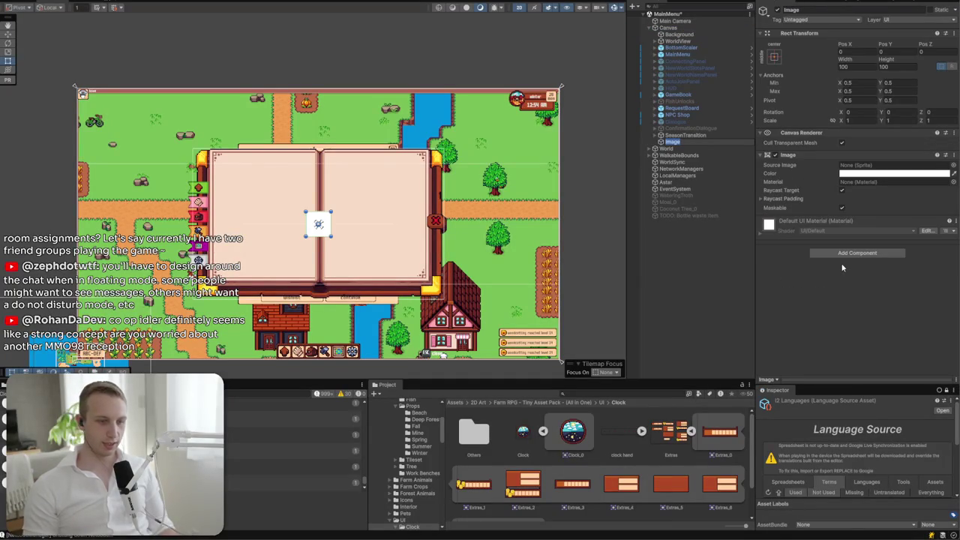
{"action": "type", "text": "Cl"}
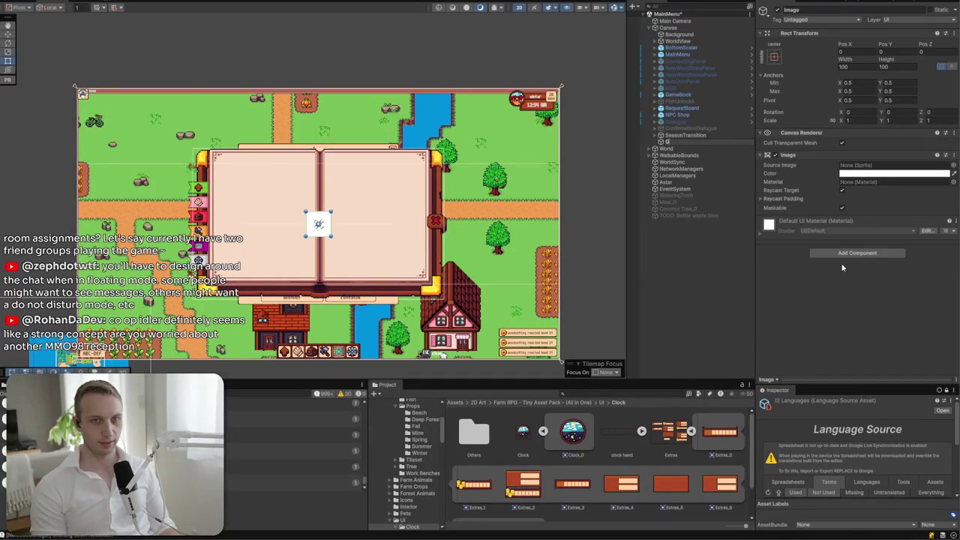
{"action": "key", "text": "Return"}
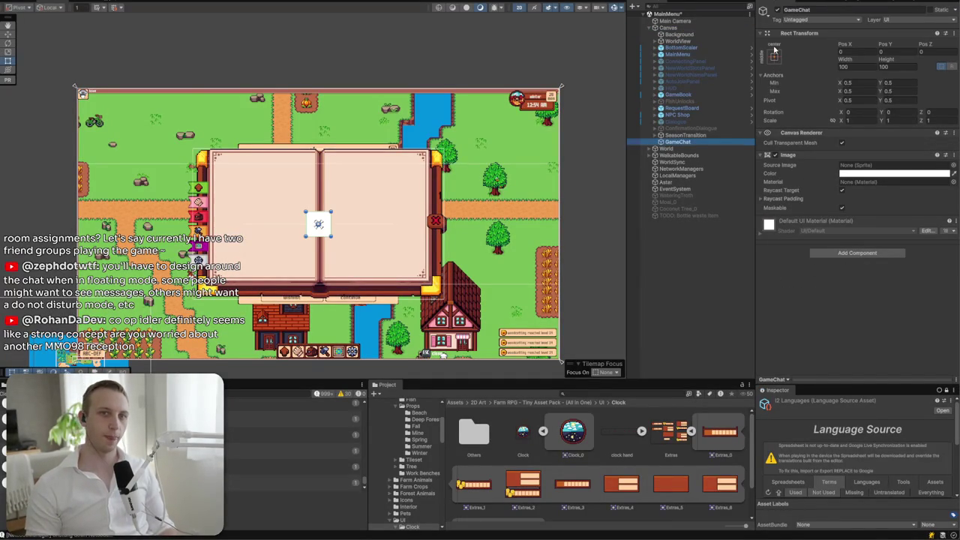
- Anchor GameChat to the top-left corner and size it 400 wide by 200 high
{"action": "left_click", "coordinate": [774, 54]}
{"action": "left_click", "coordinate": [803, 122], "text": "alt"}
{"action": "scroll", "coordinate": [77, 82], "scroll_direction": "up", "scroll_amount": 5}
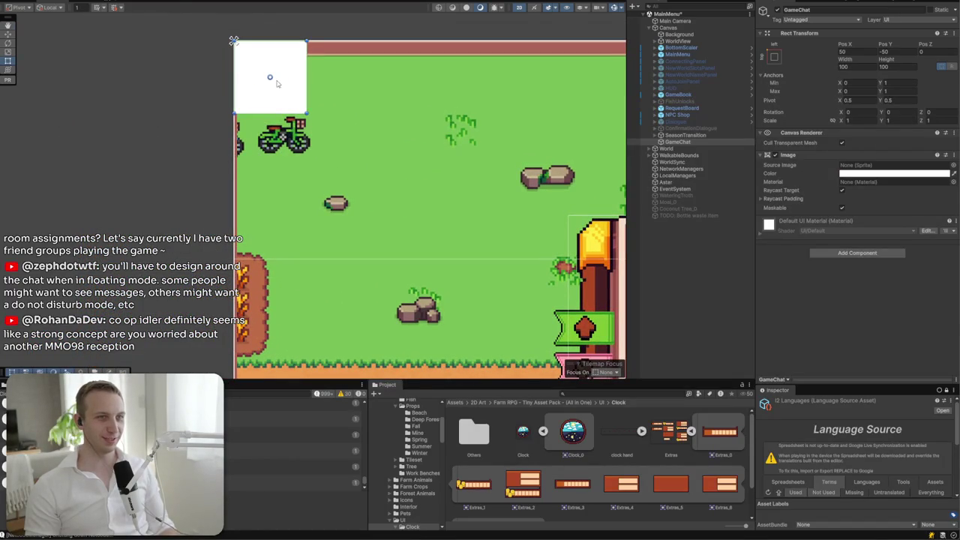
{"action": "left_click_drag", "start_coordinate": [274, 75], "coordinate": [278, 93]}
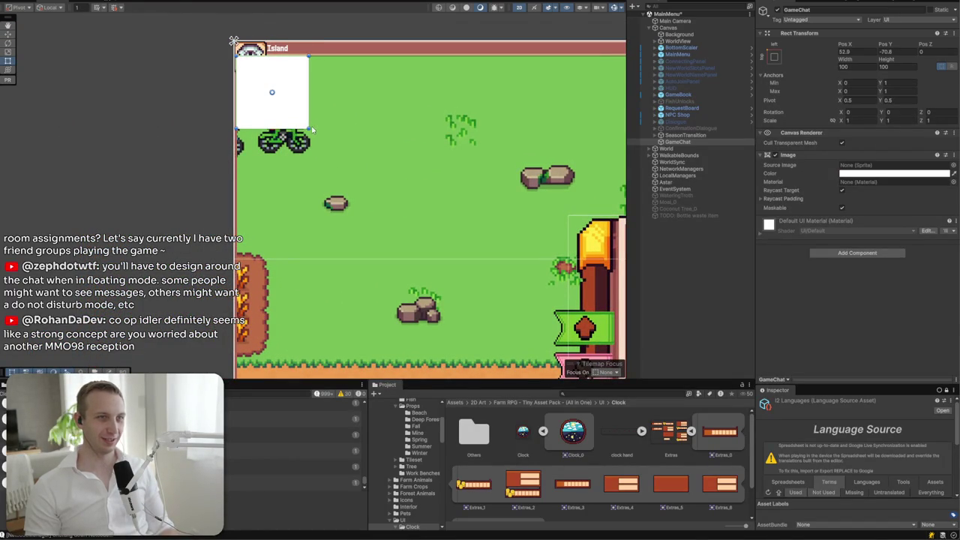
{"action": "type", "text": "400"}
{"action": "key", "text": "Tab"}
{"action": "type", "text": "200"}
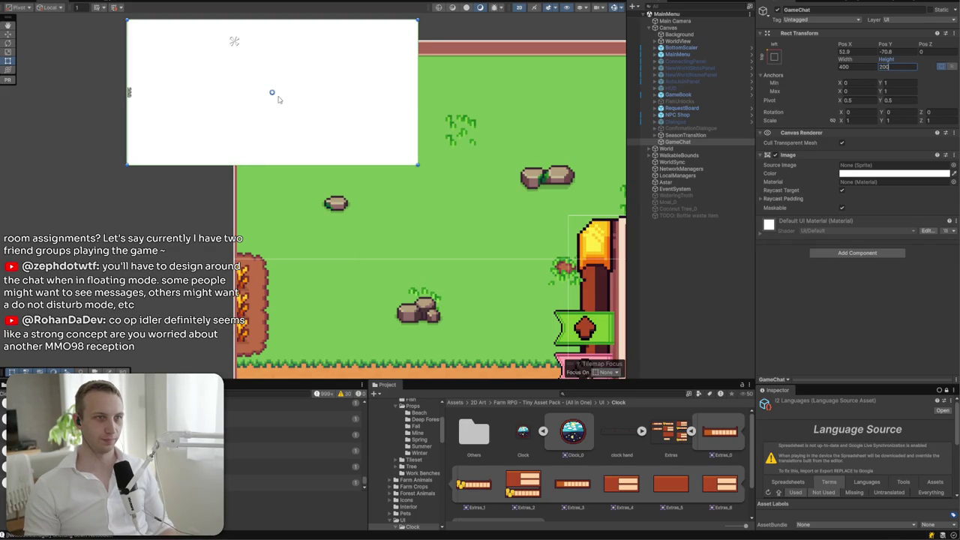
- Reposition the GameChat box on the canvas and pan the Scene view toward it
{"action": "scroll", "coordinate": [235, 162], "scroll_direction": "down", "scroll_amount": 5}
{"action": "scroll", "coordinate": [236, 161], "scroll_direction": "up", "scroll_amount": 5}
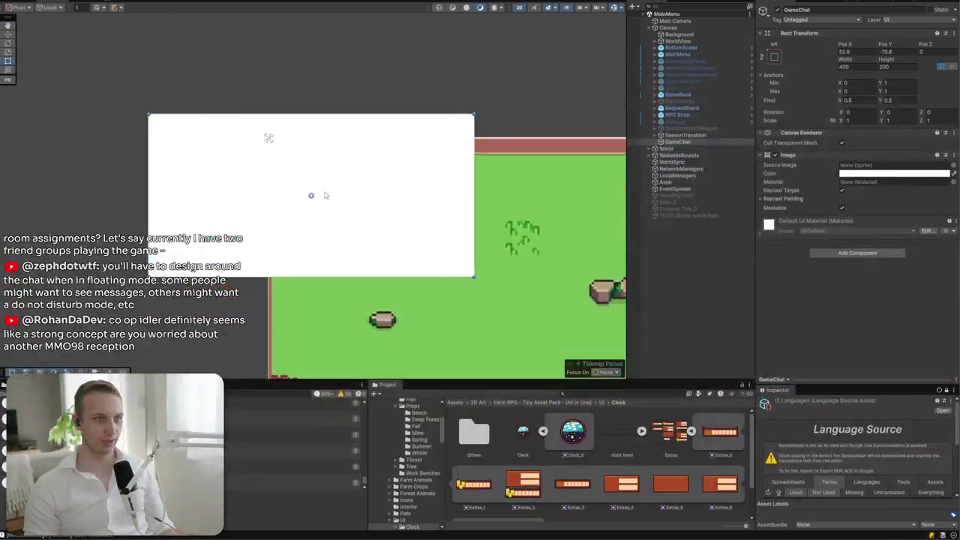
{"action": "scroll", "coordinate": [243, 173], "scroll_direction": "down", "scroll_amount": 2}
{"action": "left_click_drag", "start_coordinate": [242, 166], "coordinate": [313, 191]}
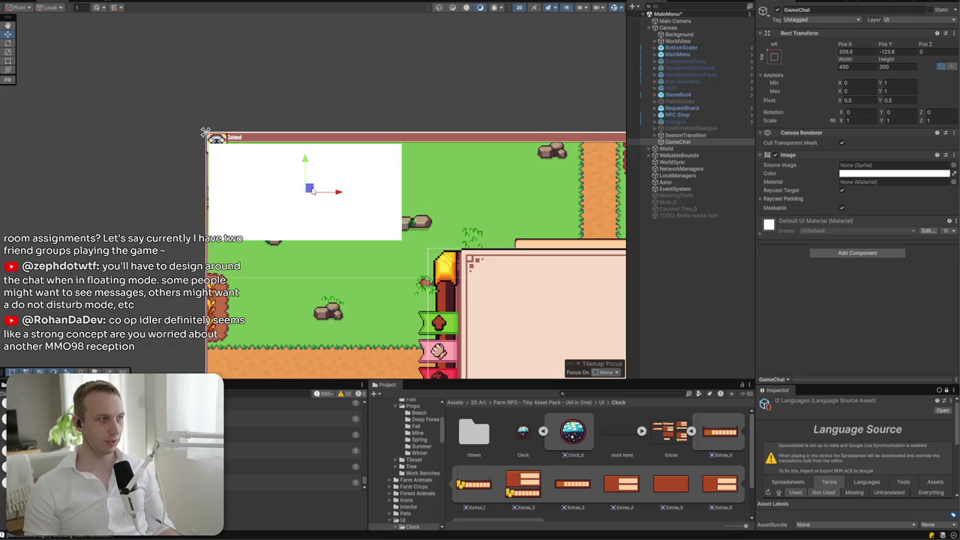
{"action": "scroll", "coordinate": [315, 216], "scroll_direction": "down", "scroll_amount": 3}
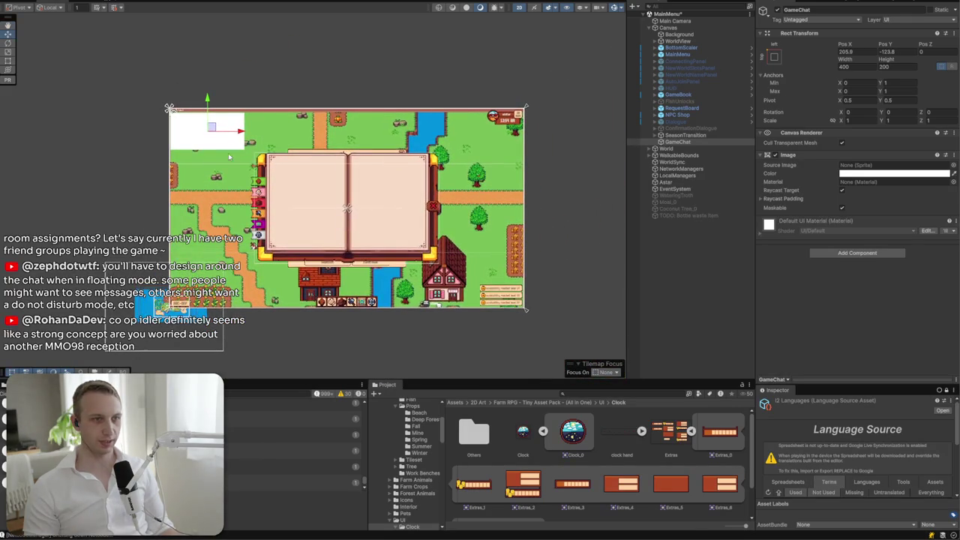
{"action": "mouse_move", "coordinate": [211, 105]}
{"action": "left_mouse_down"}
{"action": "mouse_move", "coordinate": [209, 234]}
{"action": "mouse_move", "coordinate": [207, 98]}
{"action": "left_mouse_up"}
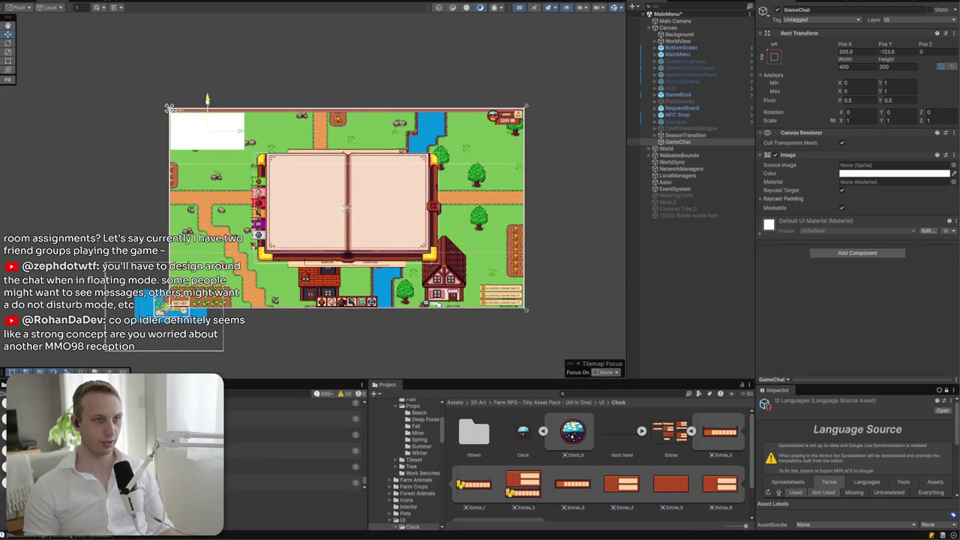
{"action": "left_click", "coordinate": [693, 141]}
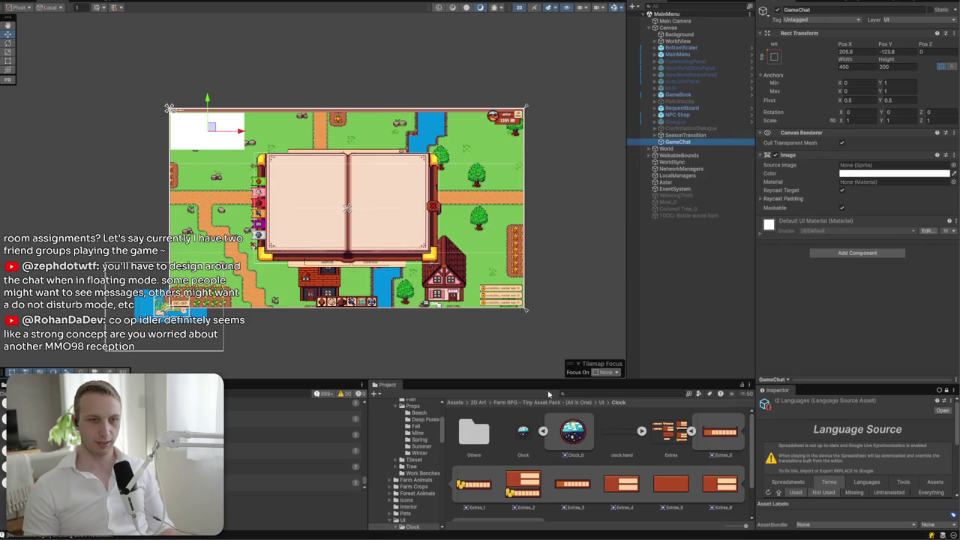
{"action": "left_click", "coordinate": [460, 403]}
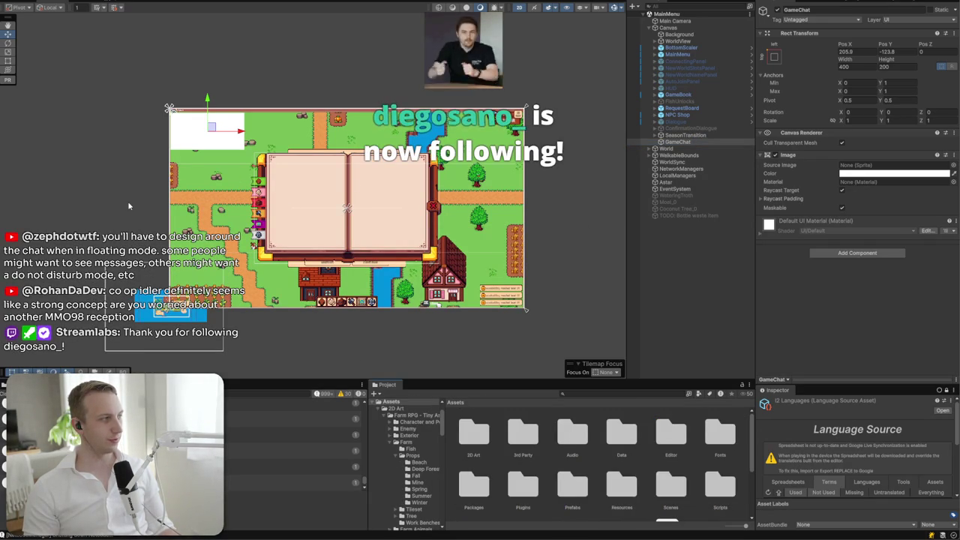
{"action": "scroll", "coordinate": [157, 131], "scroll_direction": "up", "scroll_amount": 5}
{"action": "scroll", "coordinate": [157, 132], "scroll_direction": "up", "scroll_amount": 1}
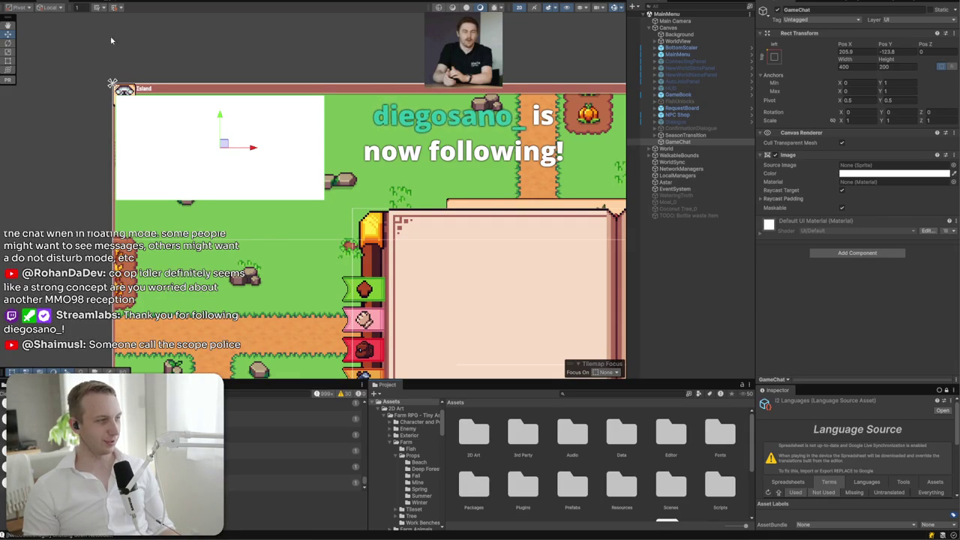
{"action": "scroll", "coordinate": [118, 43], "scroll_direction": "up", "scroll_amount": 2}
{"action": "left_click_drag", "start_coordinate": [345, 120], "coordinate": [421, 143]}
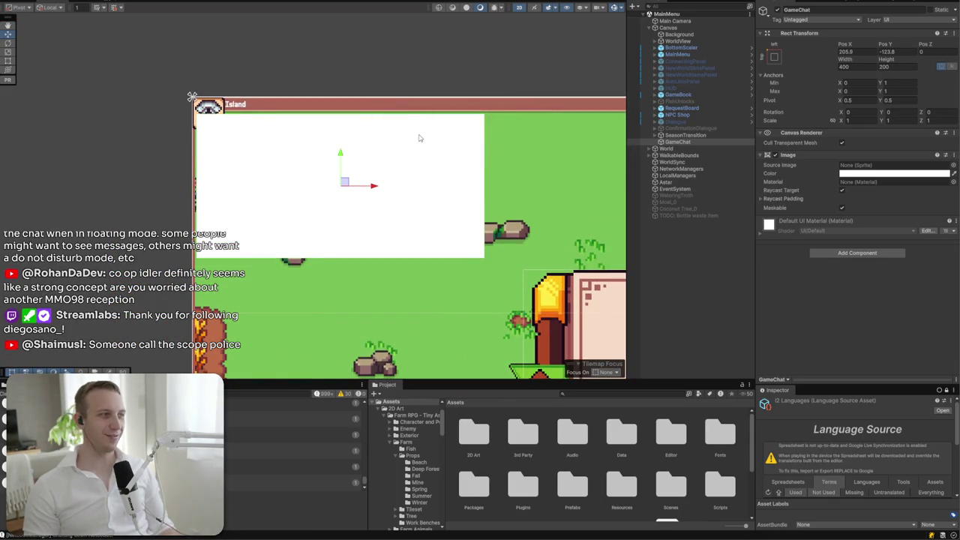
- Add a Scroll View under GameChat, stretch-anchor it, and raise its bottom edge about 32
{"action": "right_click", "coordinate": [687, 145]}
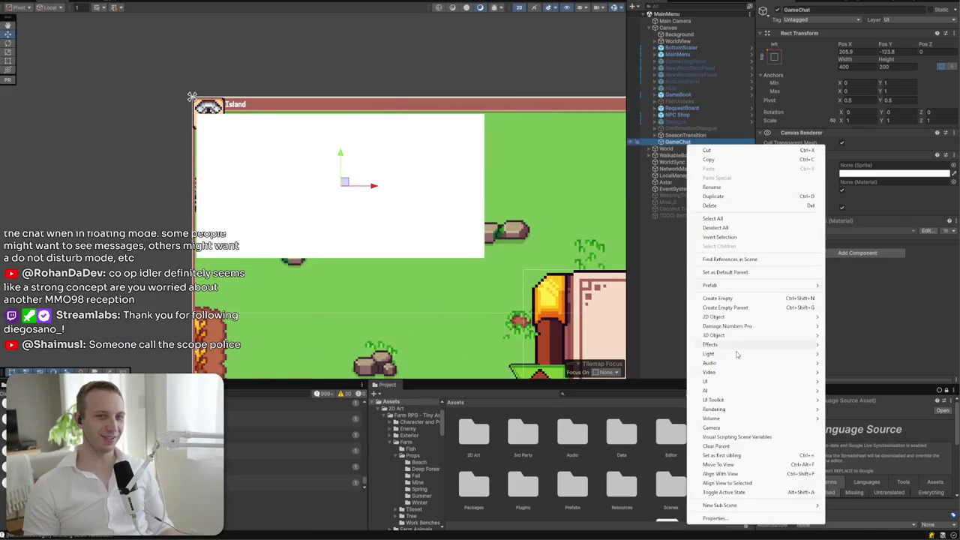
{"action": "mouse_move", "coordinate": [743, 363]}
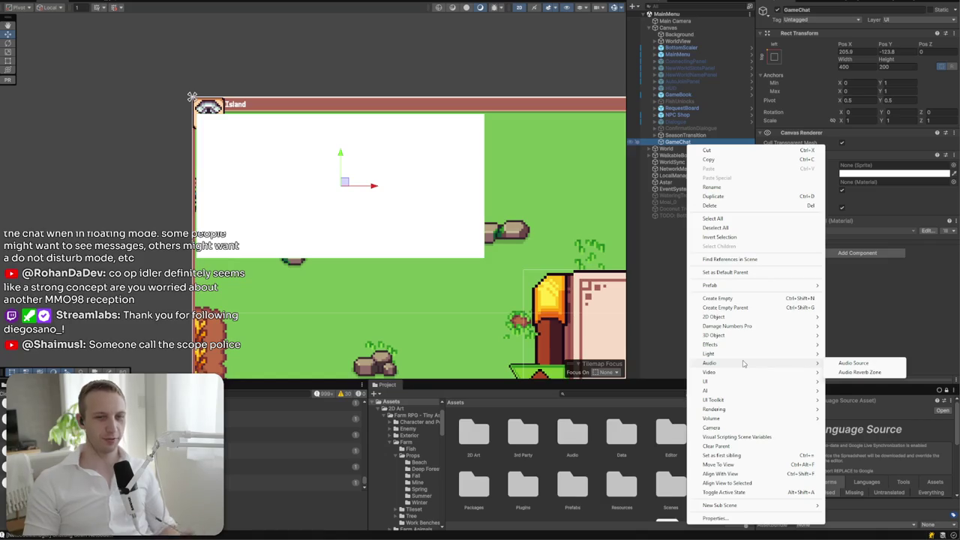
{"action": "mouse_move", "coordinate": [735, 382]}
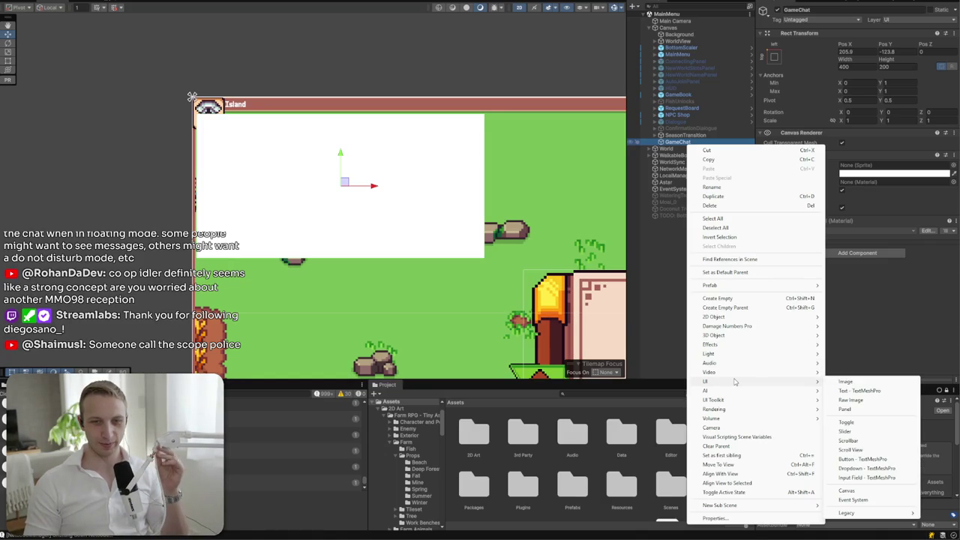
{"action": "left_click", "coordinate": [851, 449]}
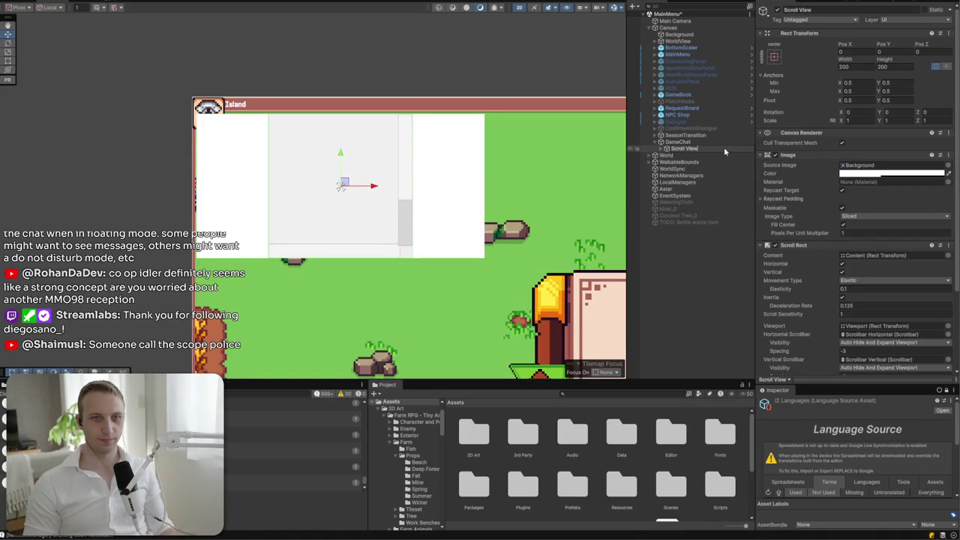
{"action": "left_click", "coordinate": [774, 56]}
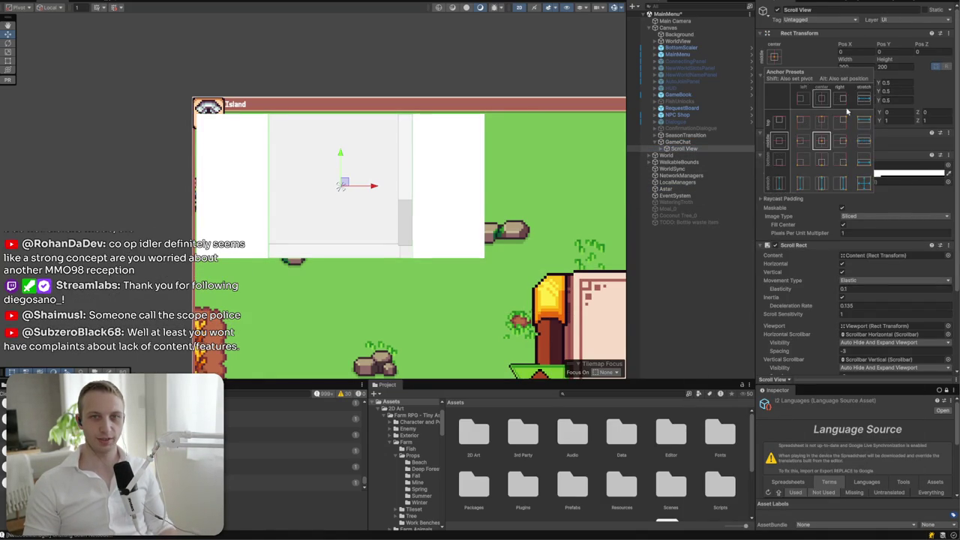
{"action": "left_click", "coordinate": [863, 183], "text": "alt"}
{"action": "left_click_drag", "start_coordinate": [374, 259], "coordinate": [375, 234]}
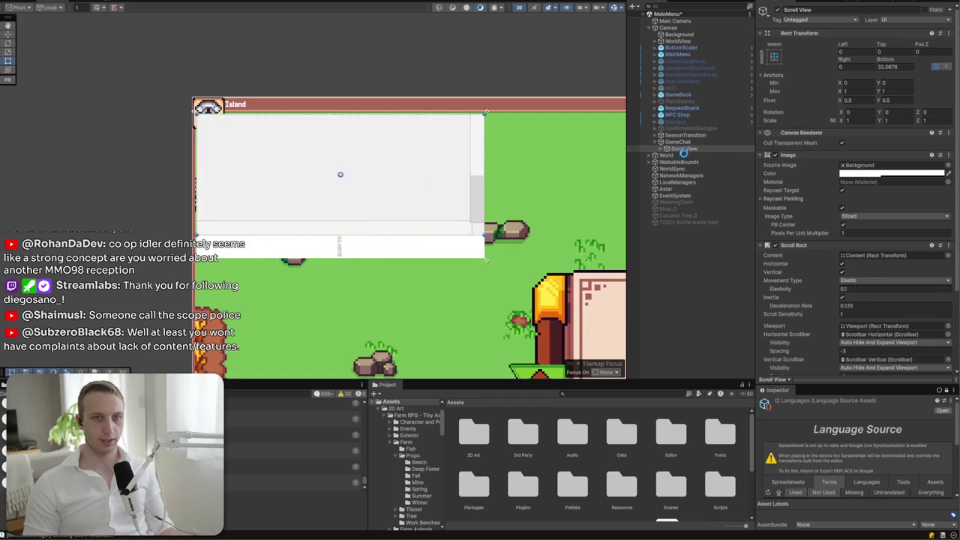
{"action": "right_click", "coordinate": [679, 142]}
- Add an image named Chatbox inside GameChat, anchored to stretch along the bottom
{"action": "mouse_move", "coordinate": [718, 379]}
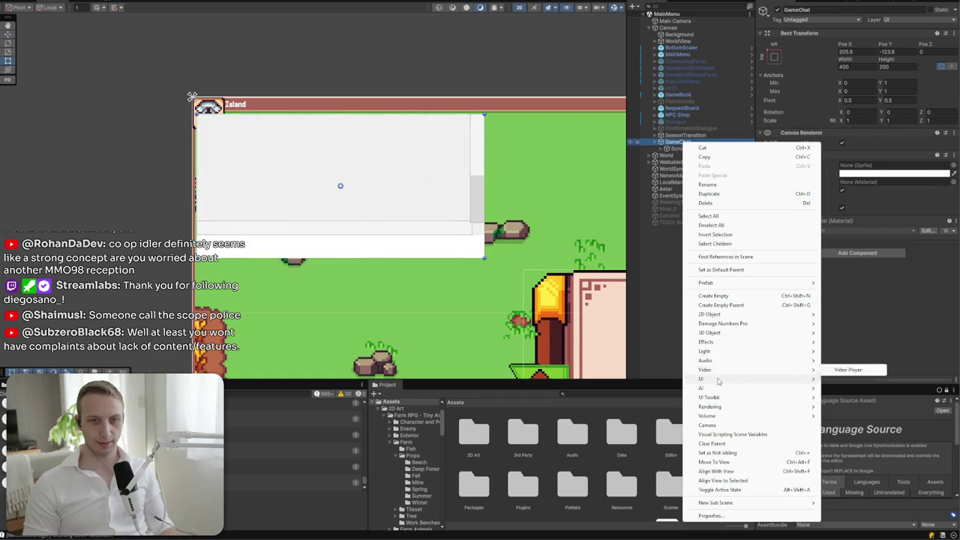
{"action": "left_click", "coordinate": [884, 380]}
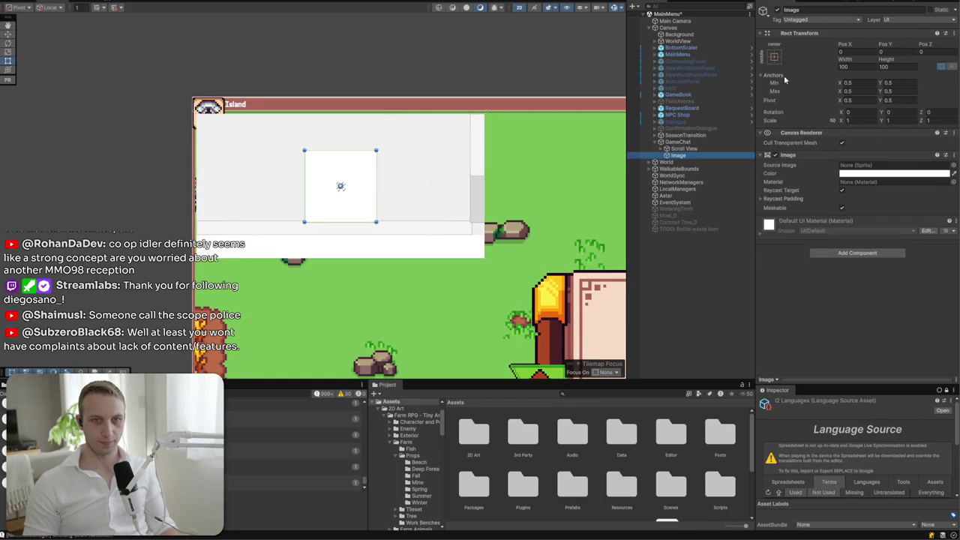
{"action": "type", "text": "Chatbox"}
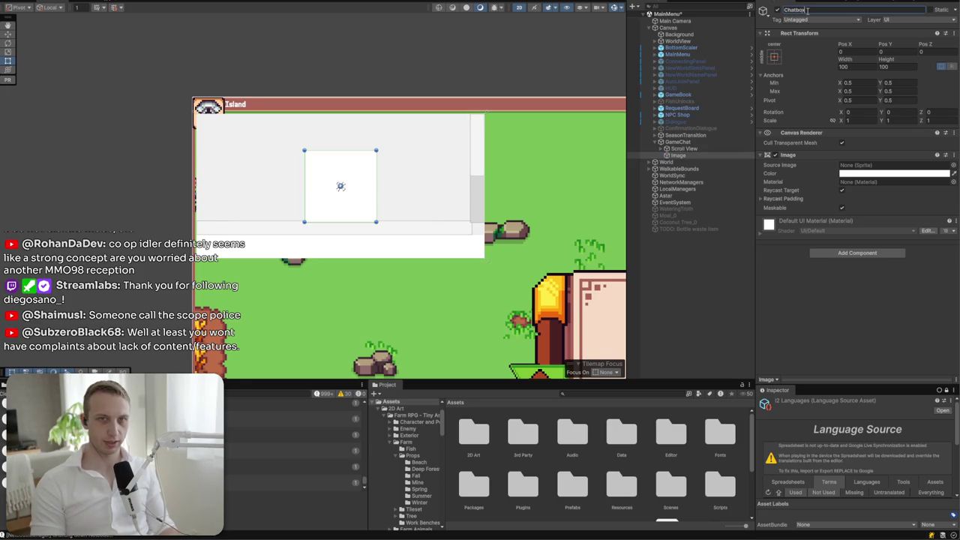
{"action": "left_click", "coordinate": [774, 56]}
{"action": "left_click", "coordinate": [862, 161], "text": "alt"}
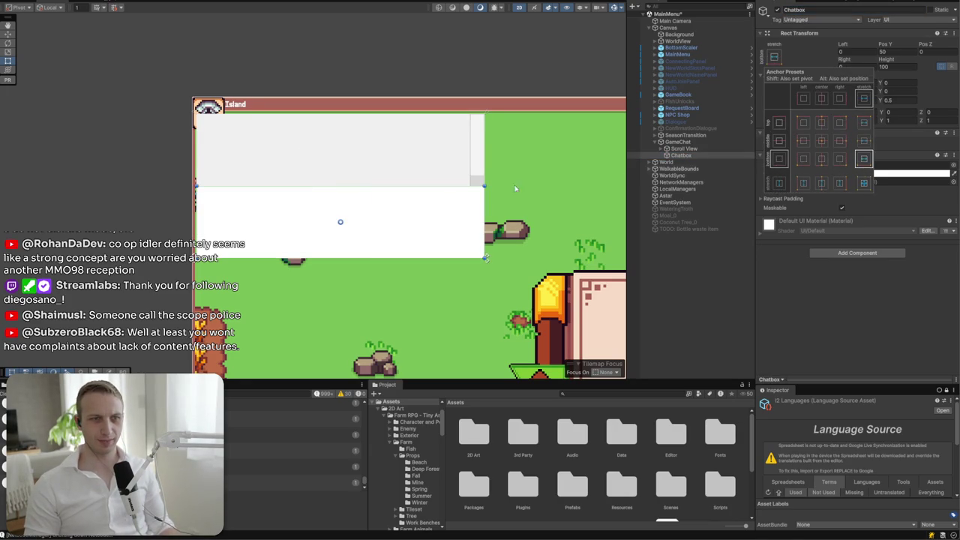
- Give Chatbox a Height of 30 and Pos Y of 15
{"action": "left_click", "coordinate": [350, 196]}
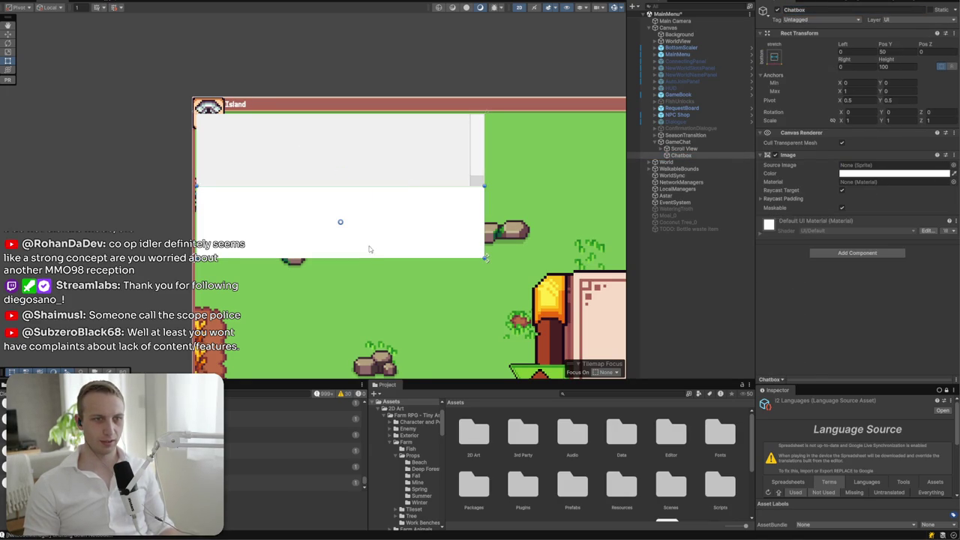
{"action": "left_click_drag", "start_coordinate": [398, 192], "coordinate": [410, 239]}
{"action": "type", "text": "30"}
{"action": "left_click", "coordinate": [892, 51]}
{"action": "type", "text": "15"}
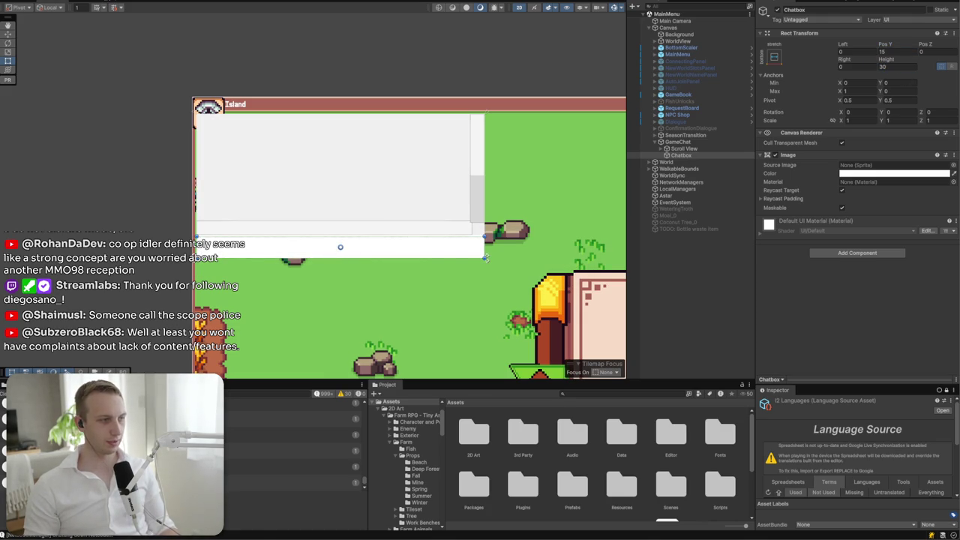
{"action": "key", "text": "alt+Tab"}
{"action": "key", "text": "ctrl+l"}
- Go to the gameuidatabase site and search its database for 'chat'
{"action": "type", "text": "gameu"}
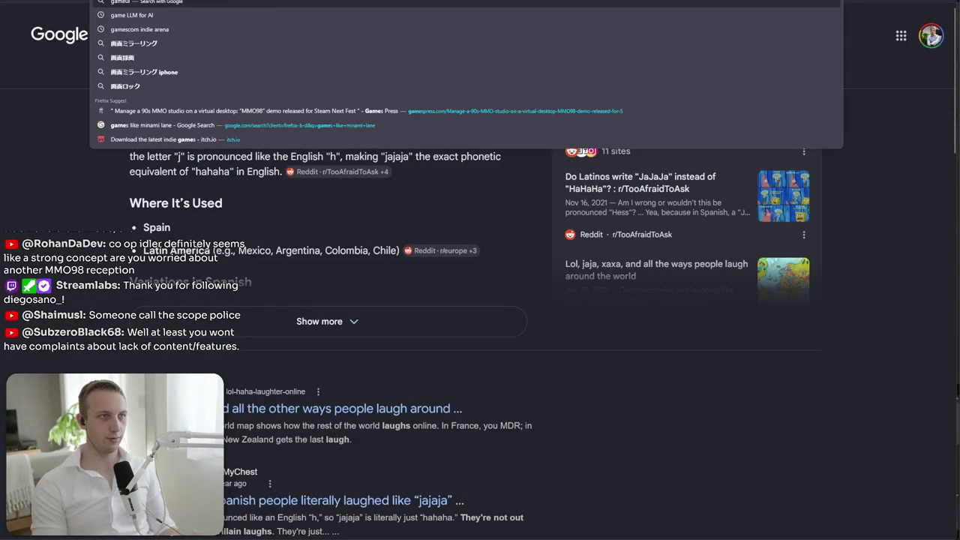
{"action": "type", "text": "idatabase"}
{"action": "key", "text": "Return"}
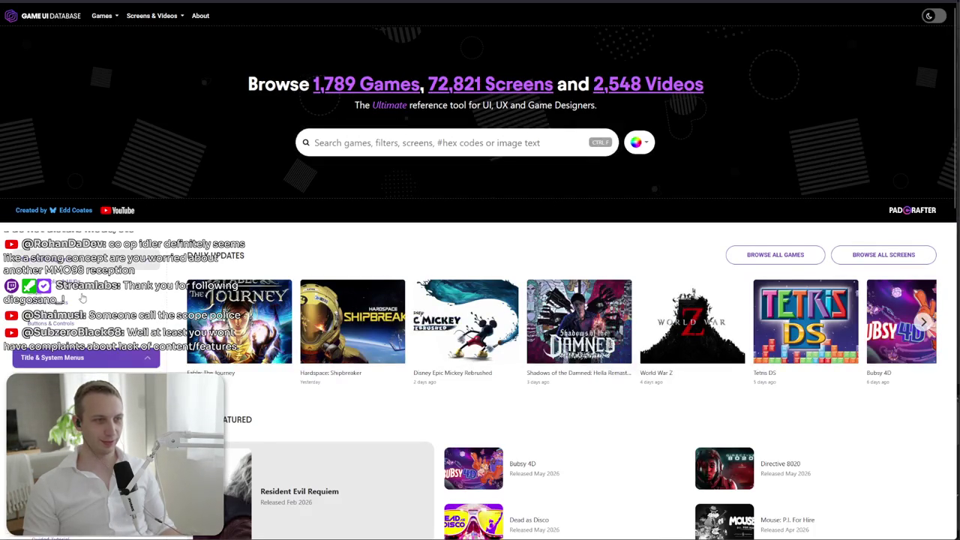
{"action": "scroll", "coordinate": [388, 126], "scroll_direction": "down", "scroll_amount": 3}
{"action": "scroll", "coordinate": [382, 66], "scroll_direction": "up", "scroll_amount": 3}
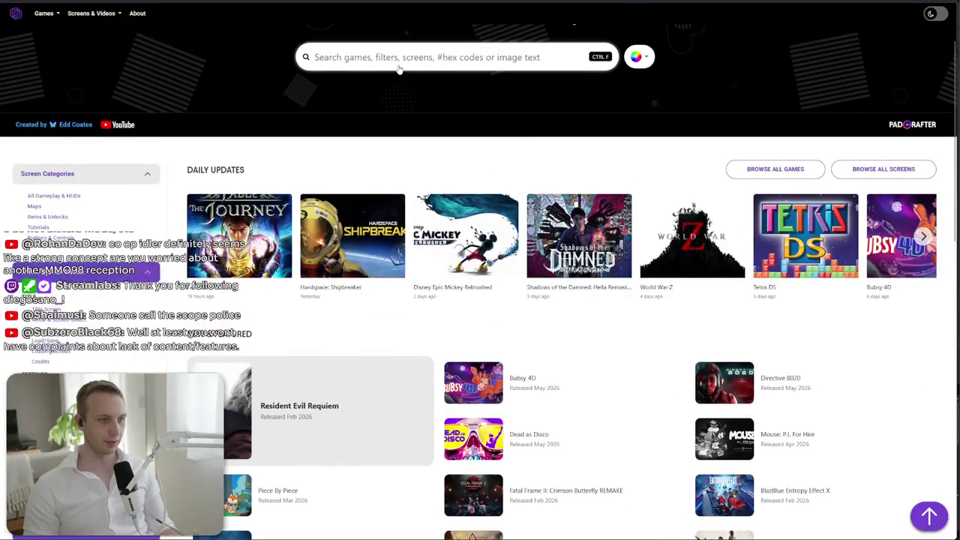
{"action": "left_click", "coordinate": [403, 62]}
{"action": "type", "text": "chat"}
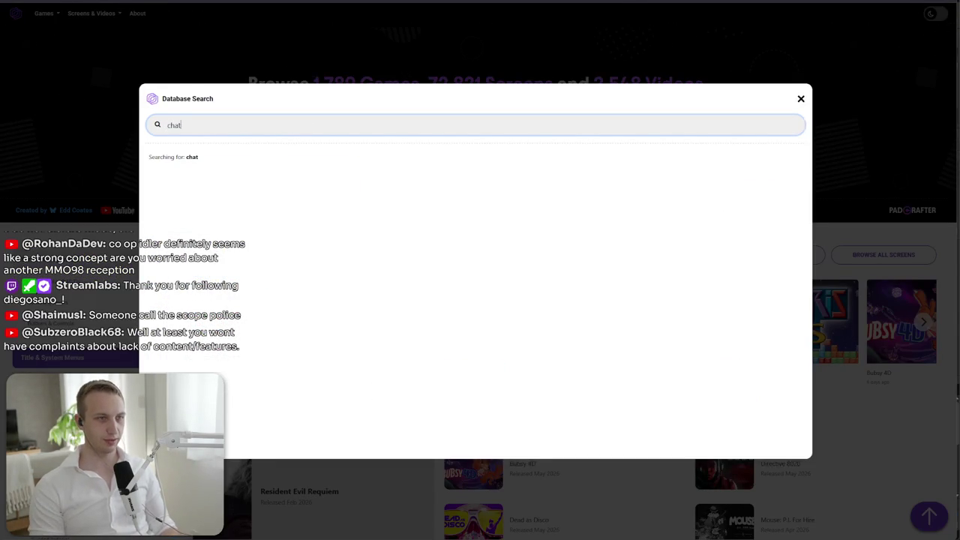
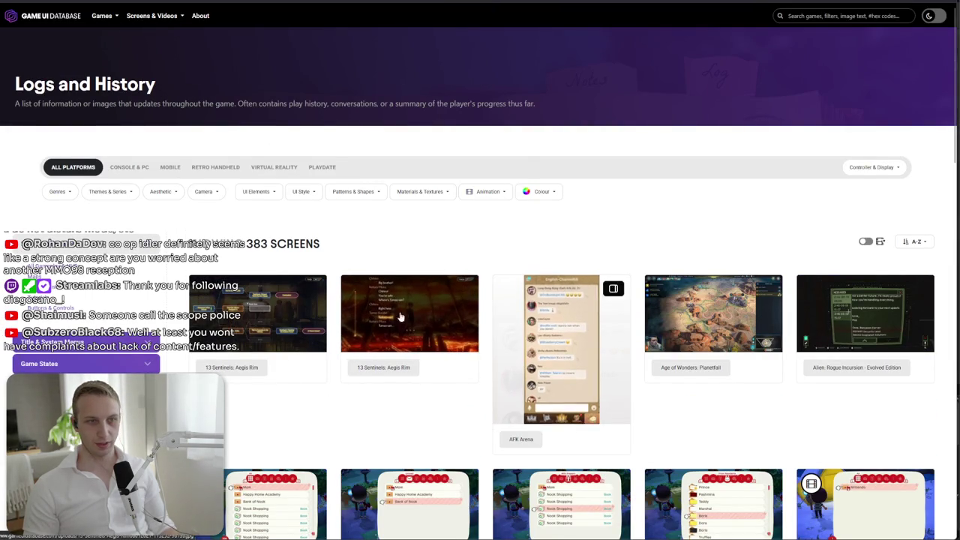
- Check the Genres and UI Style filters and limit results to CONSOLE & PC games
{"action": "scroll", "coordinate": [555, 318], "scroll_direction": "down", "scroll_amount": 3}
{"action": "scroll", "coordinate": [93, 158], "scroll_direction": "up", "scroll_amount": 2}
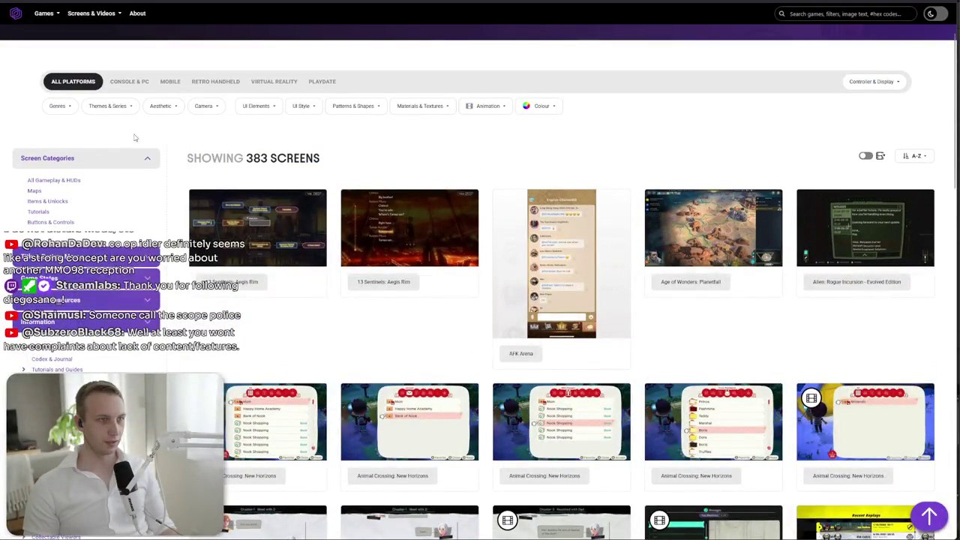
{"action": "left_click", "coordinate": [71, 108]}
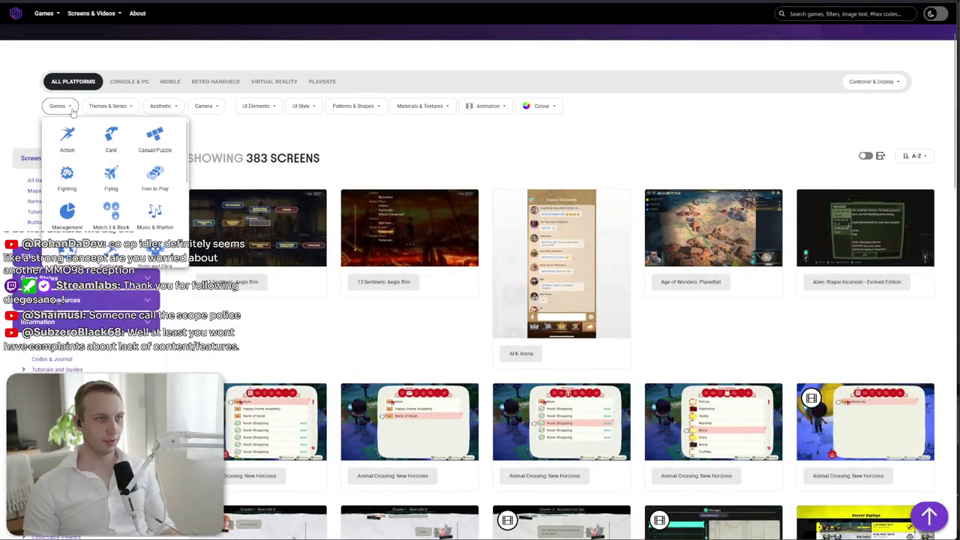
{"action": "left_click", "coordinate": [303, 107]}
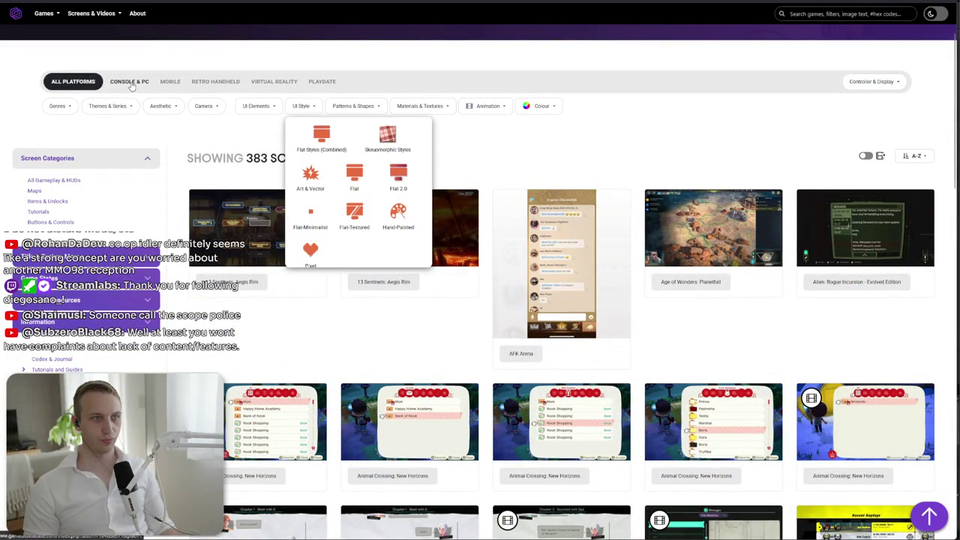
{"action": "left_click", "coordinate": [140, 83]}
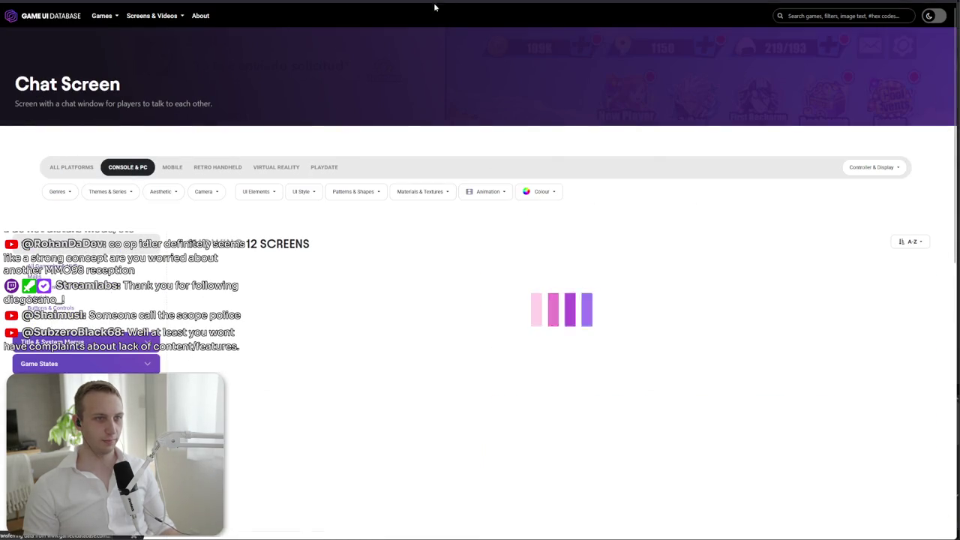
- Scroll the Chat Screen results and enlarge the Street Fighter 6 hub chat screenshot
{"action": "scroll", "coordinate": [239, 223], "scroll_direction": "down", "scroll_amount": 5}
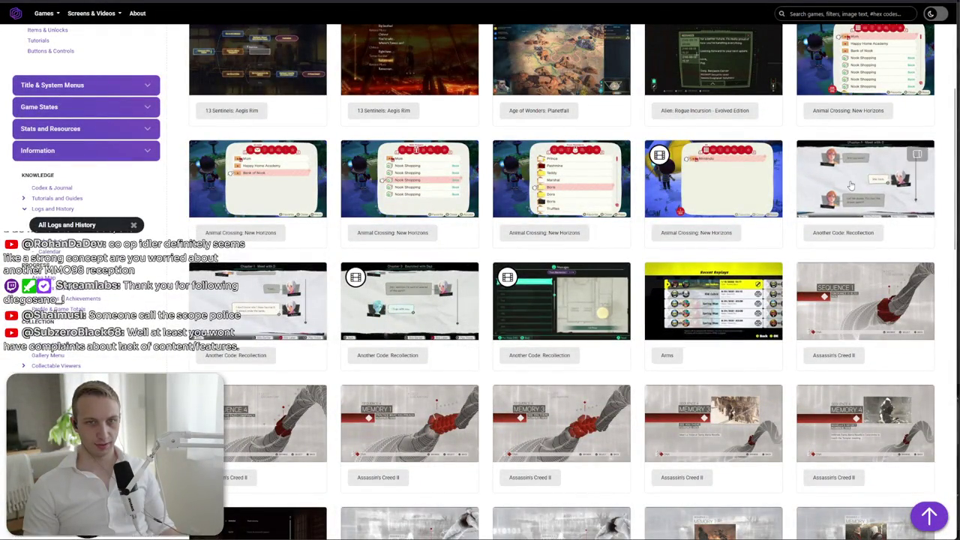
{"action": "scroll", "coordinate": [834, 179], "scroll_direction": "down", "scroll_amount": 3}
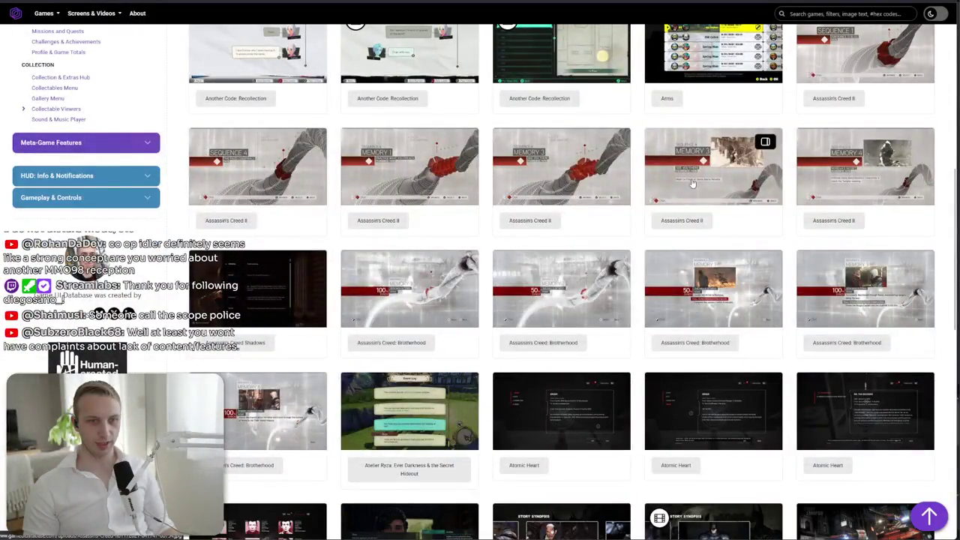
{"action": "scroll", "coordinate": [414, 248], "scroll_direction": "down", "scroll_amount": 3}
{"action": "scroll", "coordinate": [413, 247], "scroll_direction": "down", "scroll_amount": 3}
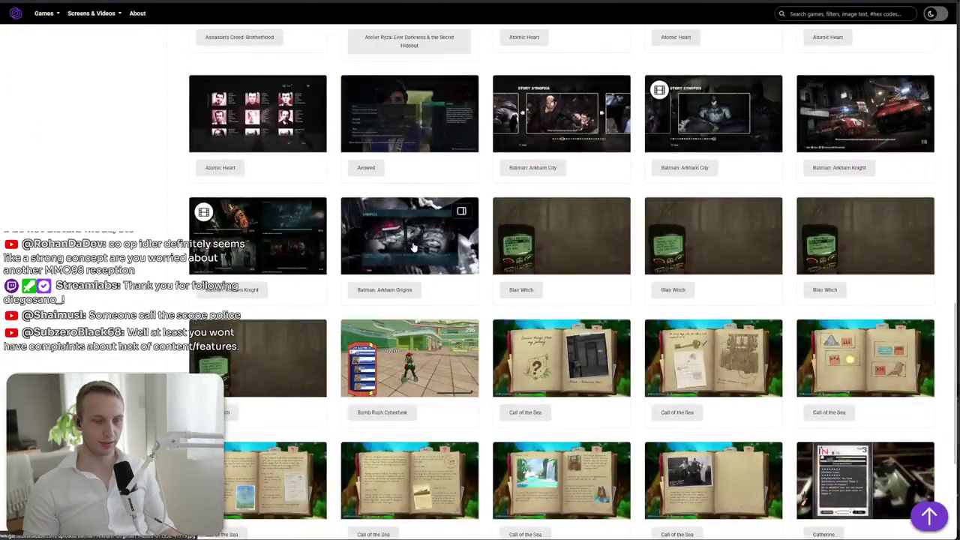
{"action": "scroll", "coordinate": [413, 247], "scroll_direction": "down", "scroll_amount": 3}
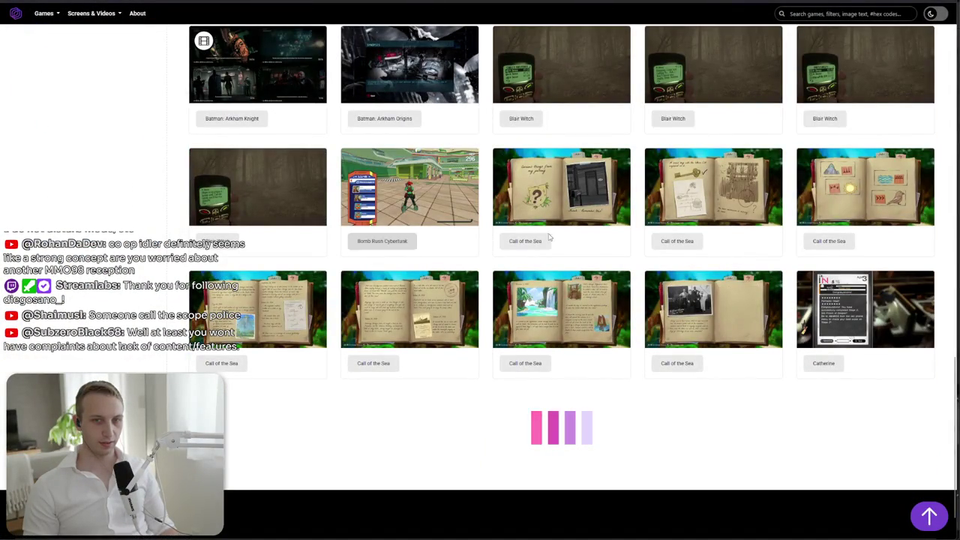
{"action": "scroll", "coordinate": [270, 262], "scroll_direction": "down", "scroll_amount": 2}
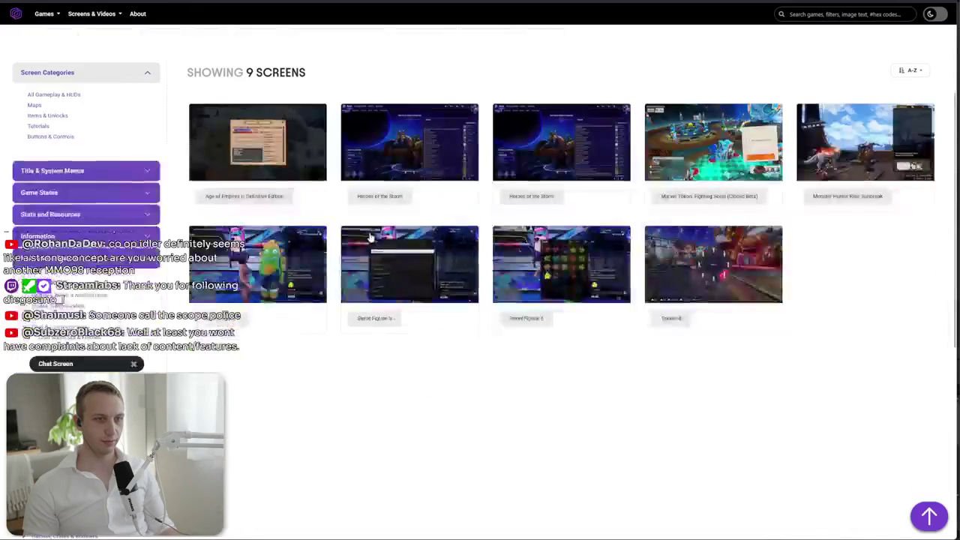
{"action": "left_click", "coordinate": [270, 261]}
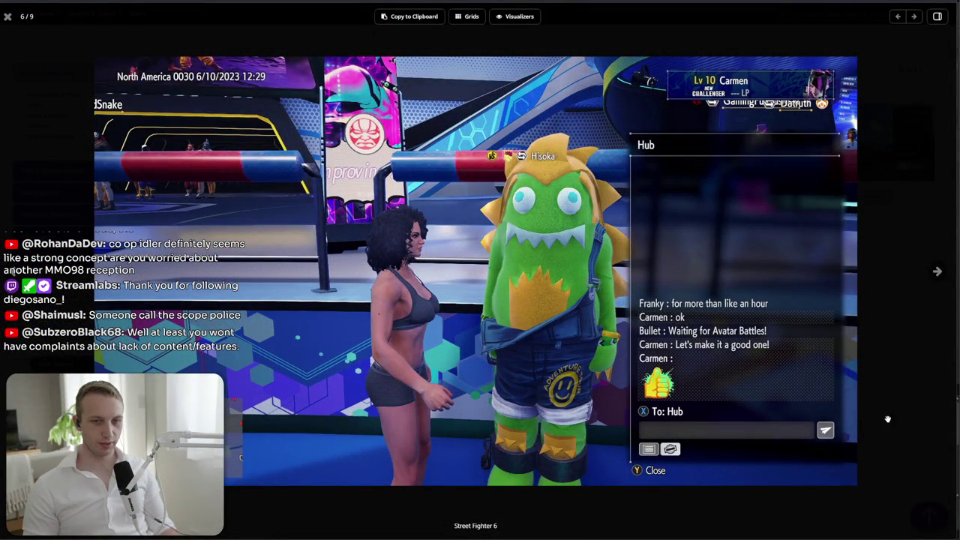
{"action": "left_click", "coordinate": [901, 329]}
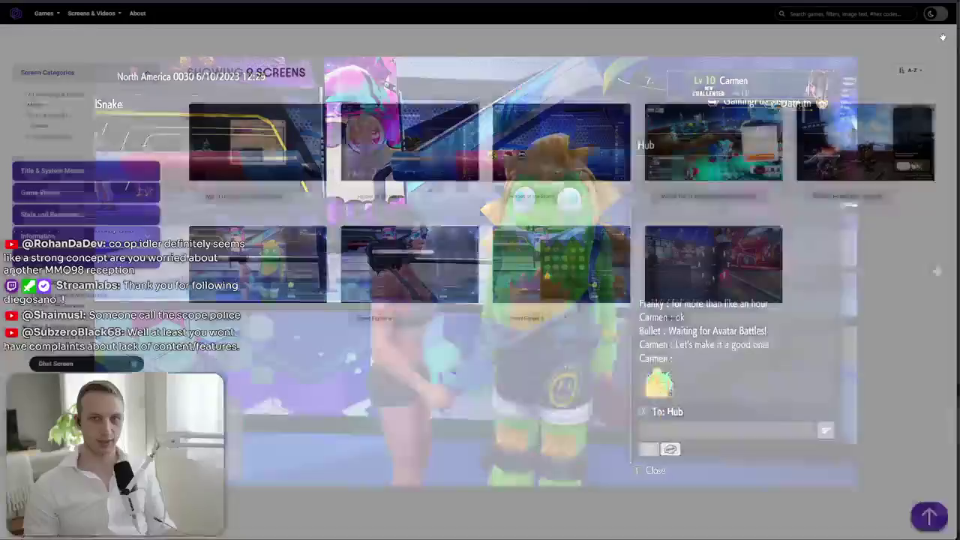
{"action": "left_click", "coordinate": [577, 155]}
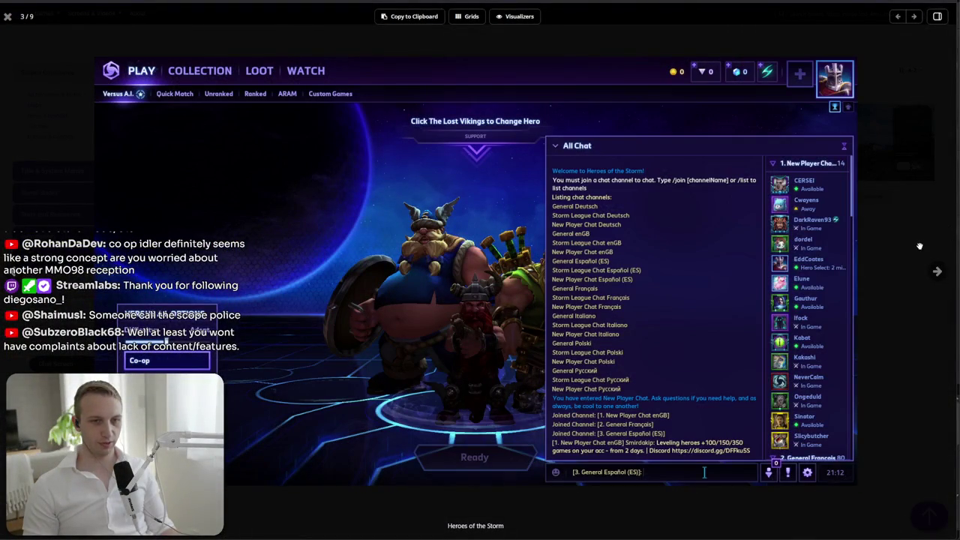
{"action": "left_click", "coordinate": [890, 246]}
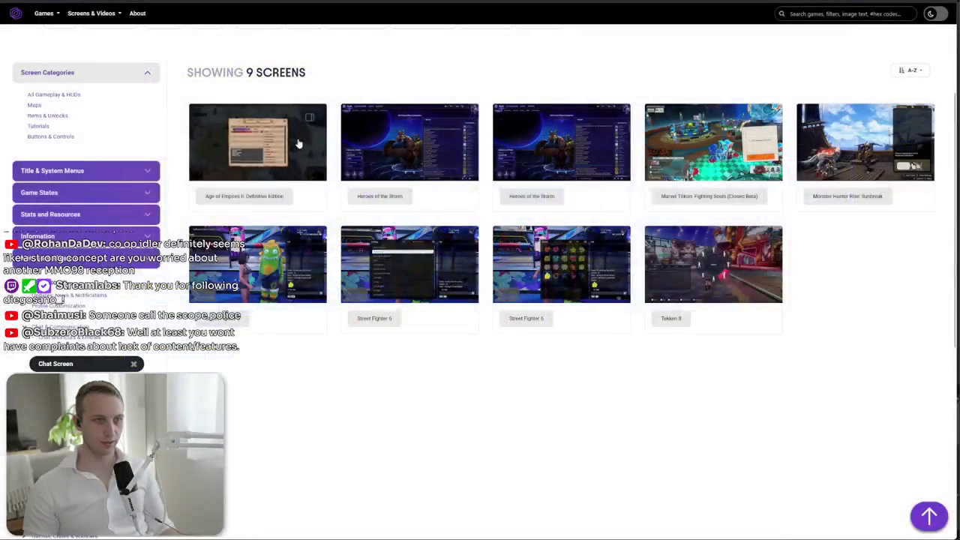
{"action": "left_click", "coordinate": [259, 139]}
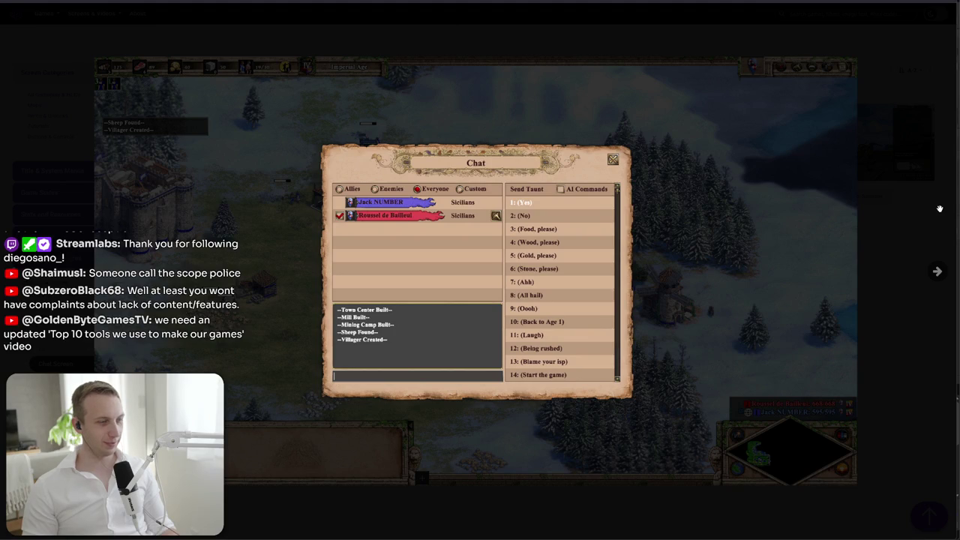
{"action": "left_click", "coordinate": [939, 209]}
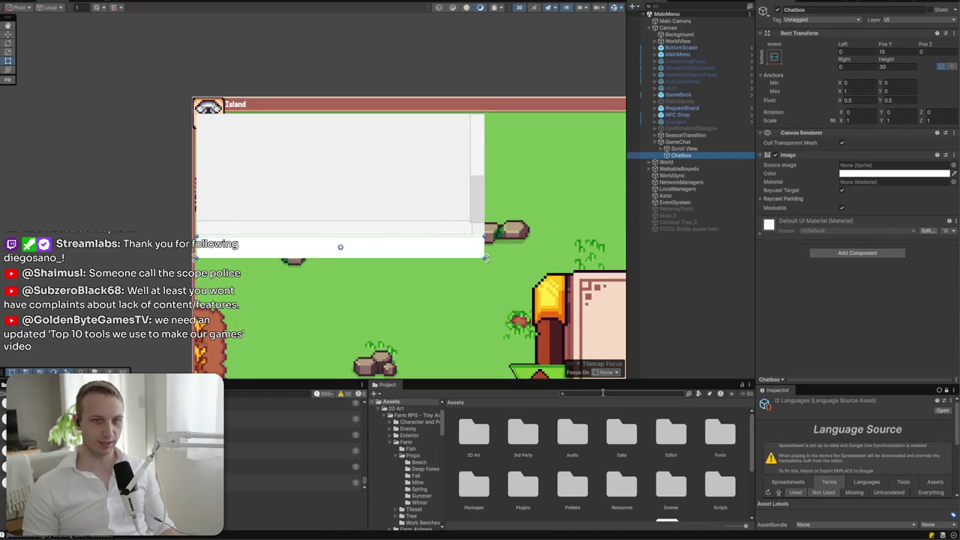
- Search the Project for 'button' and drag the Button prefab into Chatbox
{"action": "left_click", "coordinate": [660, 394]}
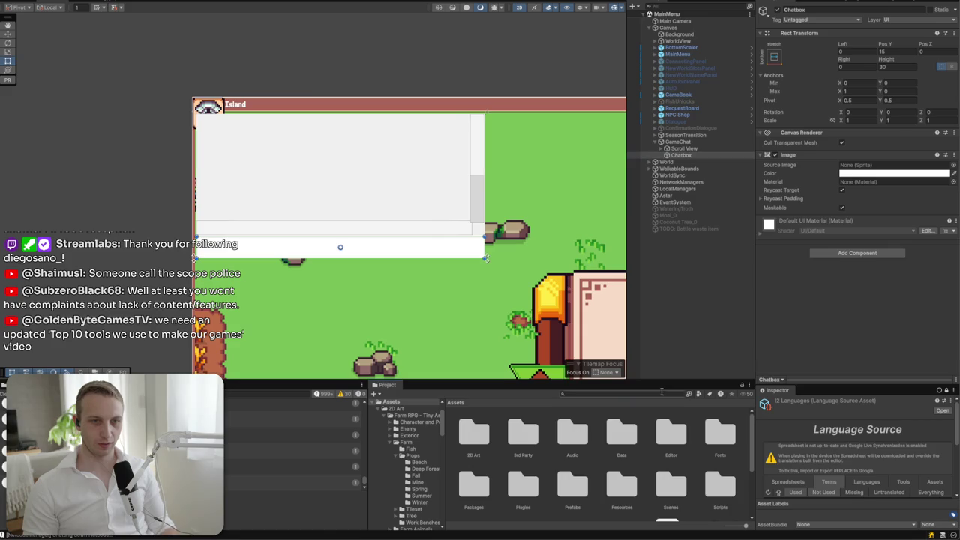
{"action": "type", "text": "button"}
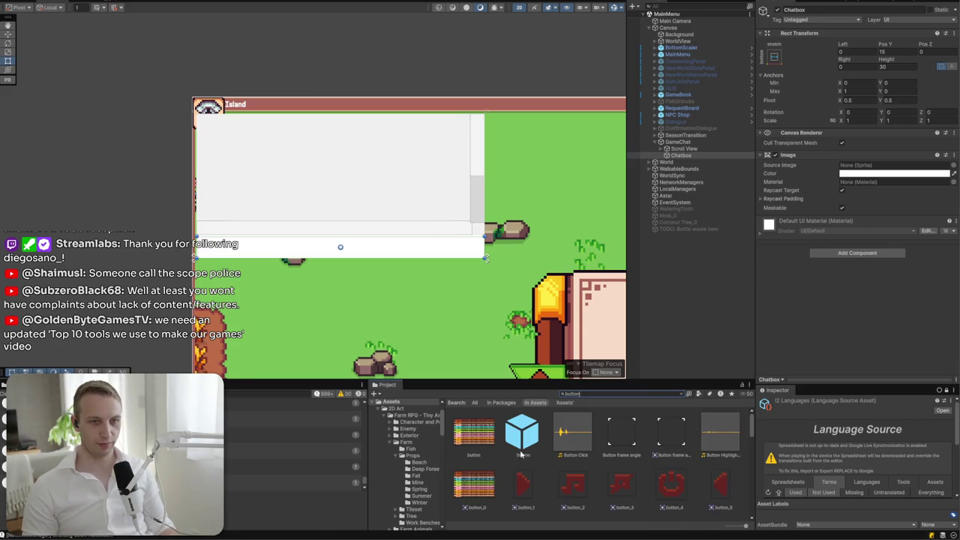
{"action": "mouse_move", "coordinate": [521, 437]}
{"action": "left_mouse_down"}
{"action": "mouse_move", "coordinate": [660, 225]}
{"action": "mouse_move", "coordinate": [720, 154]}
{"action": "left_mouse_up"}
- Anchor the Button to Chatbox's middle-right edge, set its width to 30, and delete its label
{"action": "left_click", "coordinate": [777, 84]}
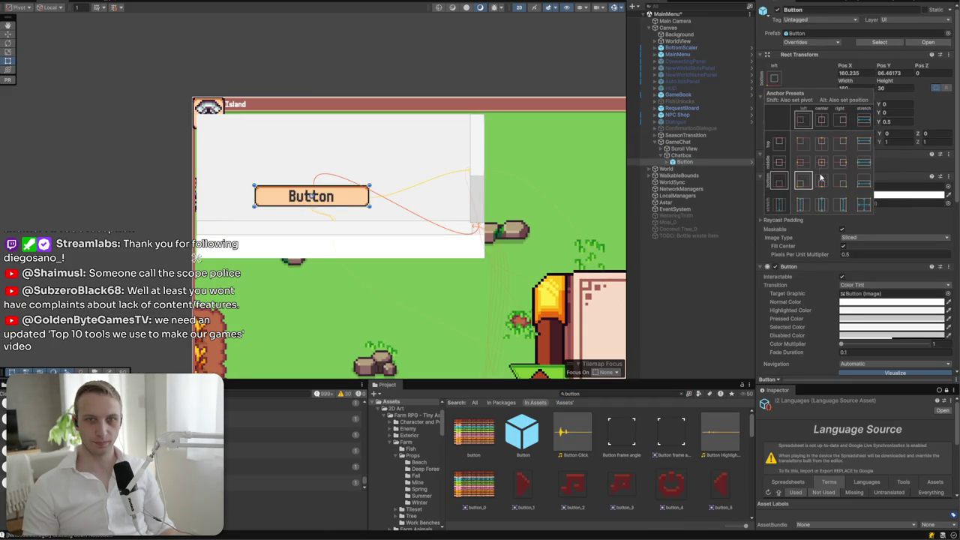
{"action": "left_click", "coordinate": [843, 165], "text": "alt"}
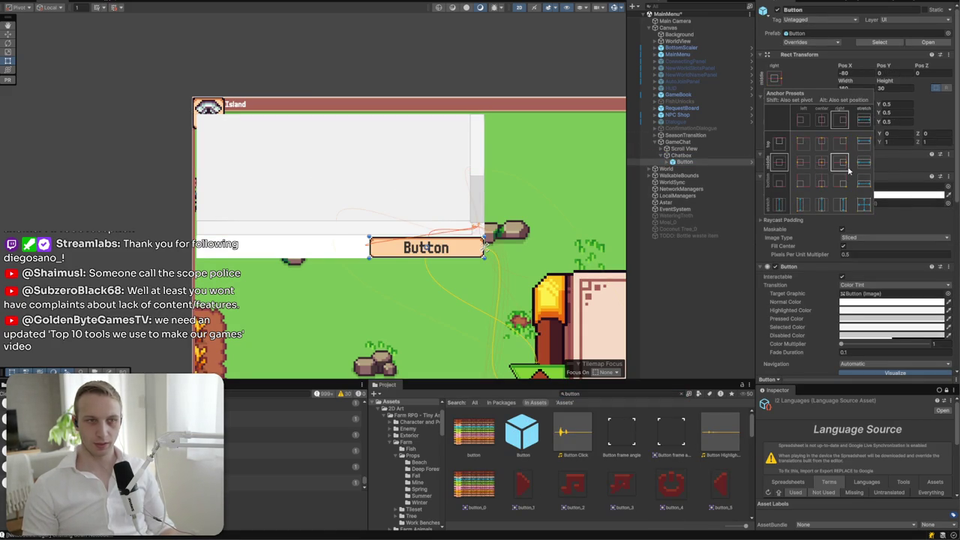
{"action": "left_click", "coordinate": [889, 87]}
{"action": "type", "text": "30"}
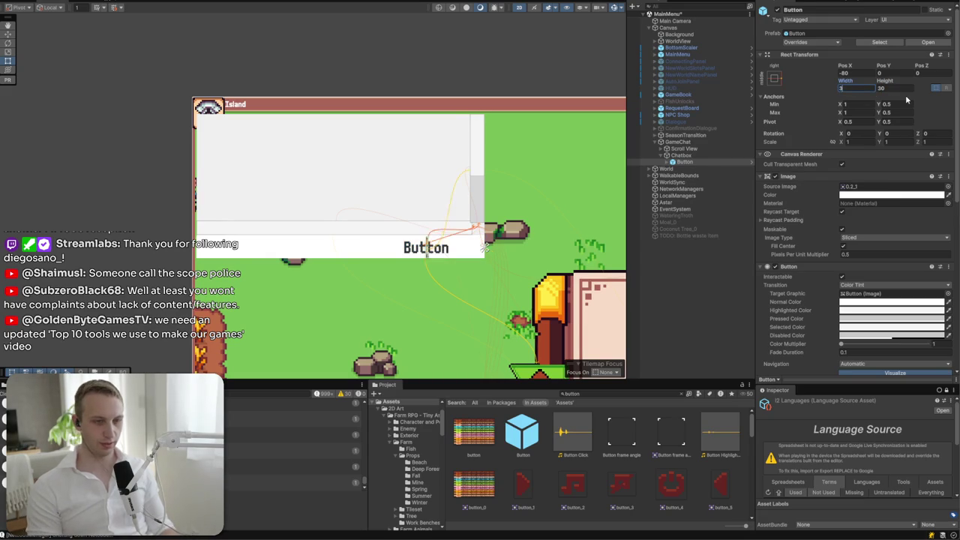
{"action": "key", "text": "Delete"}
- Add a UI Image under the Button and give it the stretch-stretch anchor preset
{"action": "right_click", "coordinate": [688, 162]}
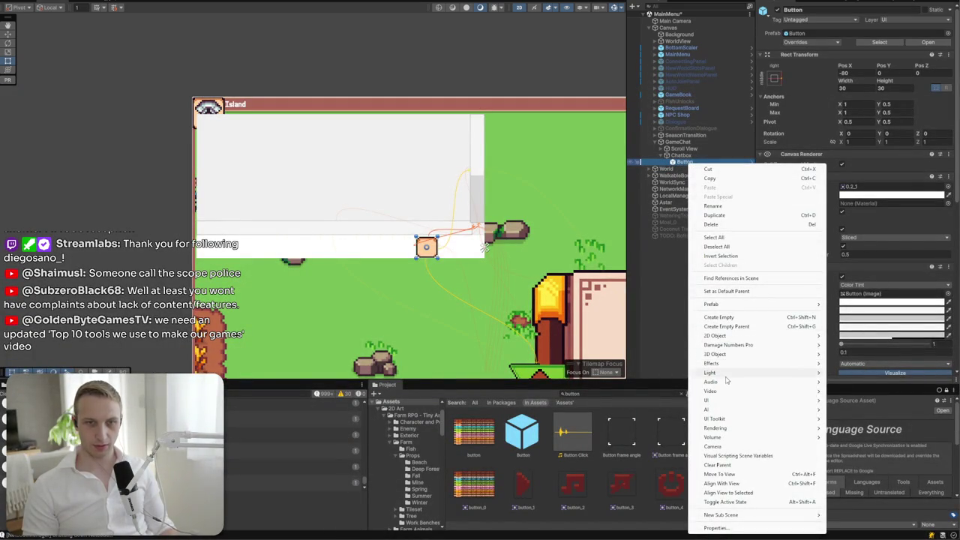
{"action": "mouse_move", "coordinate": [720, 399]}
{"action": "left_click", "coordinate": [887, 406]}
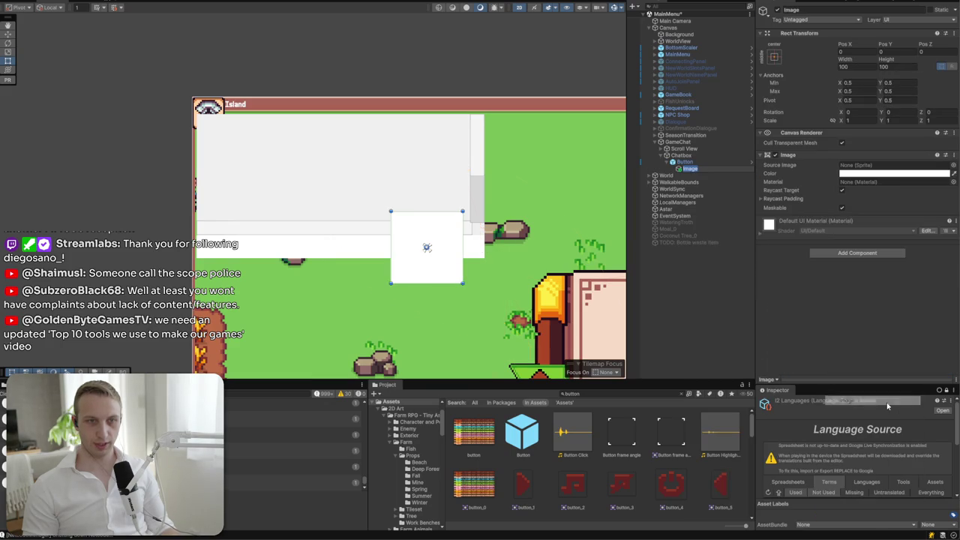
{"action": "left_click", "coordinate": [774, 56]}
{"action": "left_click", "coordinate": [859, 186], "text": "alt"}
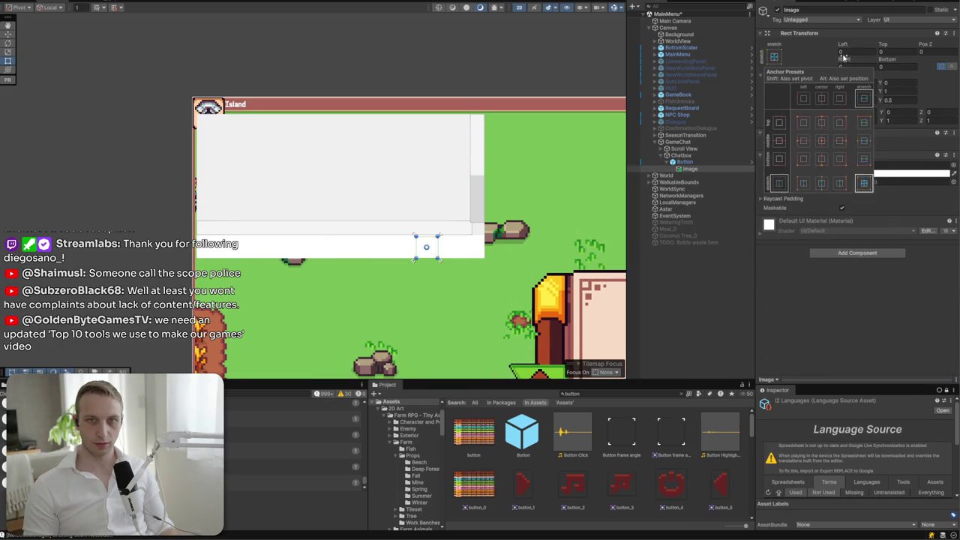
- Set the Image's edge insets to 2 on every side and show the UI sprite folder
{"action": "left_click", "coordinate": [863, 184]}
{"action": "type", "text": "2"}
{"action": "key", "text": "Tab"}
{"action": "type", "text": "2"}
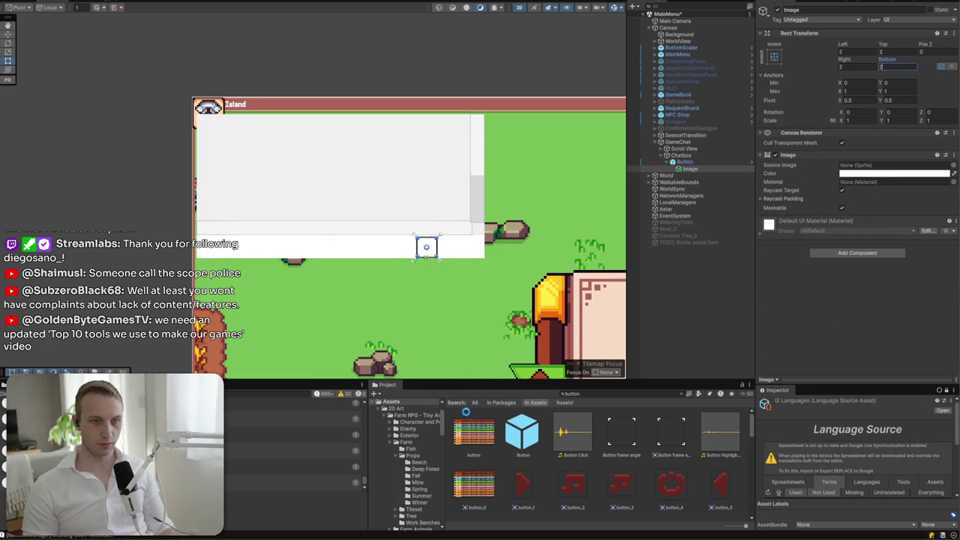
{"action": "left_click_drag", "start_coordinate": [480, 438], "coordinate": [667, 398]}
{"action": "left_click", "coordinate": [680, 394]}
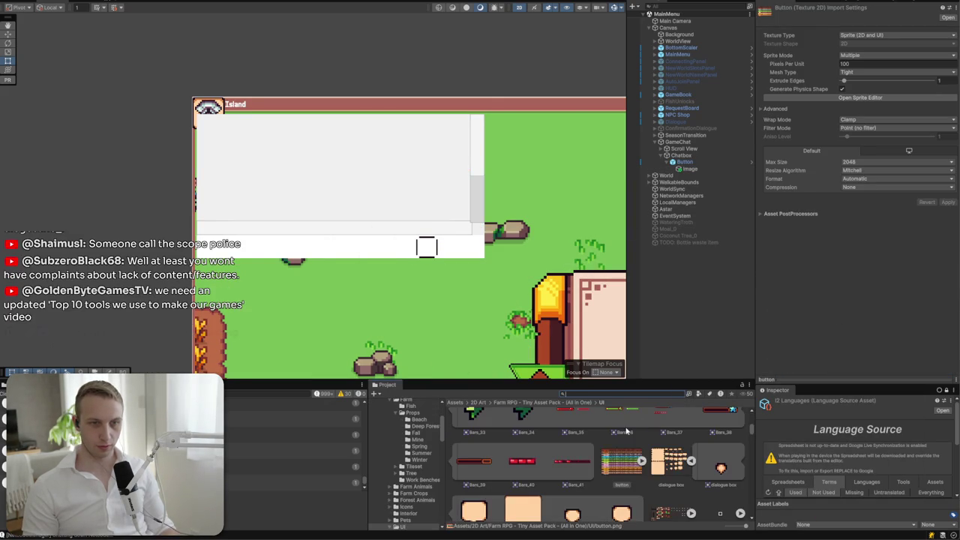
- Browse the UI sprite sheets, inspecting the Bars_0 and HUD_0 sprites
{"action": "scroll", "coordinate": [575, 465], "scroll_direction": "up", "scroll_amount": 15}
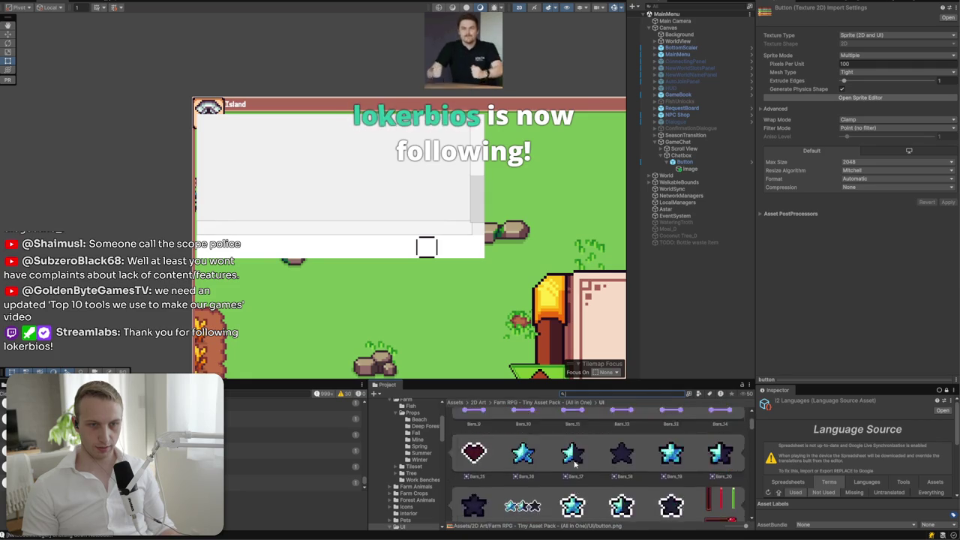
{"action": "left_click", "coordinate": [593, 431]}
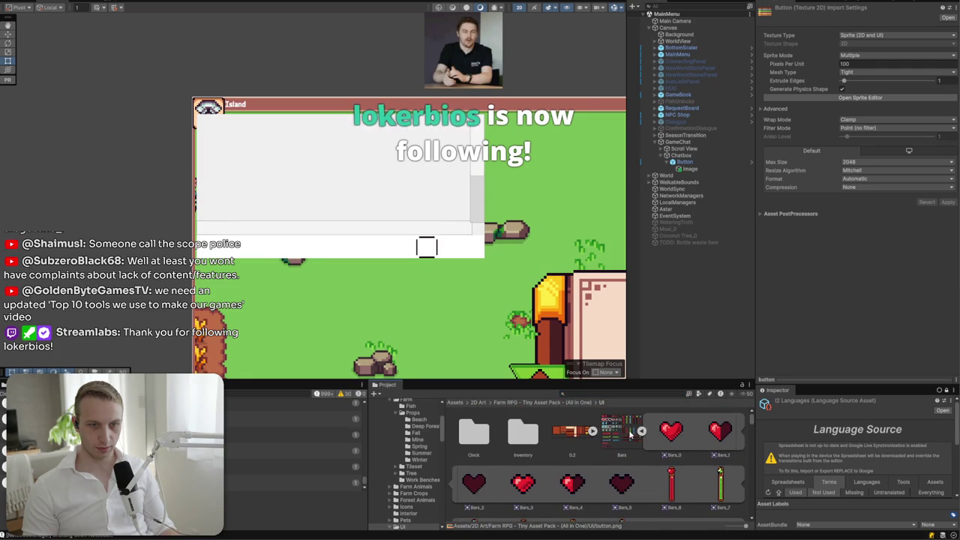
{"action": "left_click", "coordinate": [667, 431]}
{"action": "left_click", "coordinate": [641, 432]}
{"action": "left_click", "coordinate": [691, 432]}
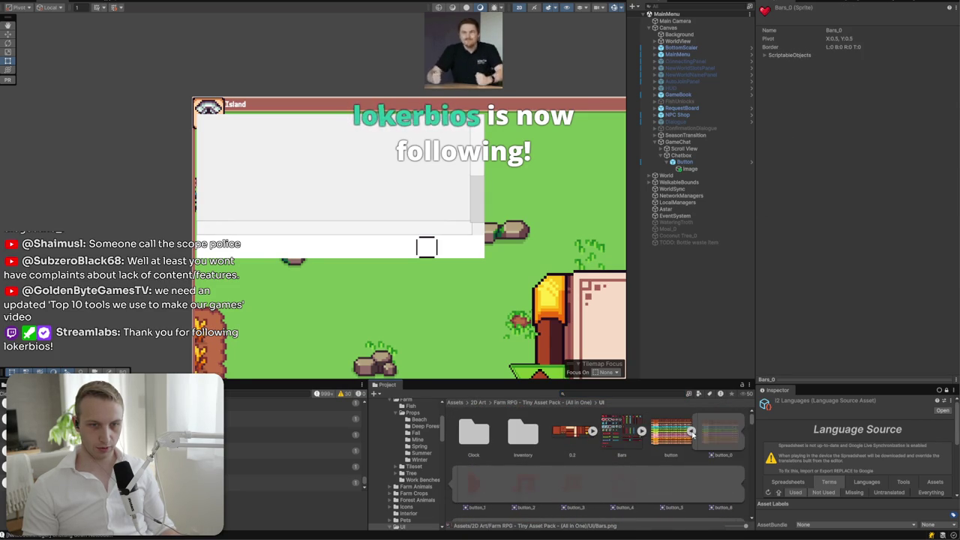
{"action": "left_click", "coordinate": [691, 432]}
{"action": "left_click", "coordinate": [740, 431]}
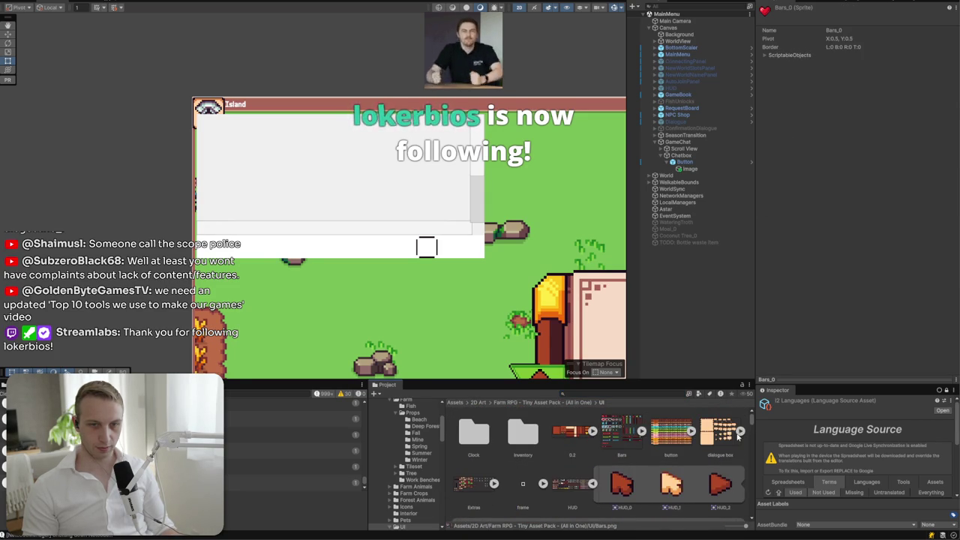
{"action": "scroll", "coordinate": [587, 480], "scroll_direction": "down", "scroll_amount": 1}
{"action": "left_click", "coordinate": [622, 435]}
{"action": "scroll", "coordinate": [624, 444], "scroll_direction": "down", "scroll_amount": 2}
{"action": "scroll", "coordinate": [625, 444], "scroll_direction": "up", "scroll_amount": 2}
{"action": "scroll", "coordinate": [626, 445], "scroll_direction": "down", "scroll_amount": 1}
{"action": "scroll", "coordinate": [626, 445], "scroll_direction": "down", "scroll_amount": 1}
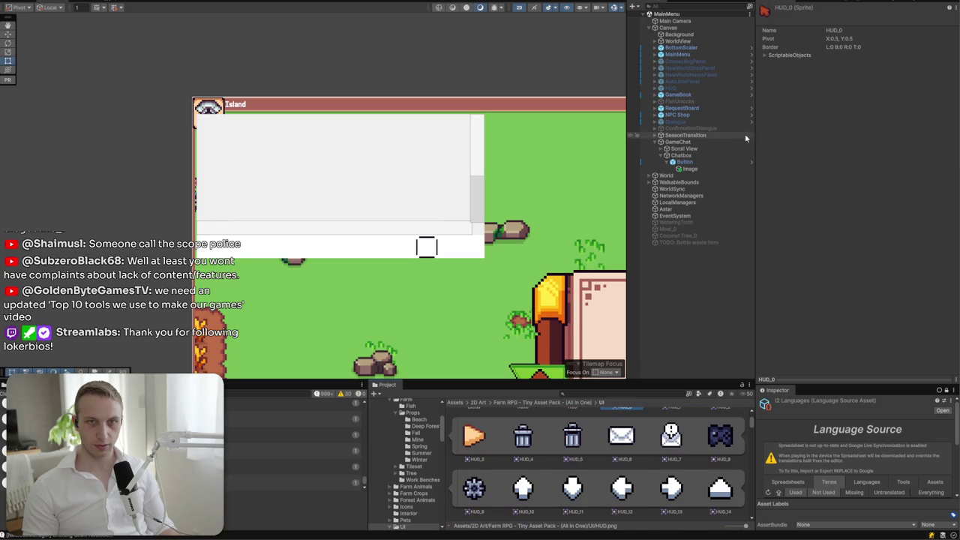
- Set the Button Image's Source Image to the HUD_8 envelope sprite with Preserve Aspect on
{"action": "left_click", "coordinate": [712, 169]}
{"action": "left_click", "coordinate": [864, 163]}
{"action": "mouse_move", "coordinate": [608, 448]}
{"action": "left_mouse_down"}
{"action": "mouse_move", "coordinate": [855, 257]}
{"action": "mouse_move", "coordinate": [870, 169]}
{"action": "left_mouse_up"}
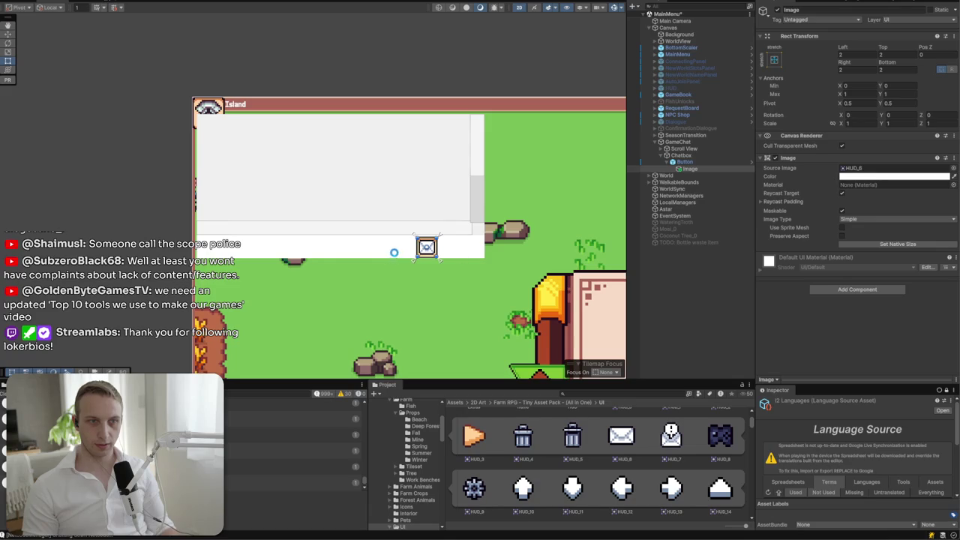
{"action": "scroll", "coordinate": [698, 464], "scroll_direction": "down", "scroll_amount": 3}
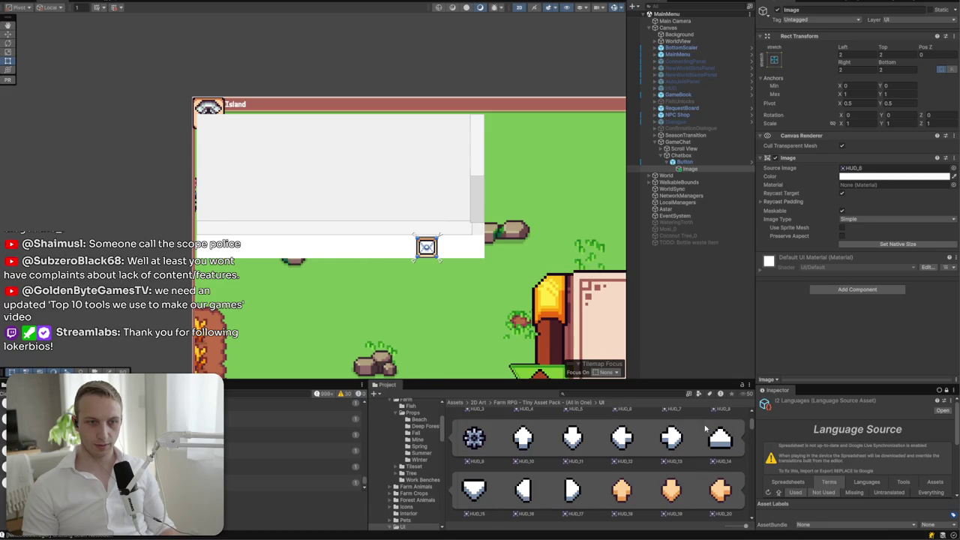
{"action": "left_click", "coordinate": [842, 237]}
- Scroll through the sprite sheets, expanding the social network and weather icon sheets
{"action": "scroll", "coordinate": [629, 492], "scroll_direction": "down", "scroll_amount": 5}
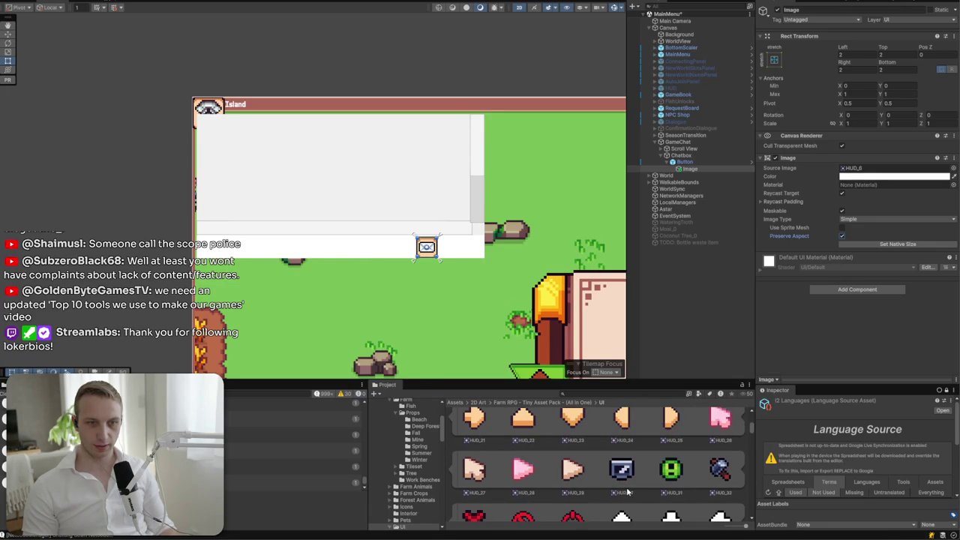
{"action": "scroll", "coordinate": [598, 479], "scroll_direction": "down", "scroll_amount": 5}
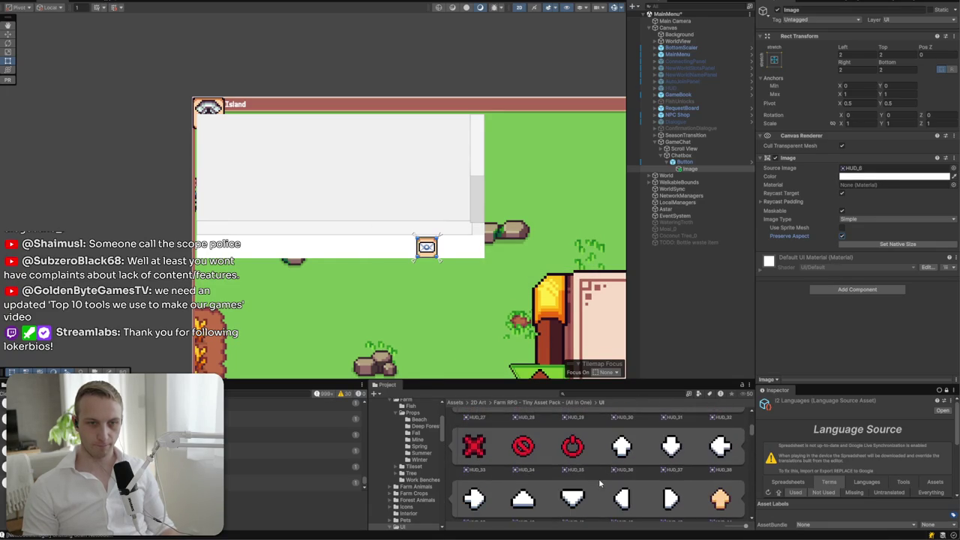
{"action": "scroll", "coordinate": [599, 479], "scroll_direction": "down", "scroll_amount": 2}
{"action": "scroll", "coordinate": [599, 478], "scroll_direction": "down", "scroll_amount": 3}
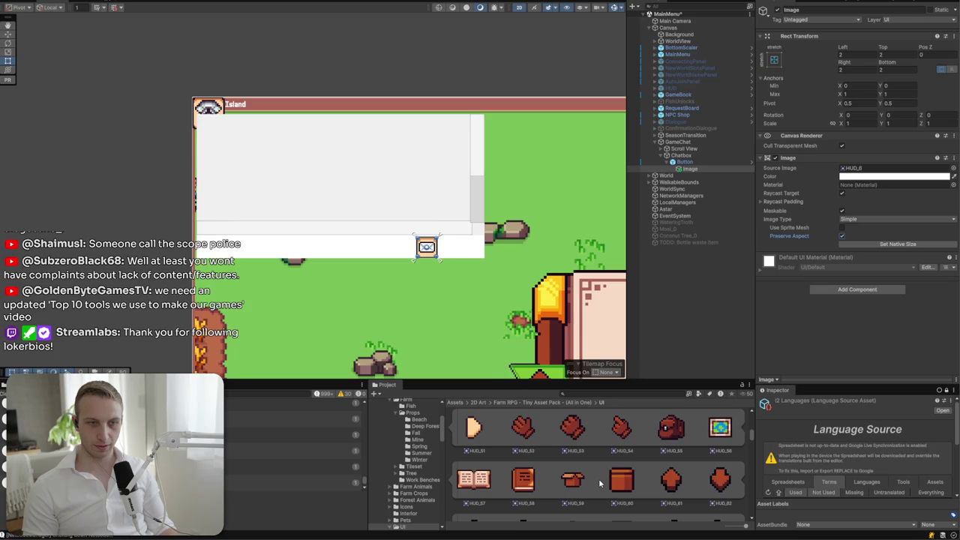
{"action": "scroll", "coordinate": [598, 480], "scroll_direction": "down", "scroll_amount": 7}
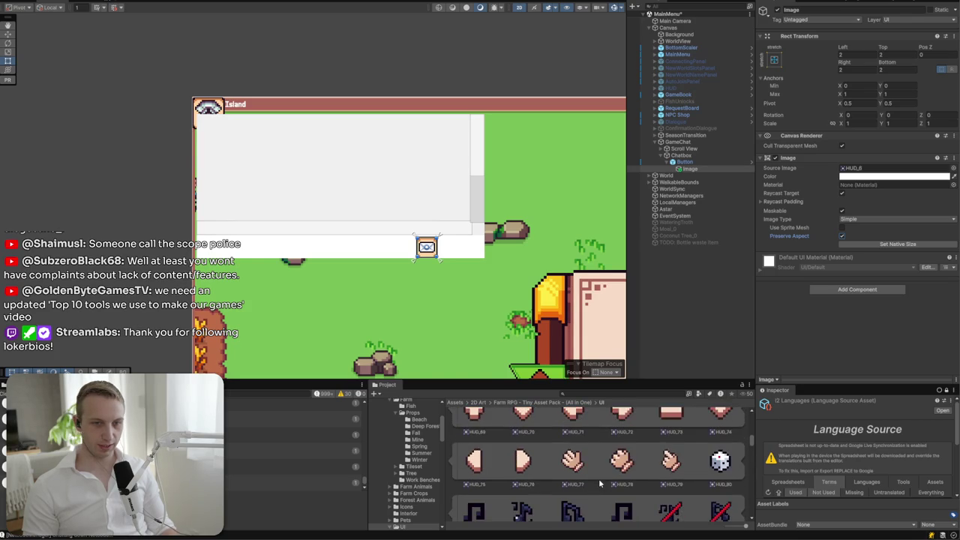
{"action": "scroll", "coordinate": [599, 472], "scroll_direction": "down", "scroll_amount": 10}
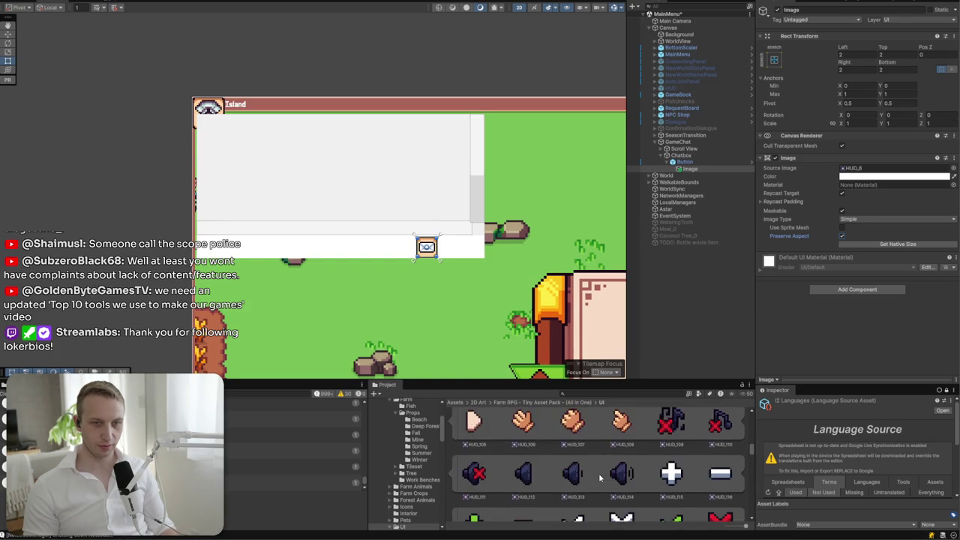
{"action": "scroll", "coordinate": [599, 477], "scroll_direction": "down", "scroll_amount": 8}
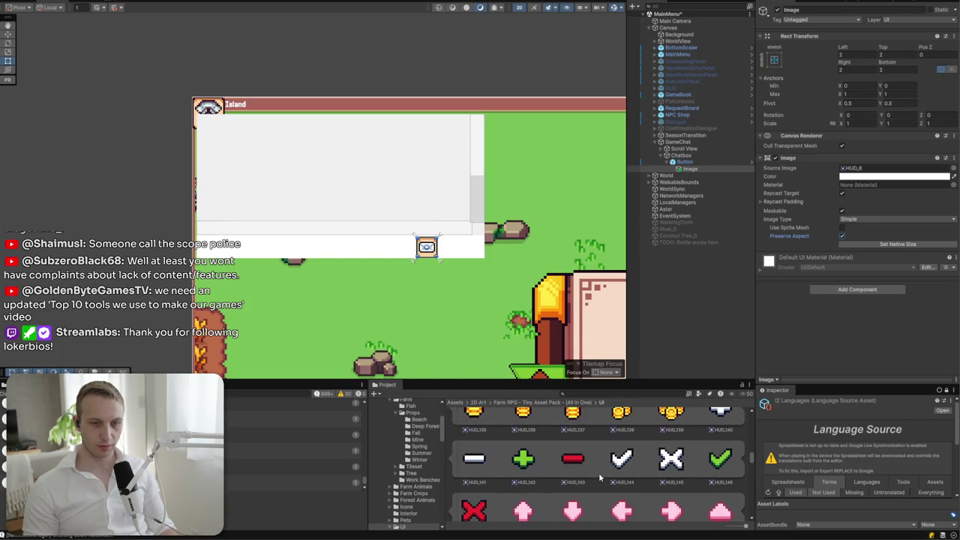
{"action": "scroll", "coordinate": [598, 472], "scroll_direction": "down", "scroll_amount": 2}
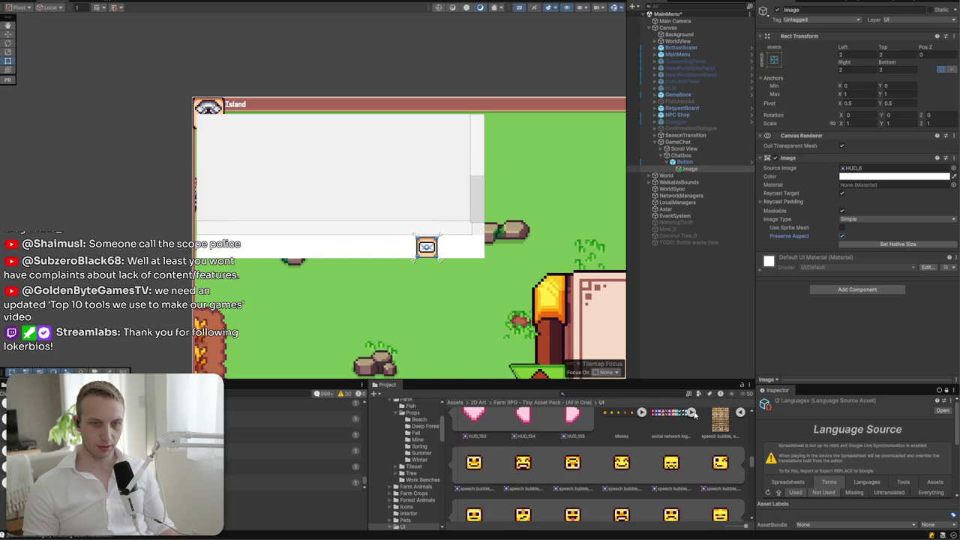
{"action": "scroll", "coordinate": [692, 420], "scroll_direction": "up", "scroll_amount": 1}
{"action": "left_click", "coordinate": [691, 437]}
{"action": "scroll", "coordinate": [582, 483], "scroll_direction": "down", "scroll_amount": 3}
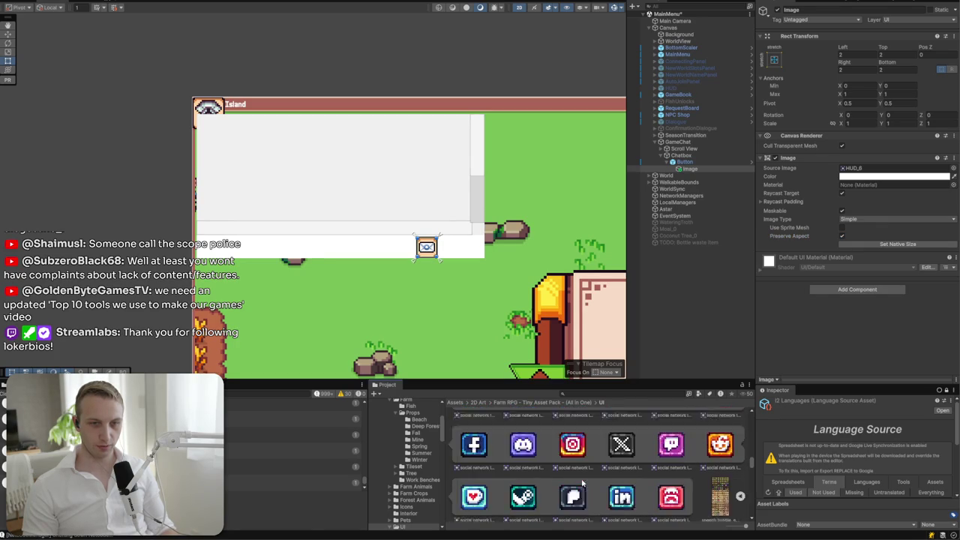
{"action": "scroll", "coordinate": [582, 483], "scroll_direction": "down", "scroll_amount": 6}
{"action": "scroll", "coordinate": [590, 475], "scroll_direction": "down", "scroll_amount": 5}
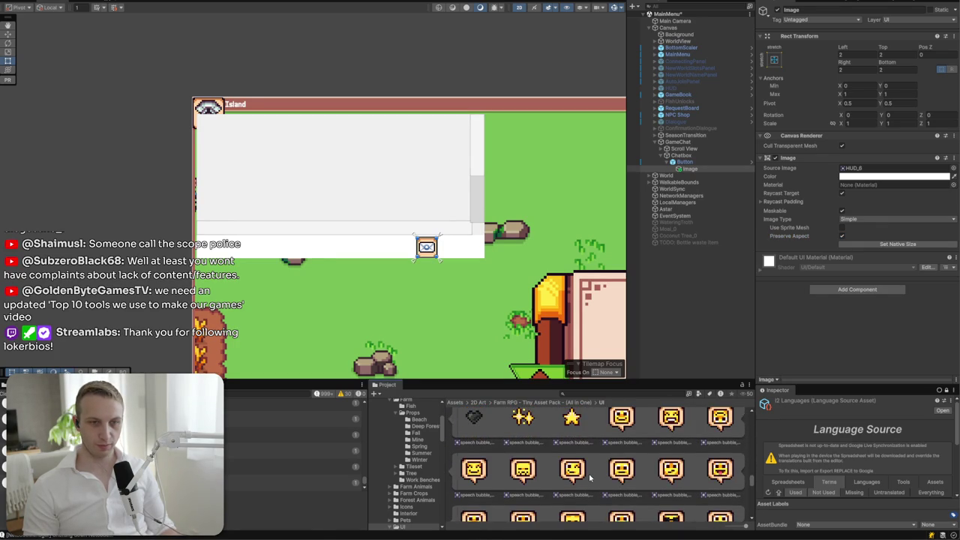
{"action": "scroll", "coordinate": [589, 477], "scroll_direction": "down", "scroll_amount": 5}
{"action": "scroll", "coordinate": [589, 477], "scroll_direction": "down", "scroll_amount": 6}
{"action": "scroll", "coordinate": [589, 477], "scroll_direction": "down", "scroll_amount": 6}
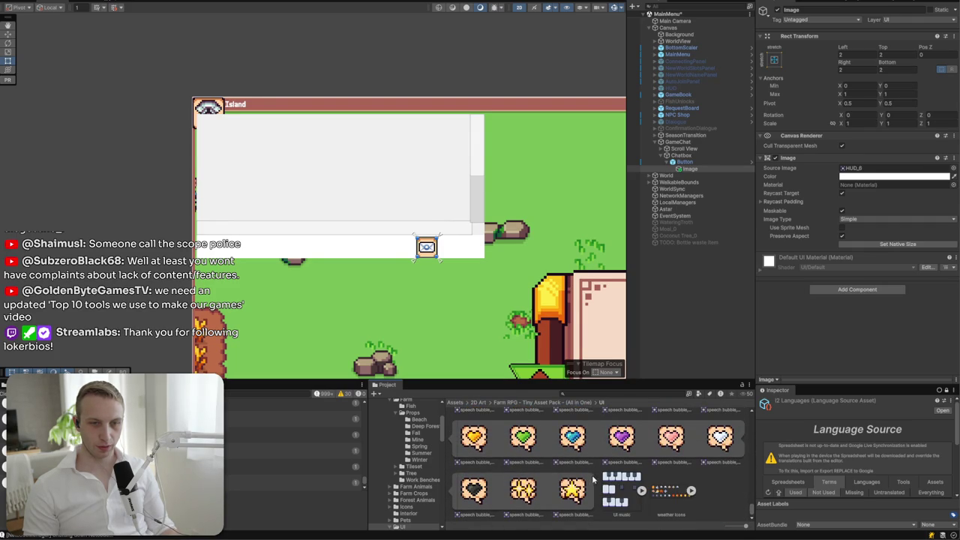
{"action": "left_click", "coordinate": [691, 490]}
{"action": "scroll", "coordinate": [686, 491], "scroll_direction": "down", "scroll_amount": 5}
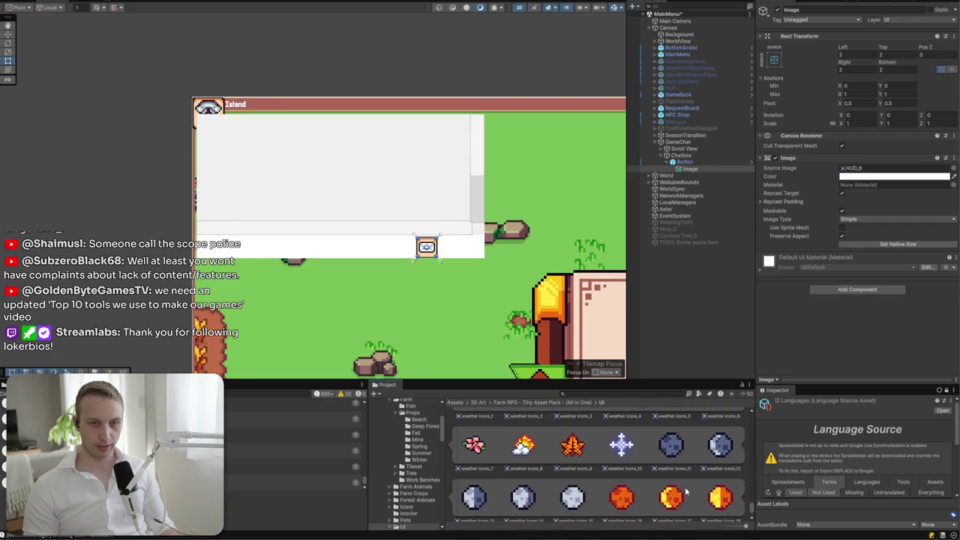
{"action": "scroll", "coordinate": [485, 260], "scroll_direction": "up", "scroll_amount": 5}
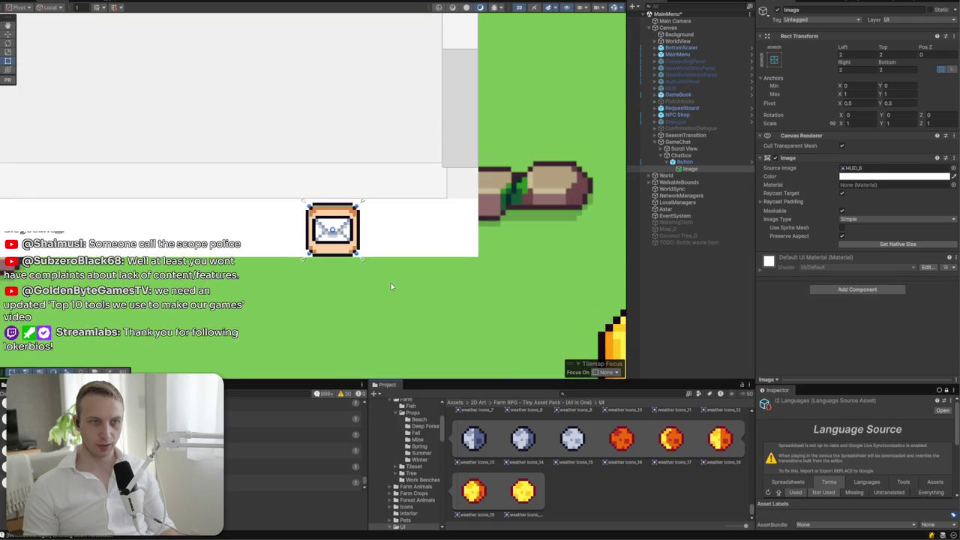
- Pin the envelope Button to the chat box's right edge using the middle-right anchor preset
{"action": "left_click", "coordinate": [684, 162]}
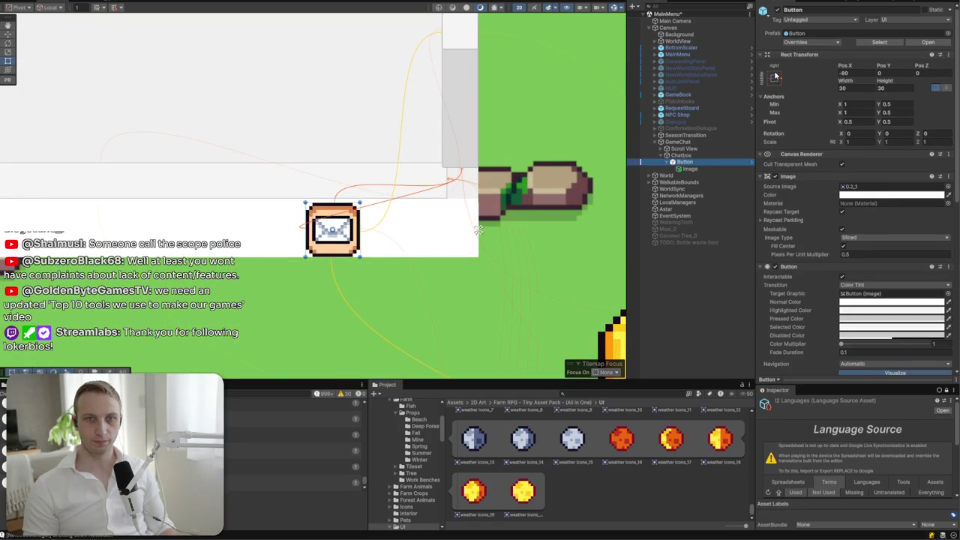
{"action": "left_click", "coordinate": [775, 78]}
{"action": "left_click", "coordinate": [841, 159], "text": "alt"}
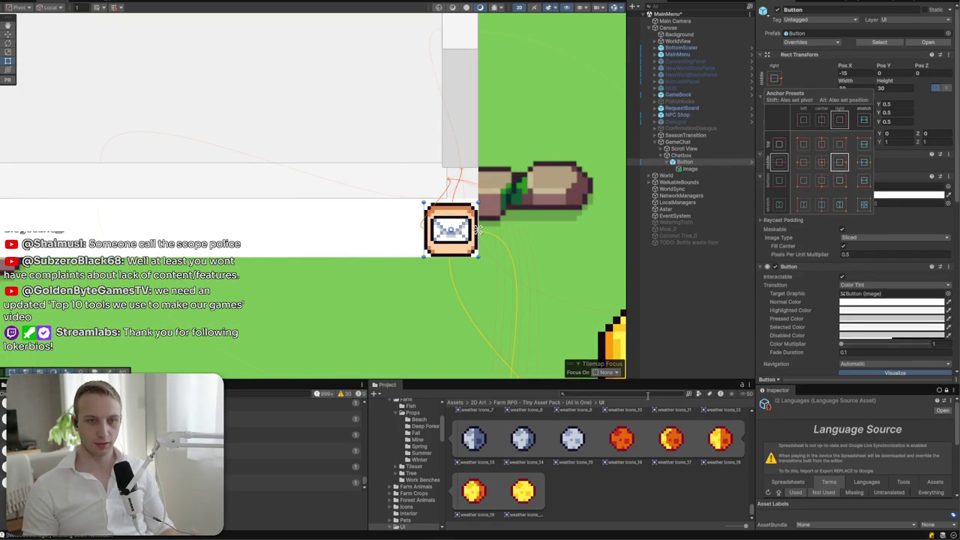
{"action": "right_click", "coordinate": [681, 156]}
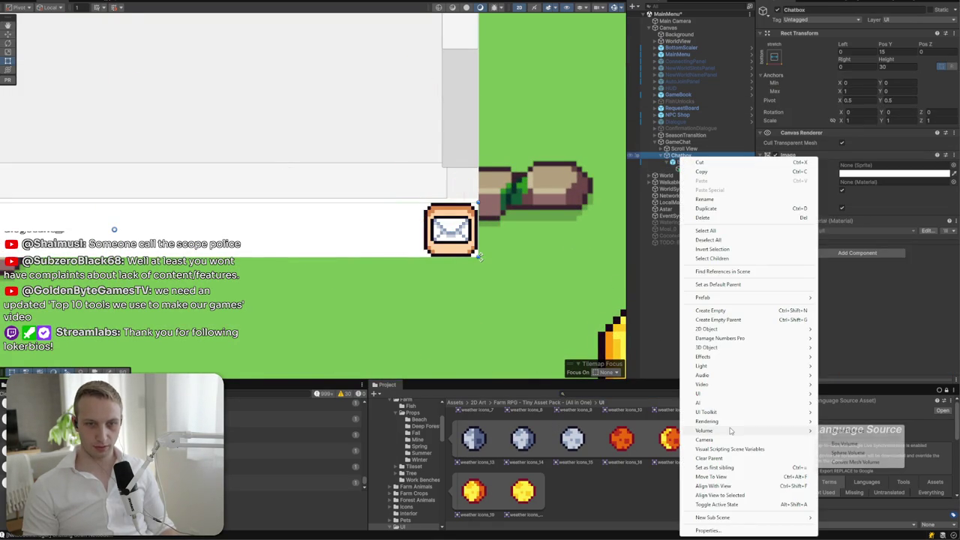
- Create an Input Field - TextMeshPro under Chatbox and rename it ChatInputField
{"action": "mouse_move", "coordinate": [726, 395]}
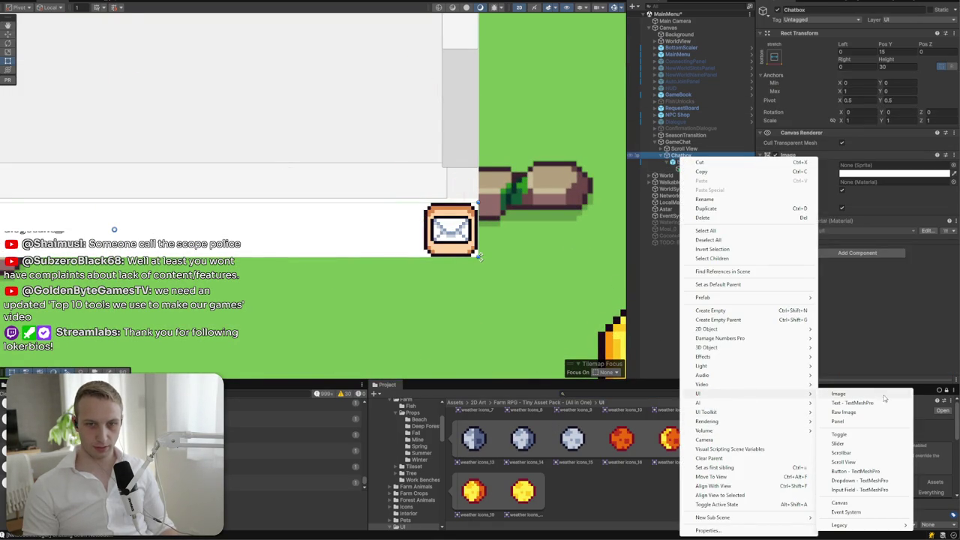
{"action": "left_click", "coordinate": [879, 490]}
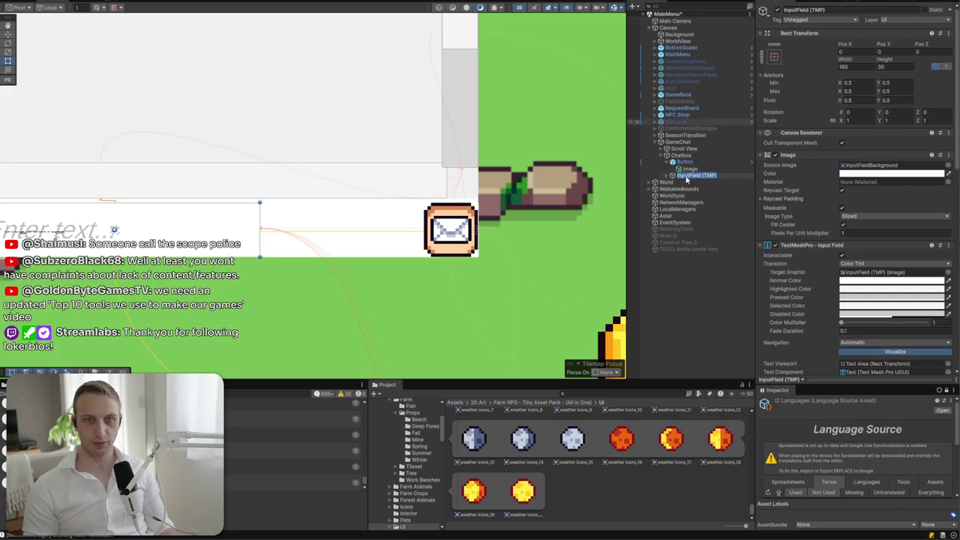
{"action": "left_click", "coordinate": [825, 9]}
{"action": "type", "text": "hatln"}
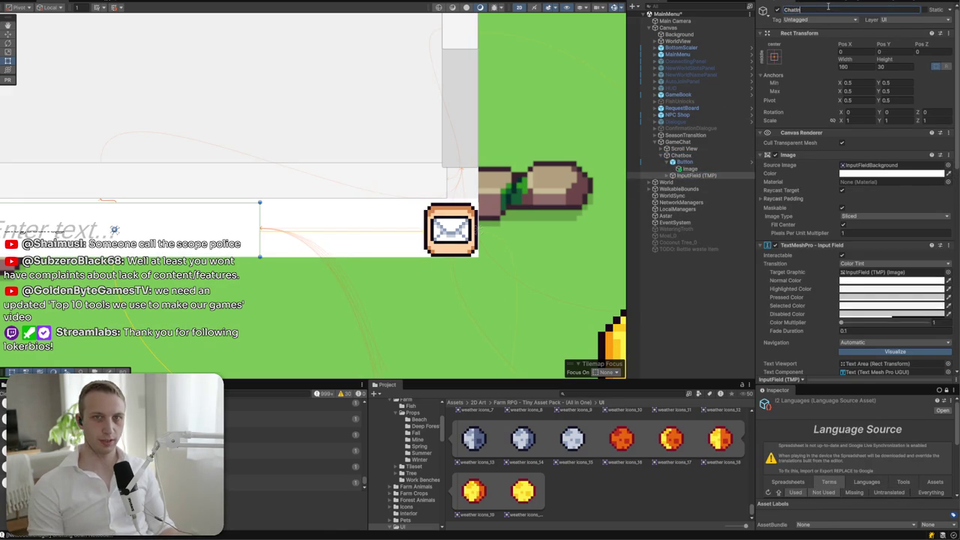
{"action": "type", "text": "d"}
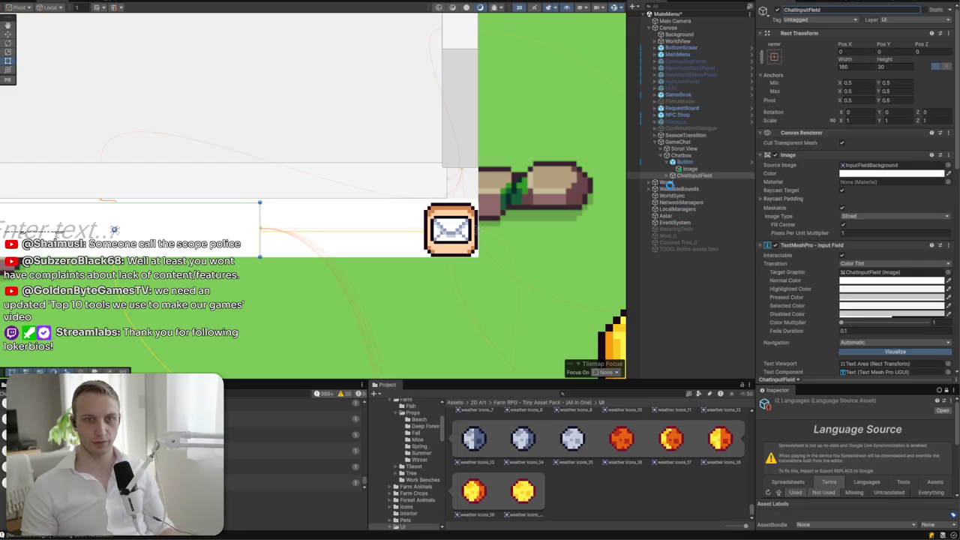
{"action": "left_click", "coordinate": [668, 176]}
- Stretch ChatInputField across the chat box, pulling its right edge to the envelope button
{"action": "left_click", "coordinate": [774, 56]}
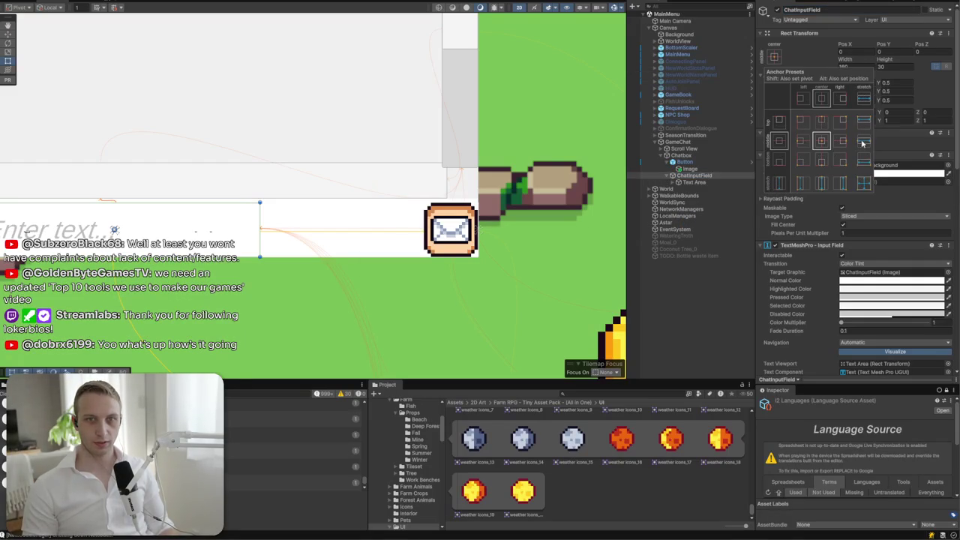
{"action": "left_click", "coordinate": [862, 184], "text": "alt"}
{"action": "left_click_drag", "start_coordinate": [415, 223], "coordinate": [420, 222]}
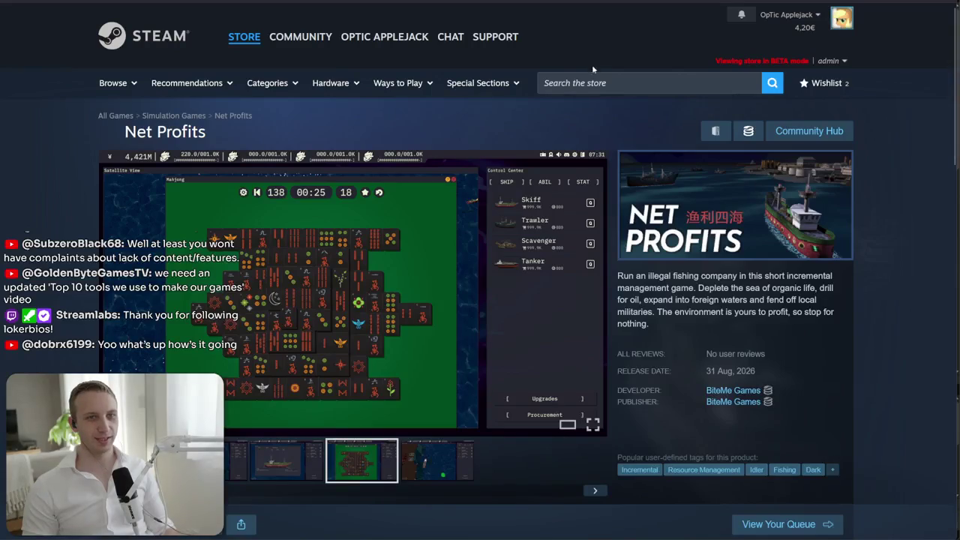
- Search the Steam store for 'undertaker' and open the Undertaker store page
{"action": "left_click", "coordinate": [593, 82]}
{"action": "type", "text": "releasing"}
{"action": "key", "text": "ctrl+a"}
{"action": "type", "text": "undertaker"}
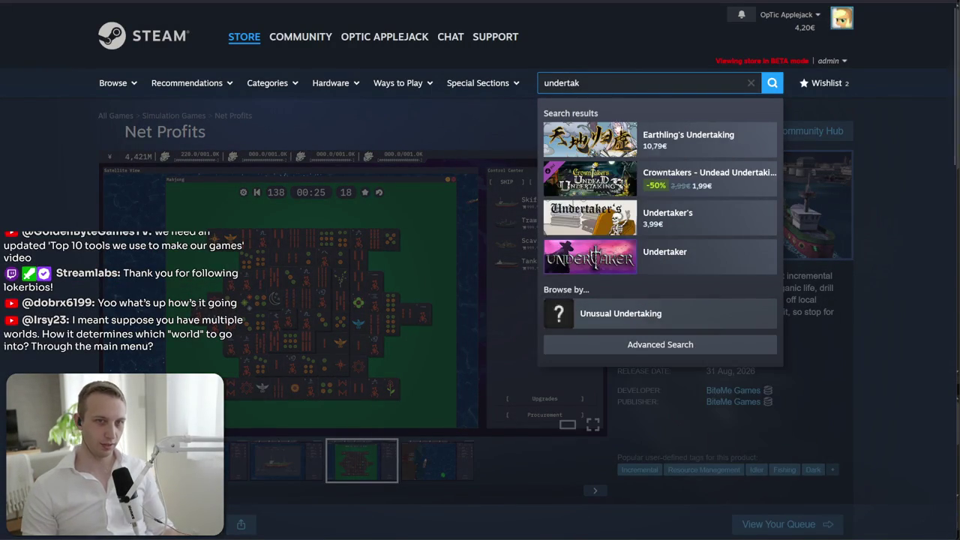
{"action": "left_click", "coordinate": [612, 140]}
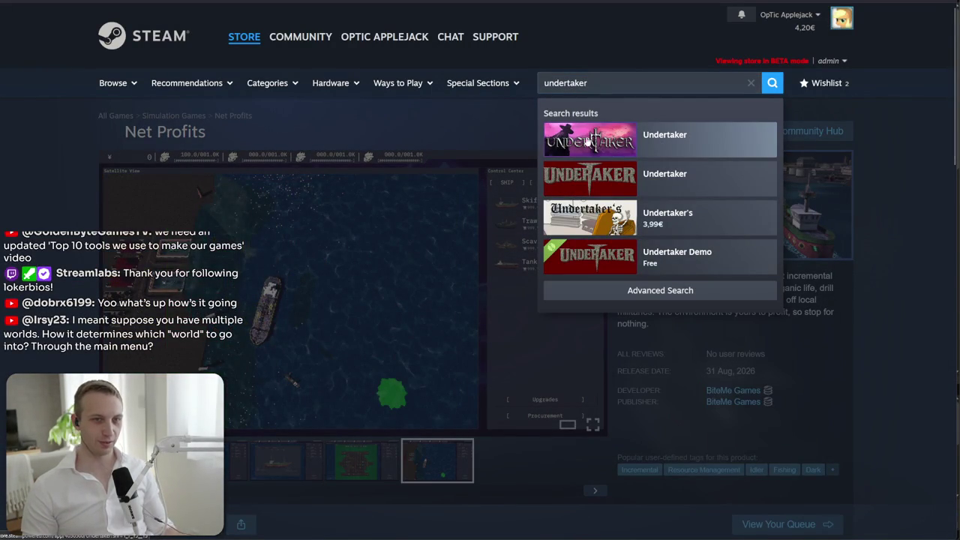
{"action": "scroll", "coordinate": [588, 214], "scroll_direction": "down", "scroll_amount": 3}
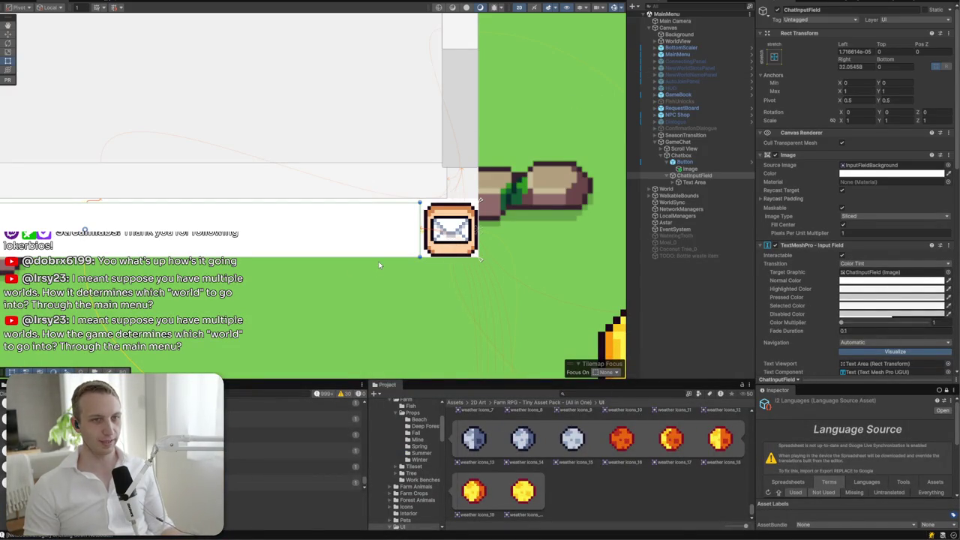
- Set ChatInputField's Source Image to inventory_5 with a Pixels Per Unit Multiplier of 0.5
{"action": "scroll", "coordinate": [433, 228], "scroll_direction": "down", "scroll_amount": 3}
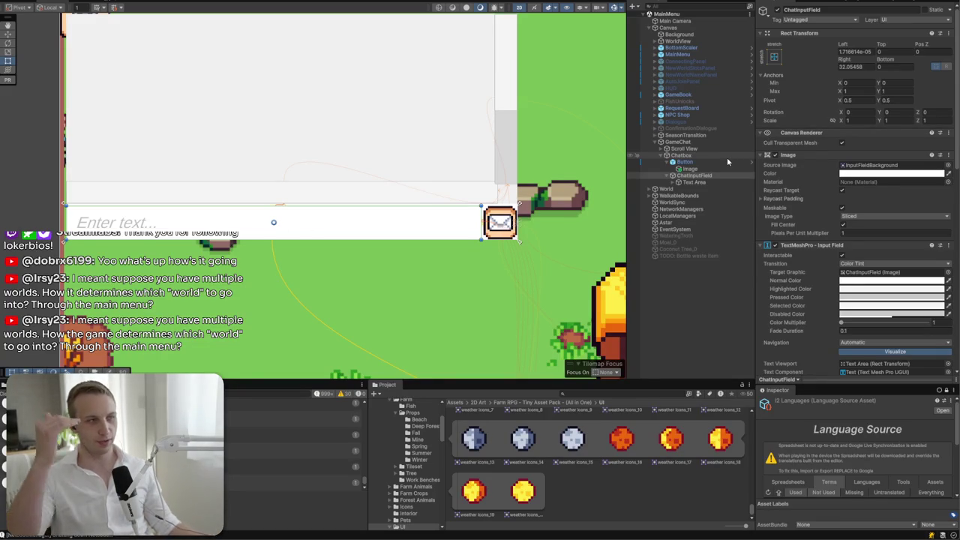
{"action": "left_click", "coordinate": [946, 166]}
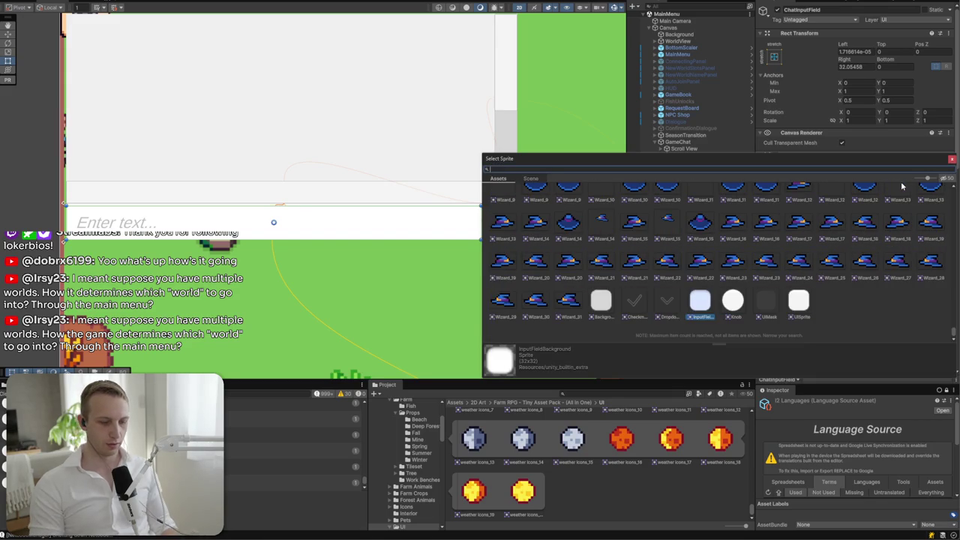
{"action": "type", "text": "frame"}
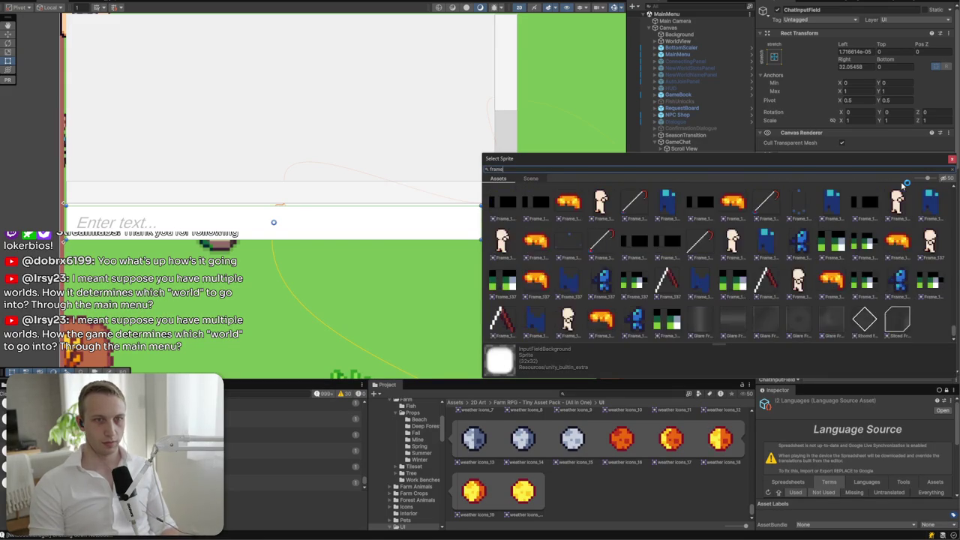
{"action": "type", "text": "inven"}
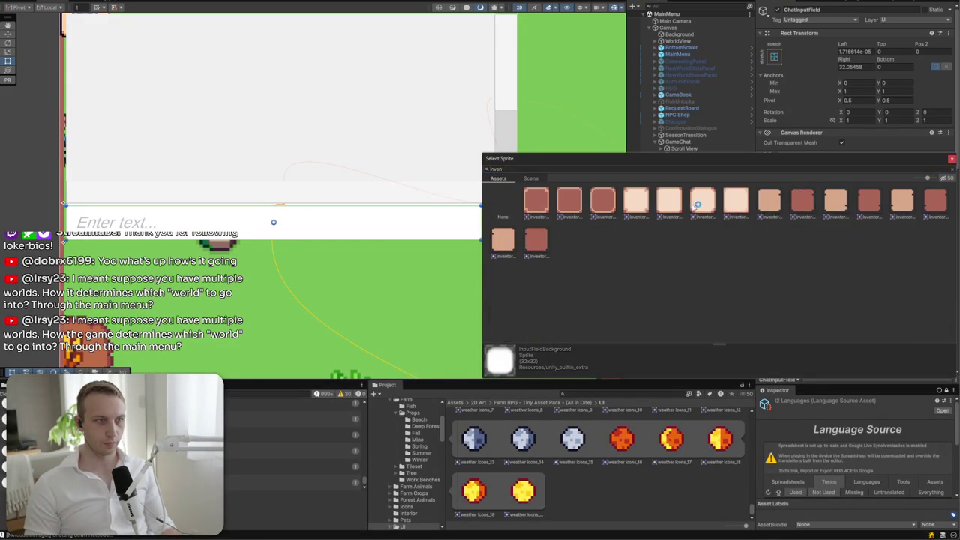
{"action": "left_click", "coordinate": [697, 204]}
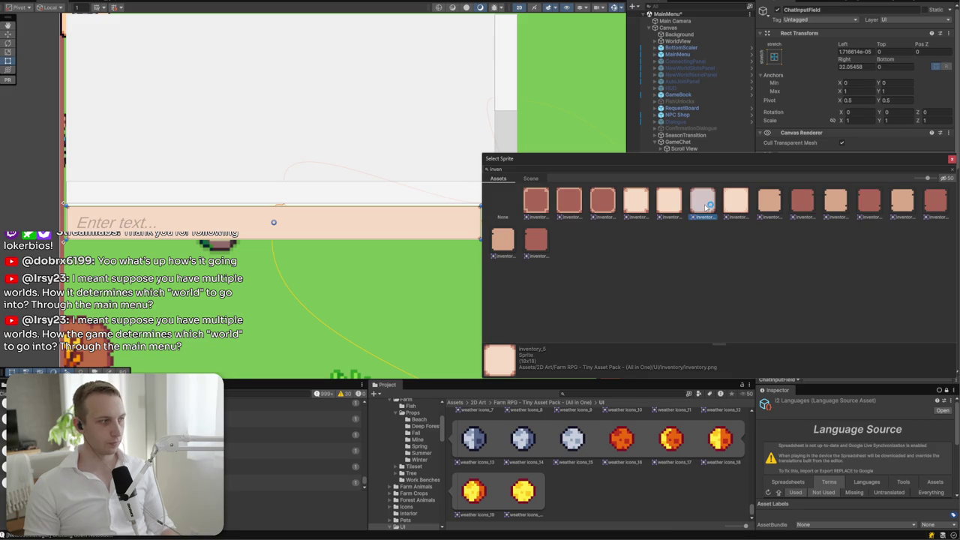
{"action": "double_click", "coordinate": [705, 204]}
{"action": "left_click", "coordinate": [849, 233]}
{"action": "type", "text": "0"}
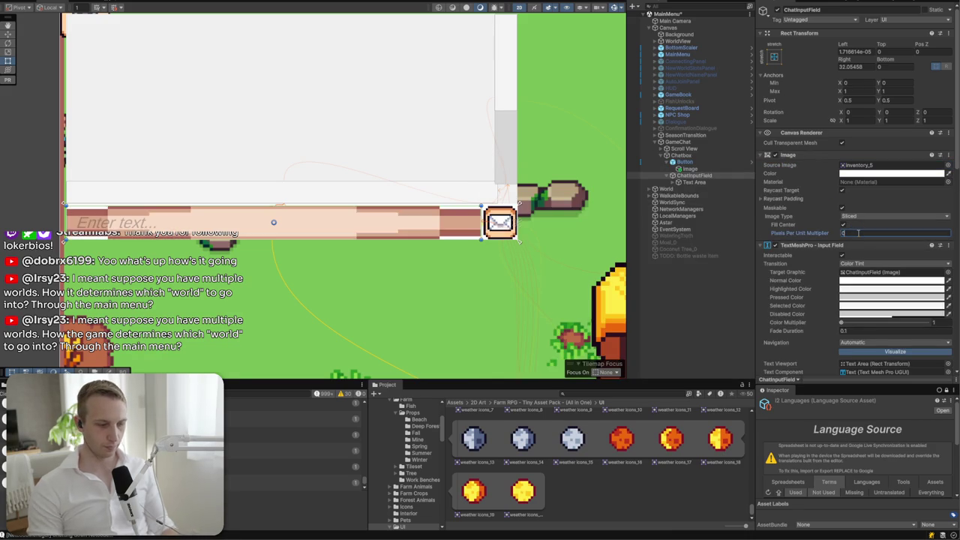
{"action": "type", "text": ".5"}
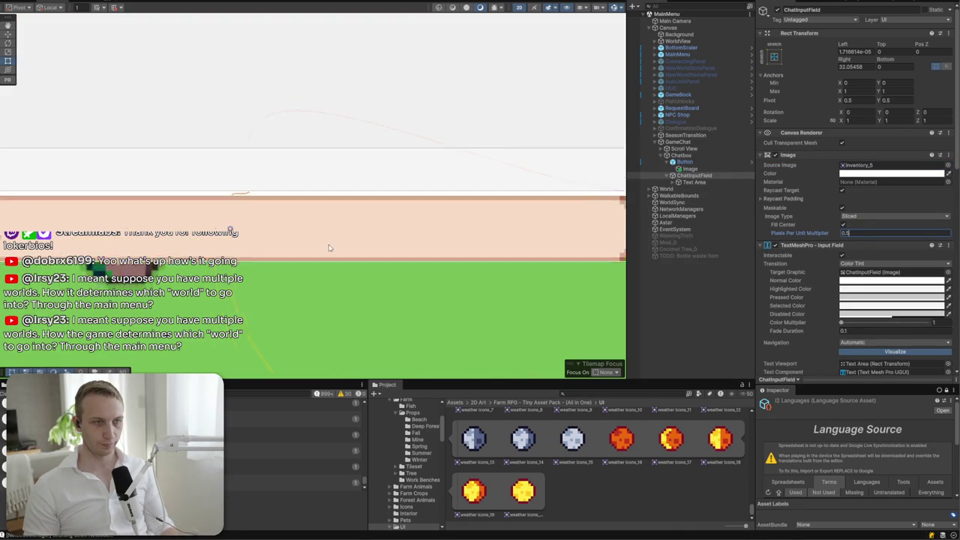
{"action": "scroll", "coordinate": [480, 241], "scroll_direction": "down", "scroll_amount": 2}
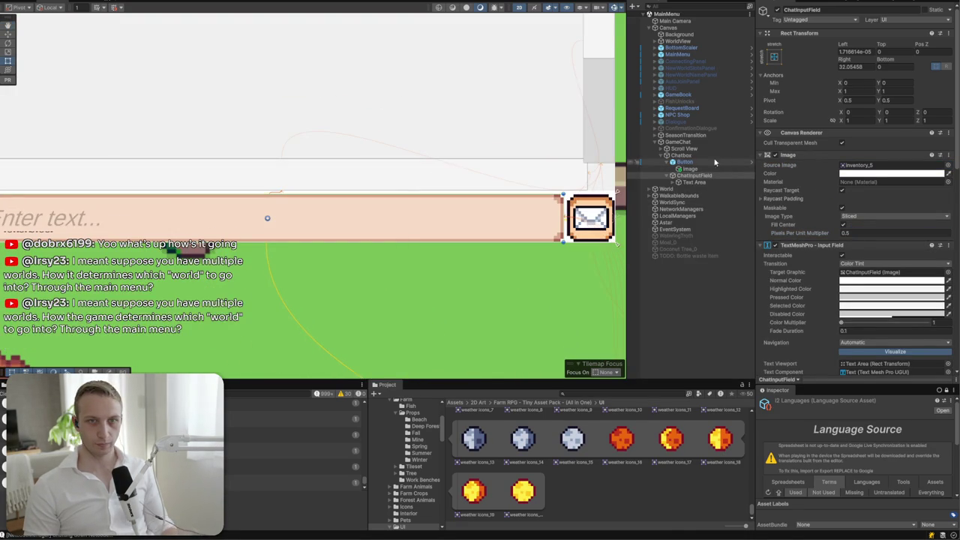
- Toggle the Chatbox off and back on to test it, then fold its Image settings
{"action": "left_click", "coordinate": [681, 156]}
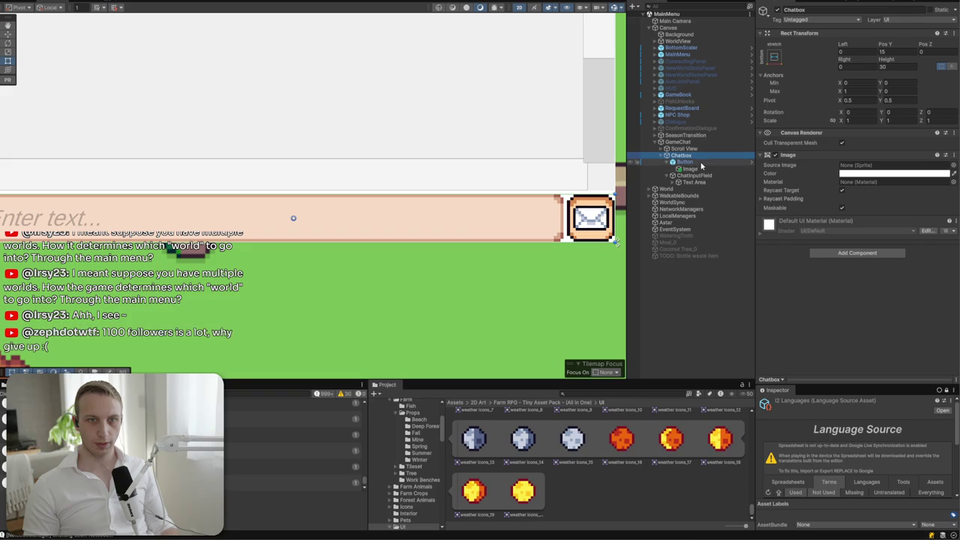
{"action": "left_click", "coordinate": [777, 10]}
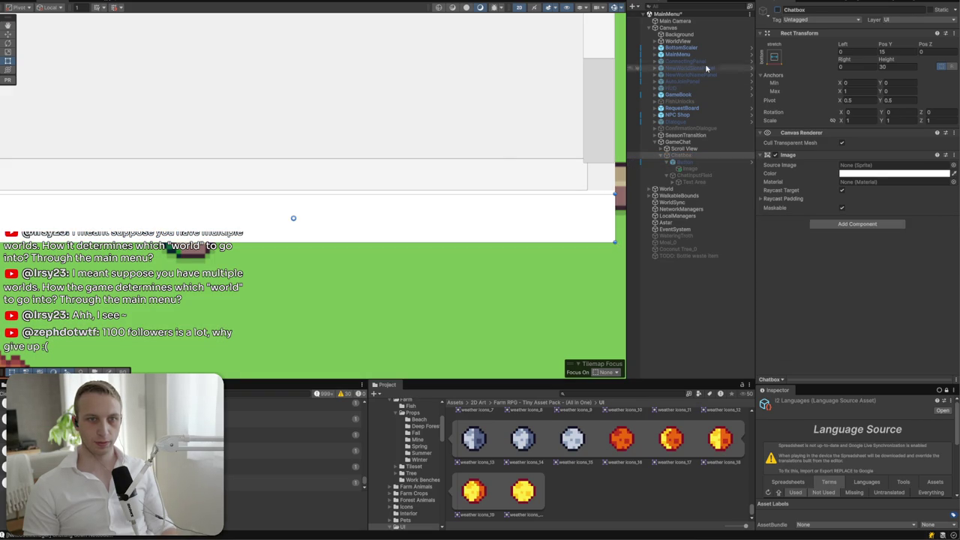
{"action": "left_click", "coordinate": [777, 9]}
{"action": "left_click", "coordinate": [768, 155]}
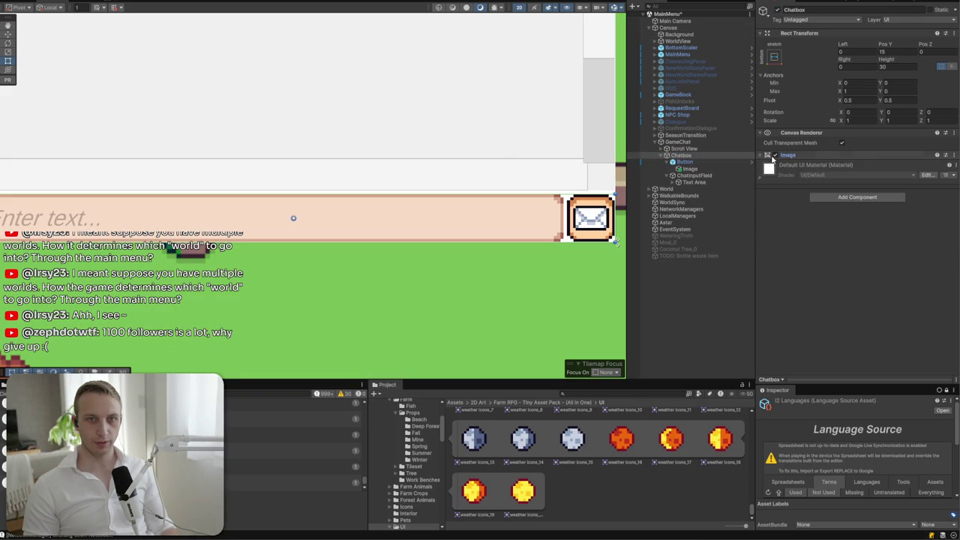
- Select GameChat and disable its white background Image so the game world shows through
{"action": "left_click", "coordinate": [699, 149]}
{"action": "key", "text": "Up"}
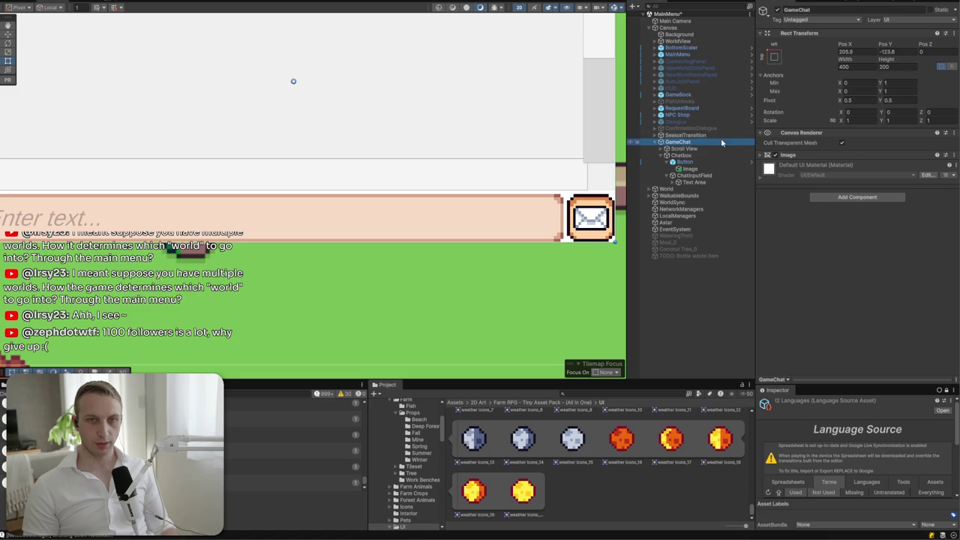
{"action": "left_click", "coordinate": [774, 154]}
{"action": "scroll", "coordinate": [264, 259], "scroll_direction": "down", "scroll_amount": 3}
{"action": "scroll", "coordinate": [265, 260], "scroll_direction": "right", "scroll_amount": 2}
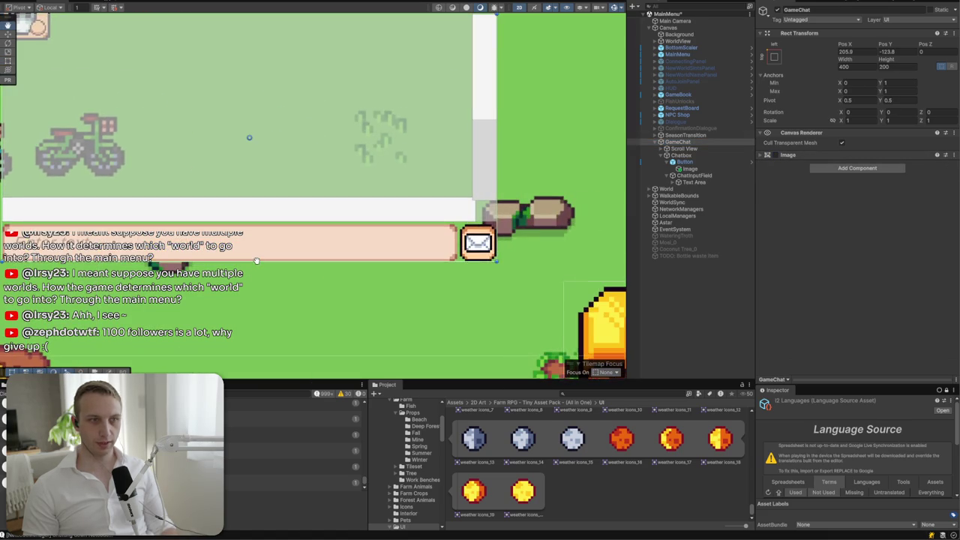
{"action": "scroll", "coordinate": [270, 259], "scroll_direction": "up", "scroll_amount": 1}
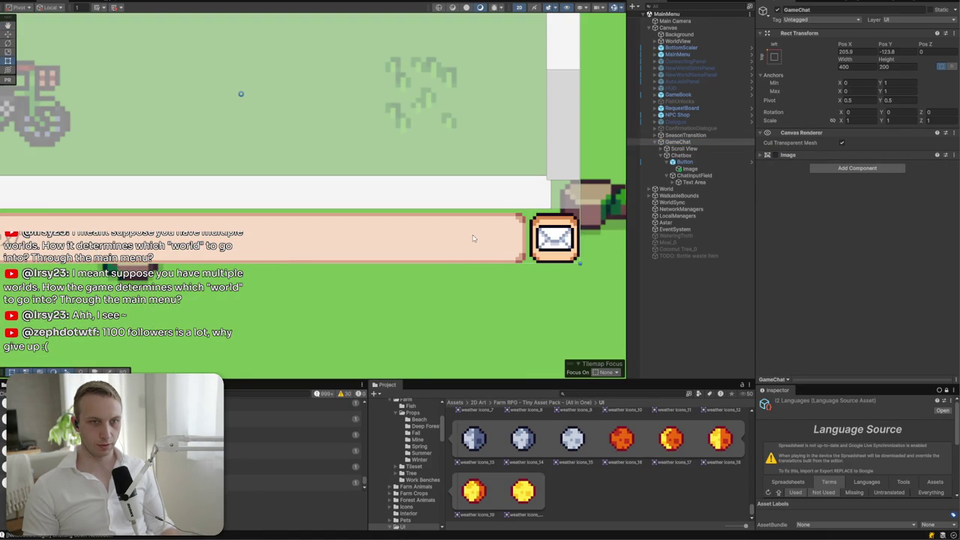
{"action": "scroll", "coordinate": [472, 236], "scroll_direction": "up", "scroll_amount": 3}
{"action": "scroll", "coordinate": [241, 230], "scroll_direction": "down", "scroll_amount": 3}
{"action": "scroll", "coordinate": [242, 230], "scroll_direction": "right", "scroll_amount": 3}
{"action": "scroll", "coordinate": [462, 231], "scroll_direction": "right", "scroll_amount": 2}
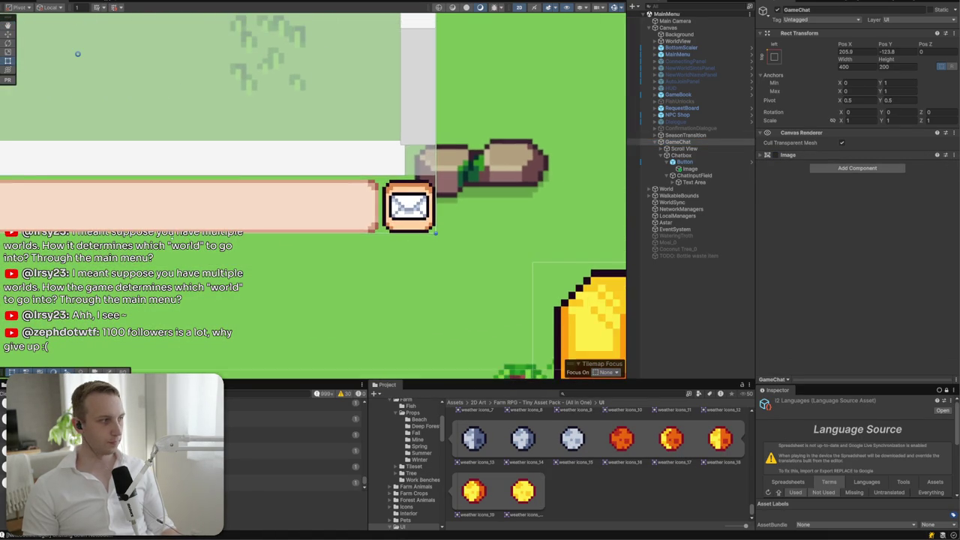
{"action": "scroll", "coordinate": [442, 218], "scroll_direction": "up", "scroll_amount": 3}
{"action": "scroll", "coordinate": [442, 218], "scroll_direction": "down", "scroll_amount": 2}
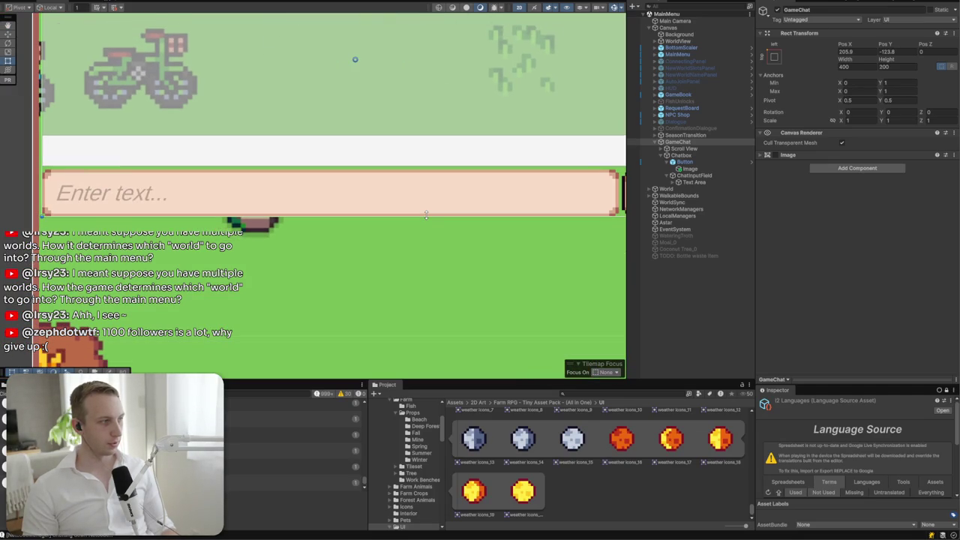
{"action": "key", "text": "alt+Tab"}
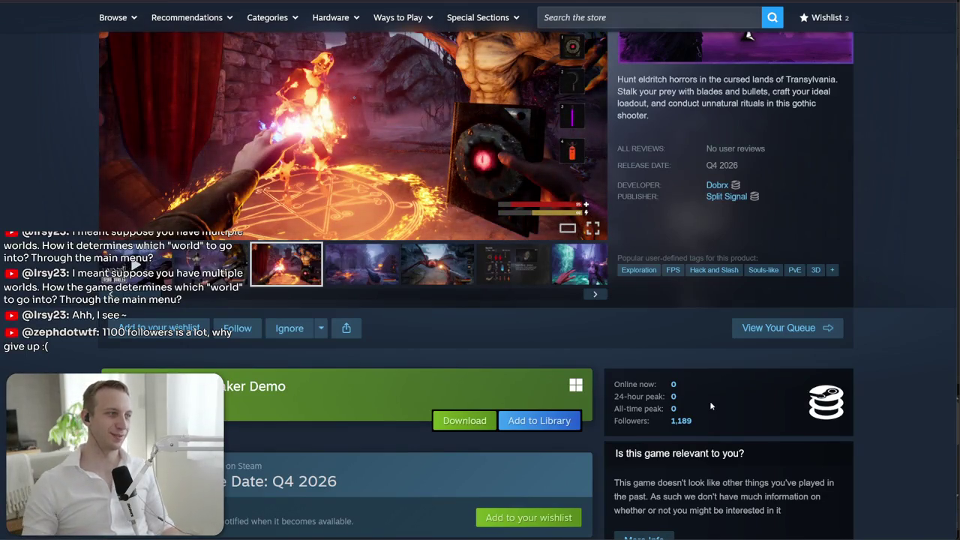
{"action": "key", "text": "alt+Tab"}
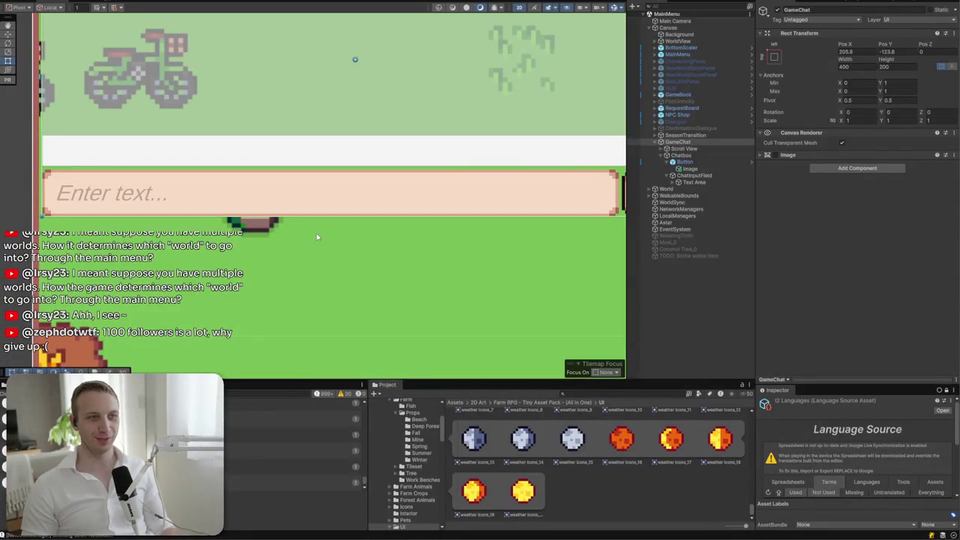
- Expand the chat input's Text Area and select both its Placeholder and Text objects
{"action": "left_click", "coordinate": [686, 182]}
{"action": "left_click", "coordinate": [672, 183]}
{"action": "left_click", "coordinate": [701, 189]}
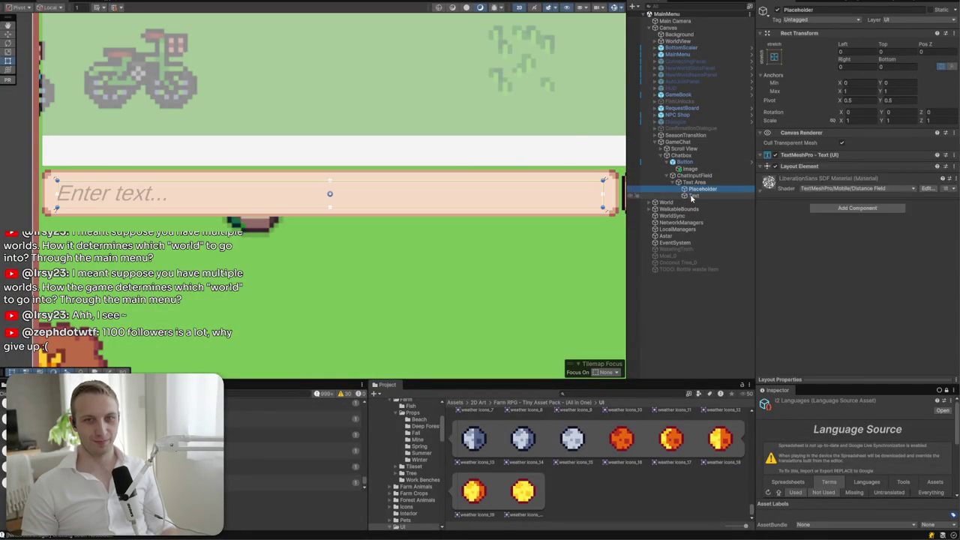
{"action": "left_click", "coordinate": [694, 196], "text": "shift"}
- Assign the English Pixel SDF font asset and Middle vertical alignment to both
{"action": "left_click", "coordinate": [947, 238]}
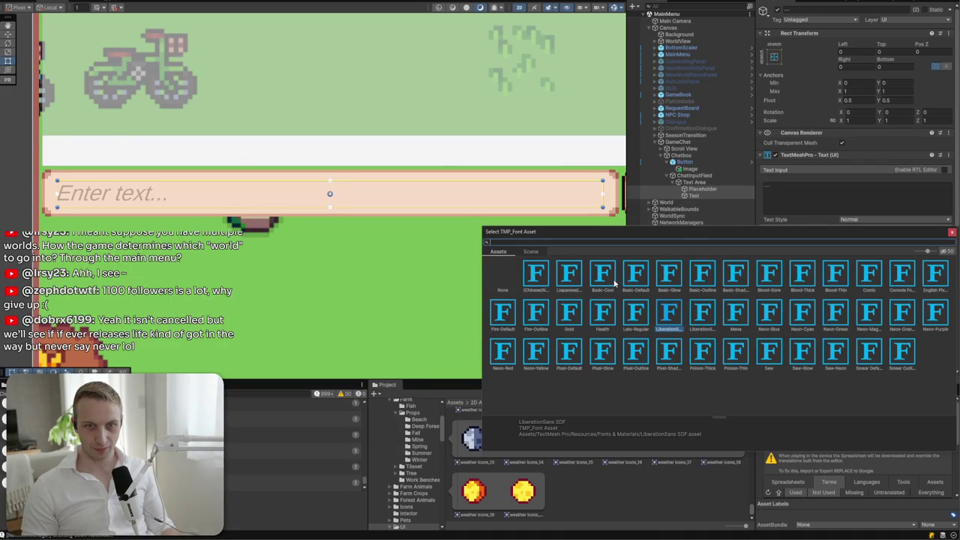
{"action": "left_click", "coordinate": [941, 280]}
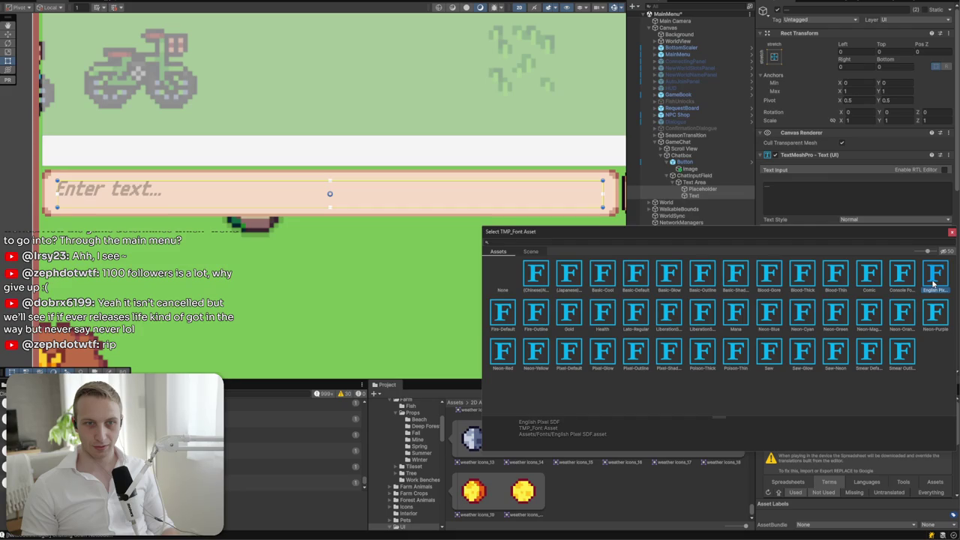
{"action": "double_click", "coordinate": [934, 281]}
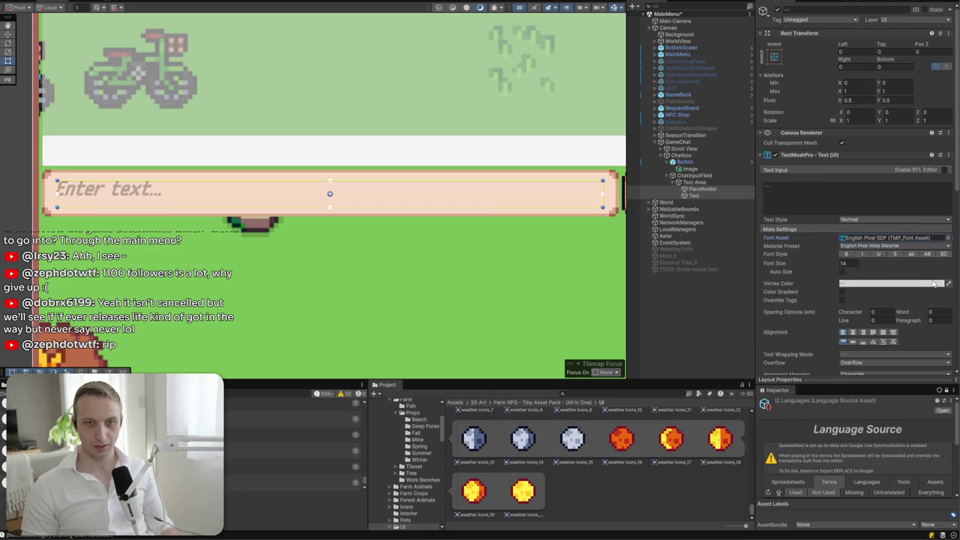
{"action": "left_click", "coordinate": [853, 342]}
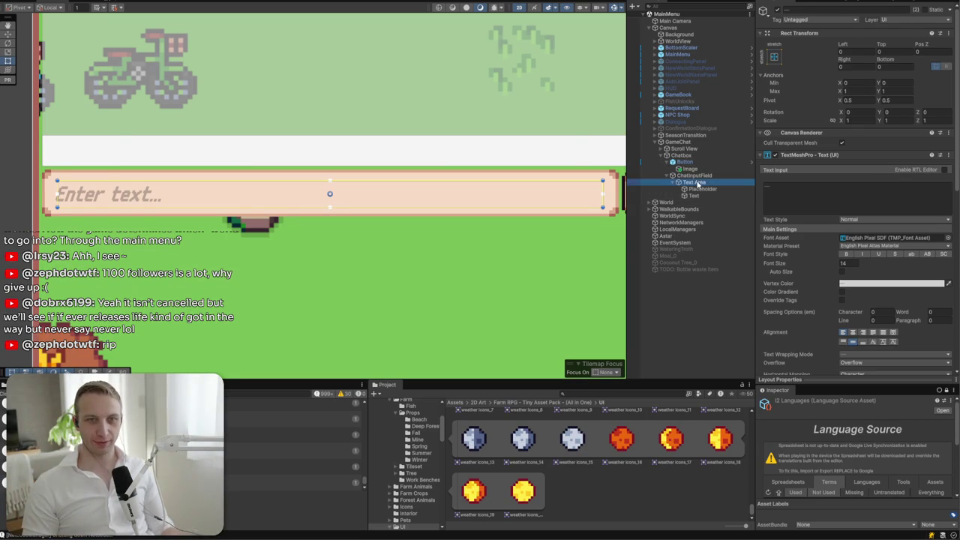
- Give ChatInputField Rect Transform margins of Right 32, Left 0, and Top and Bottom 2
{"action": "left_click", "coordinate": [696, 175]}
{"action": "left_click", "coordinate": [891, 54]}
{"action": "type", "text": "2"}
{"action": "left_click", "coordinate": [893, 67]}
{"action": "scroll", "coordinate": [431, 197], "scroll_direction": "up", "scroll_amount": 5}
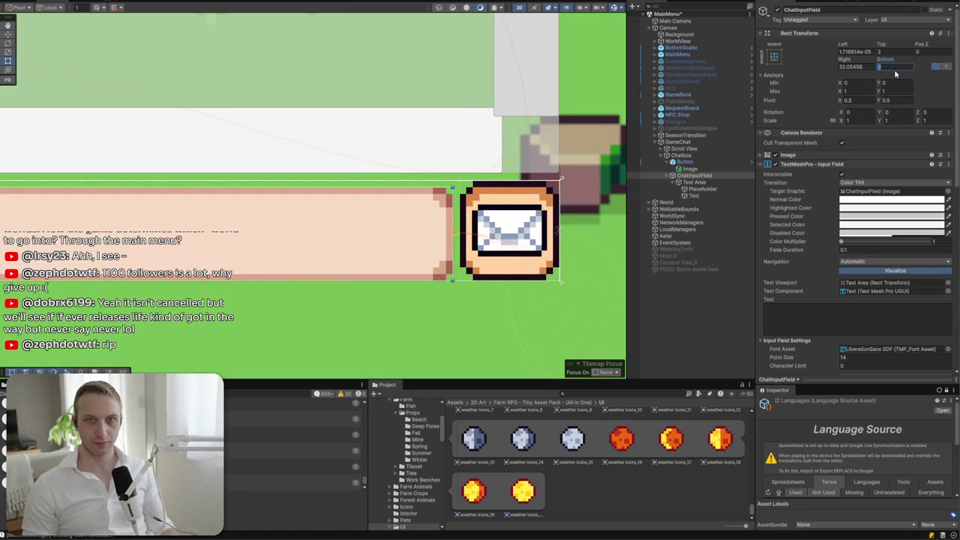
{"action": "type", "text": "2"}
{"action": "left_click", "coordinate": [864, 66]}
{"action": "left_click", "coordinate": [862, 52]}
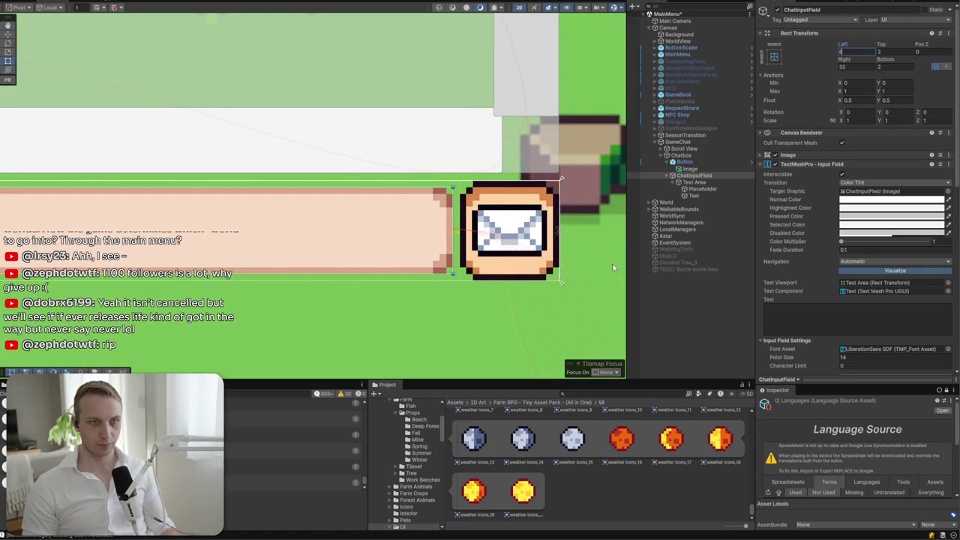
{"action": "scroll", "coordinate": [606, 257], "scroll_direction": "down", "scroll_amount": 5}
{"action": "scroll", "coordinate": [522, 293], "scroll_direction": "up", "scroll_amount": 3}
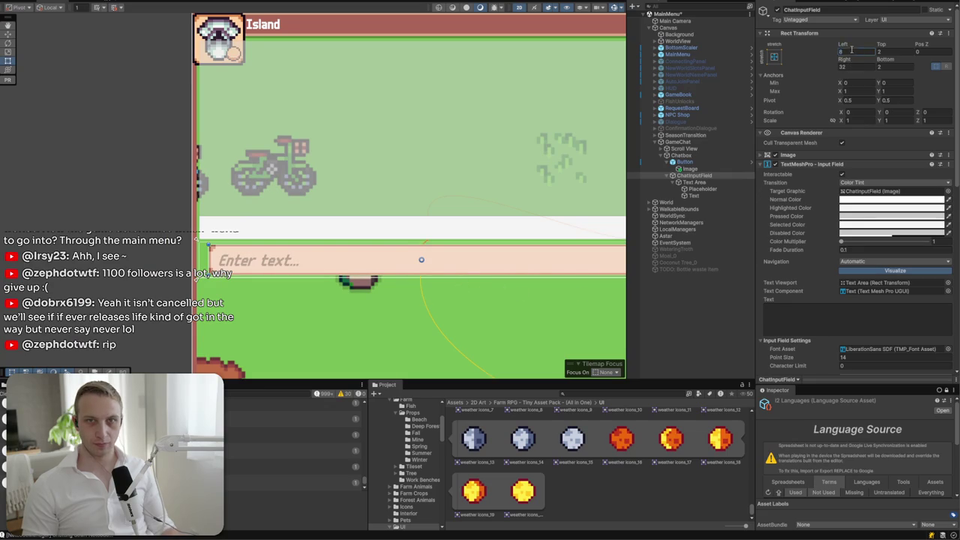
{"action": "type", "text": "0"}
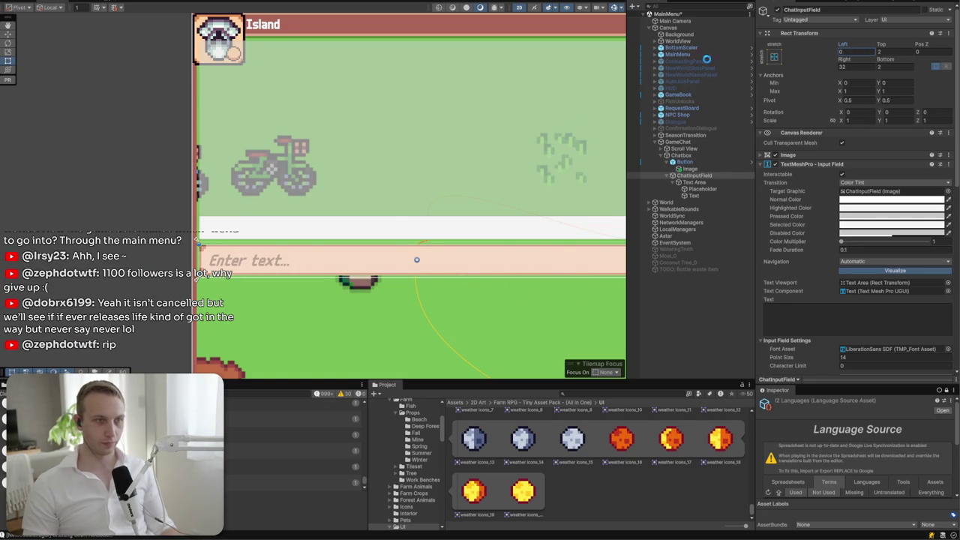
{"action": "key", "text": "Return"}
{"action": "scroll", "coordinate": [535, 212], "scroll_direction": "down", "scroll_amount": 2}
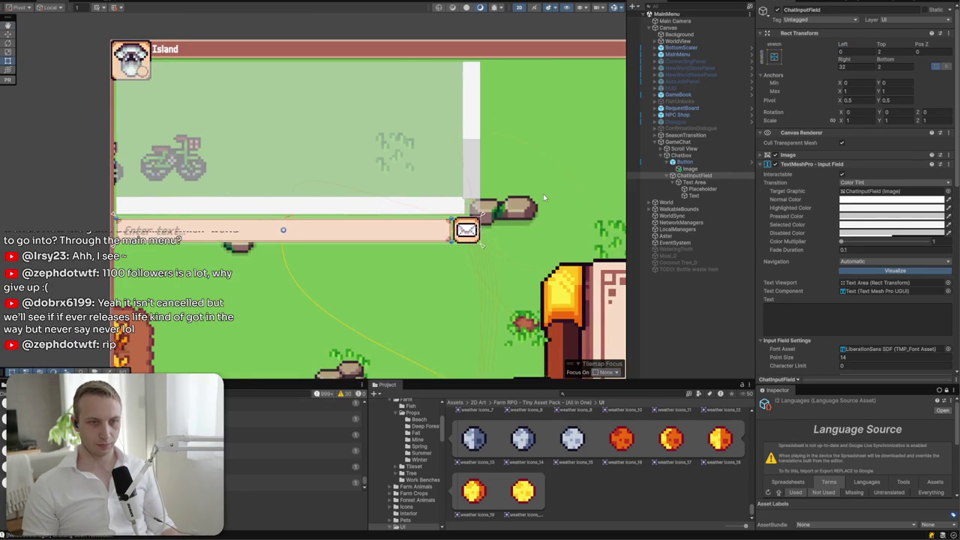
- Move ChatInputField above the envelope Button under Chatbox in the Hierarchy
{"action": "left_click", "coordinate": [664, 135]}
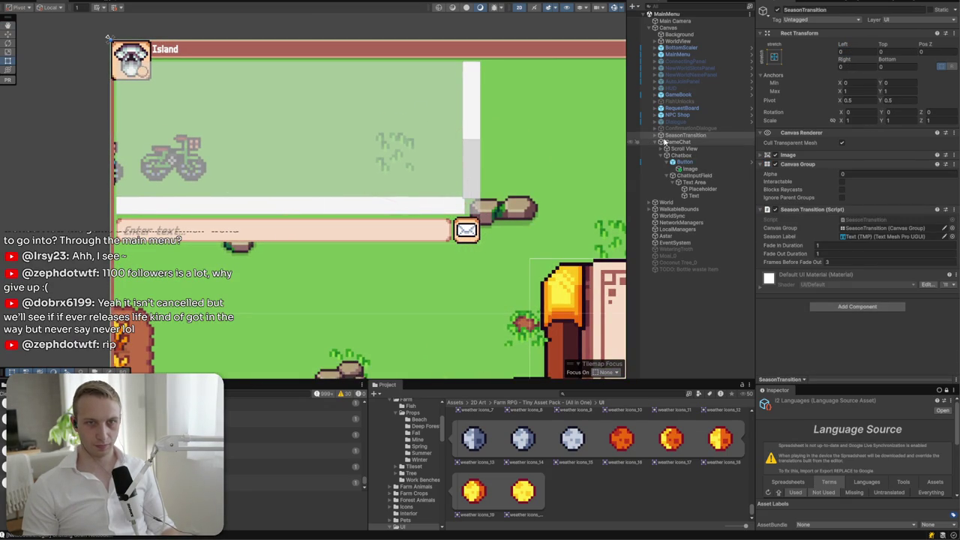
{"action": "left_click", "coordinate": [690, 156]}
{"action": "left_click", "coordinate": [684, 162]}
{"action": "left_click", "coordinate": [688, 168]}
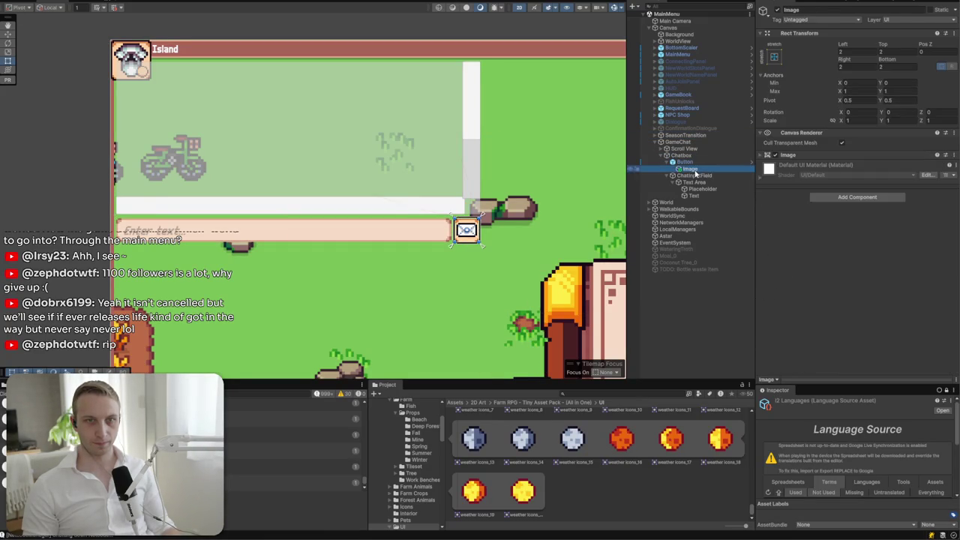
{"action": "left_click_drag", "start_coordinate": [679, 177], "coordinate": [675, 159]}
- Reset ChatInputField's top and bottom margins to 0 and select the envelope send button
{"action": "left_click", "coordinate": [893, 66]}
{"action": "type", "text": "00"}
{"action": "left_click", "coordinate": [546, 187]}
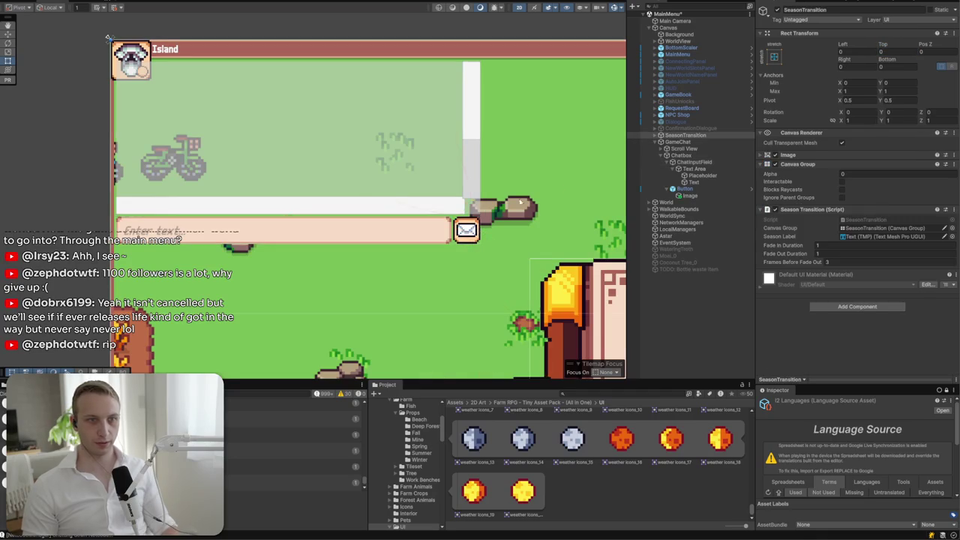
{"action": "scroll", "coordinate": [438, 234], "scroll_direction": "up", "scroll_amount": 2}
{"action": "left_click_drag", "start_coordinate": [180, 261], "coordinate": [370, 256]}
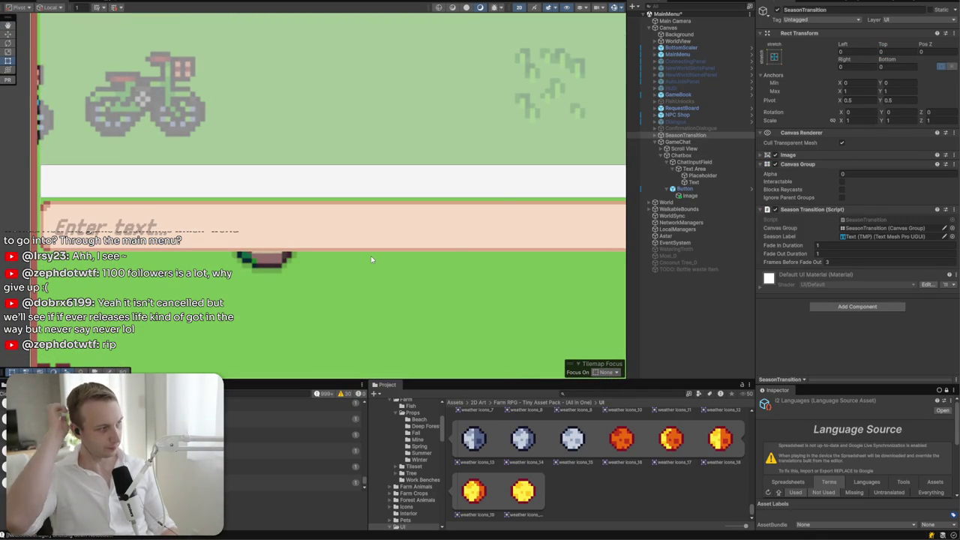
{"action": "left_click_drag", "start_coordinate": [427, 239], "coordinate": [271, 243]}
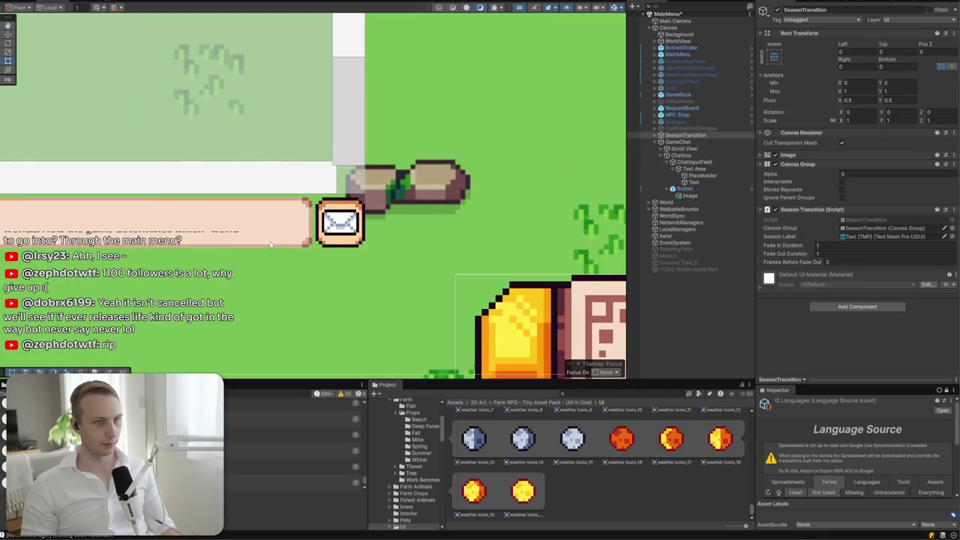
{"action": "left_click", "coordinate": [337, 241]}
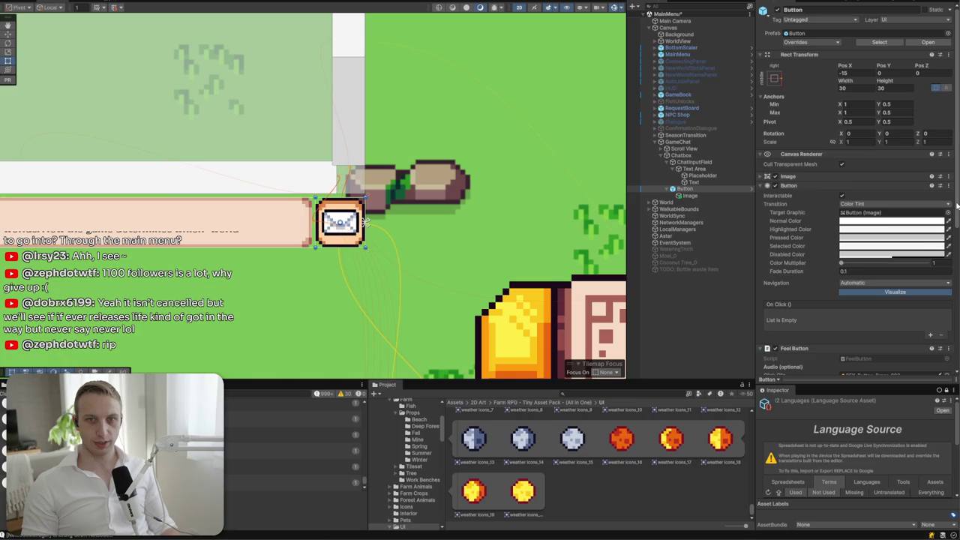
- Give the send Button image the Inventory_5 envelope sprite
{"action": "left_click", "coordinate": [862, 177]}
{"action": "left_click", "coordinate": [948, 187]}
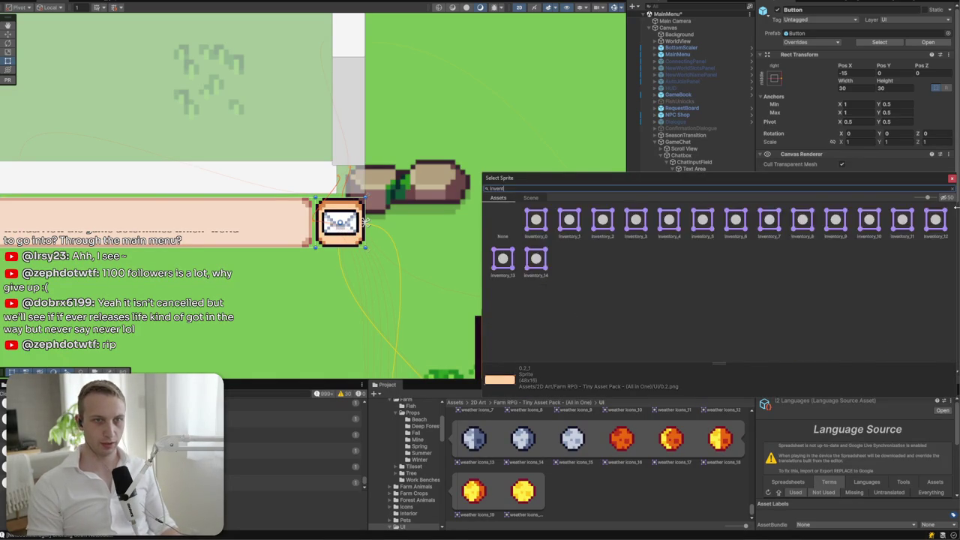
{"action": "left_click", "coordinate": [703, 219]}
{"action": "double_click", "coordinate": [707, 220]}
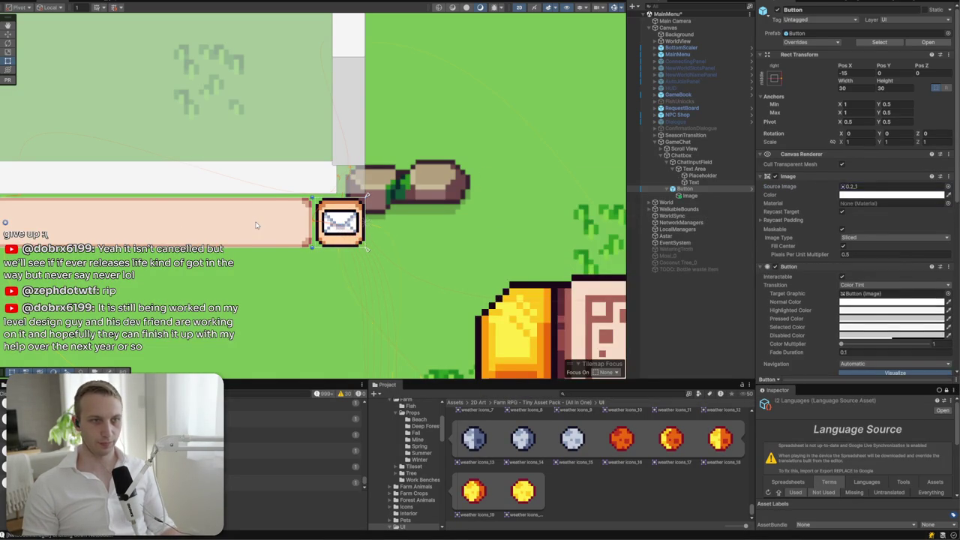
- Apply the light 0.2_1 bar sprite to ChatInputField's image
{"action": "left_click", "coordinate": [948, 165]}
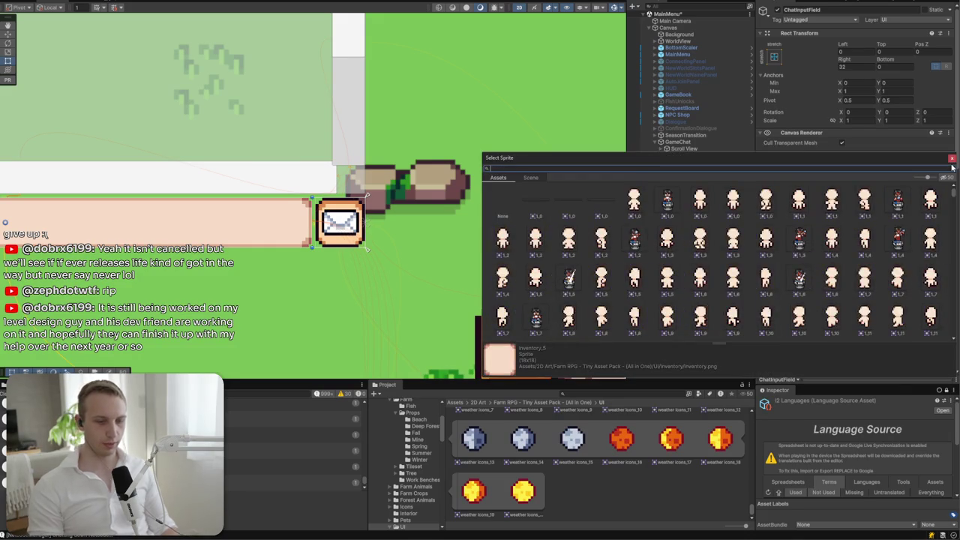
{"action": "left_click", "coordinate": [569, 211]}
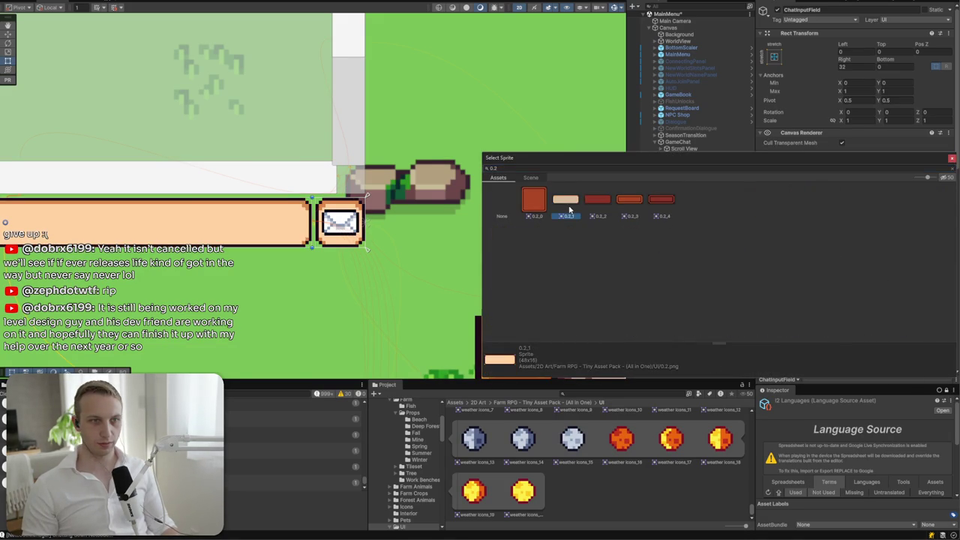
{"action": "double_click", "coordinate": [572, 210]}
{"action": "scroll", "coordinate": [368, 239], "scroll_direction": "down", "scroll_amount": 6}
{"action": "scroll", "coordinate": [368, 239], "scroll_direction": "up", "scroll_amount": 3}
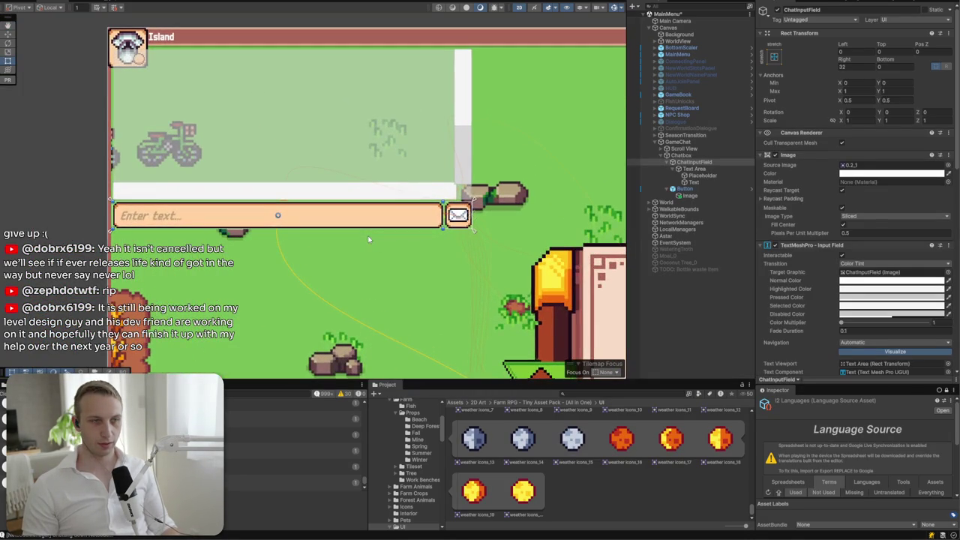
{"action": "left_click", "coordinate": [471, 225]}
{"action": "scroll", "coordinate": [360, 229], "scroll_direction": "up", "scroll_amount": 1}
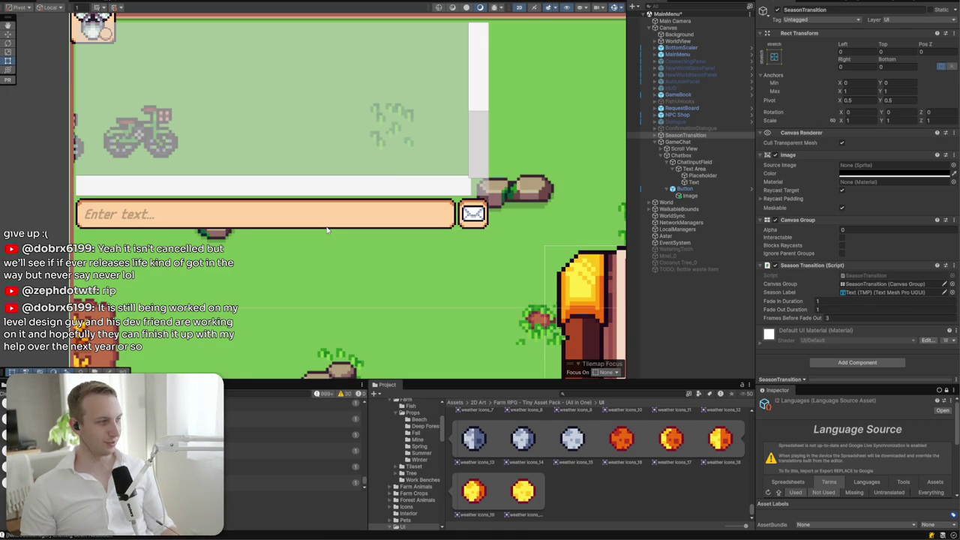
{"action": "mouse_move", "coordinate": [187, 178]}
{"action": "left_mouse_down"}
{"action": "mouse_move", "coordinate": [245, 170]}
{"action": "mouse_move", "coordinate": [189, 270]}
{"action": "left_mouse_up"}
- Delete the Scroll View's Scrollbar Horizontal
{"action": "left_click", "coordinate": [196, 234]}
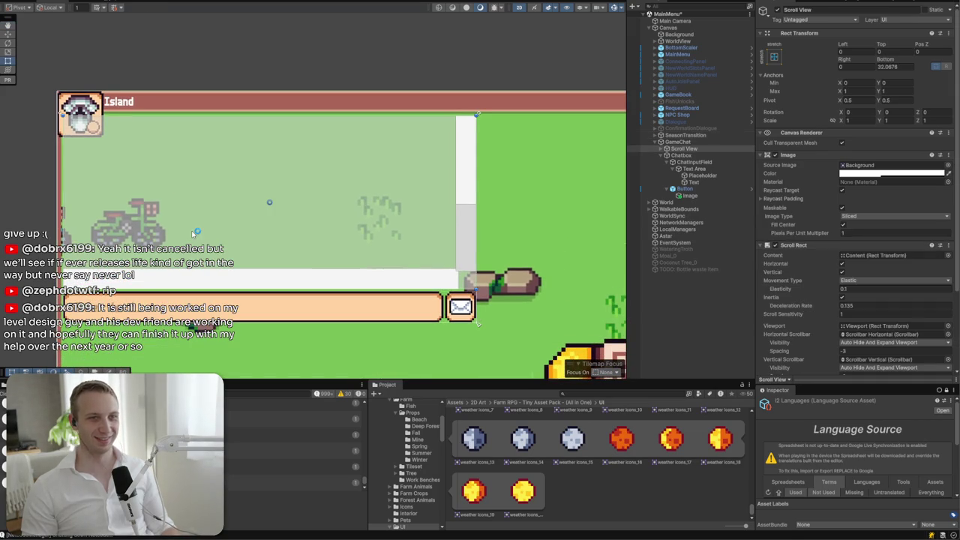
{"action": "left_click", "coordinate": [663, 148]}
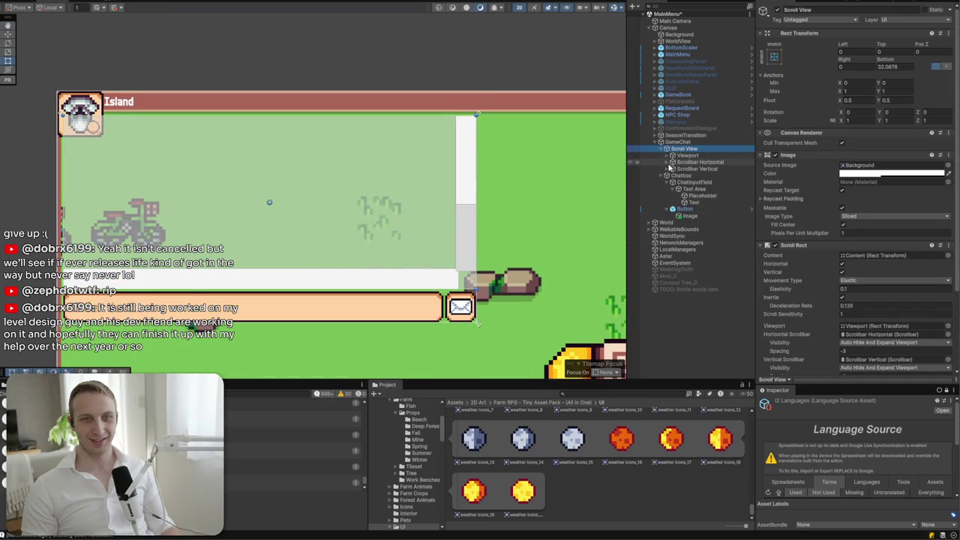
{"action": "left_click", "coordinate": [693, 169]}
{"action": "left_click", "coordinate": [695, 162]}
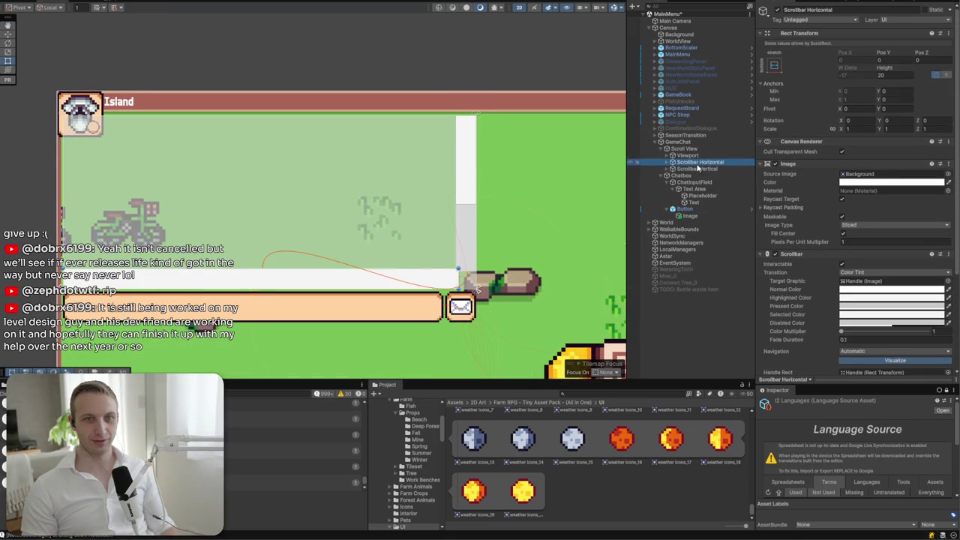
{"action": "key", "text": "Delete"}
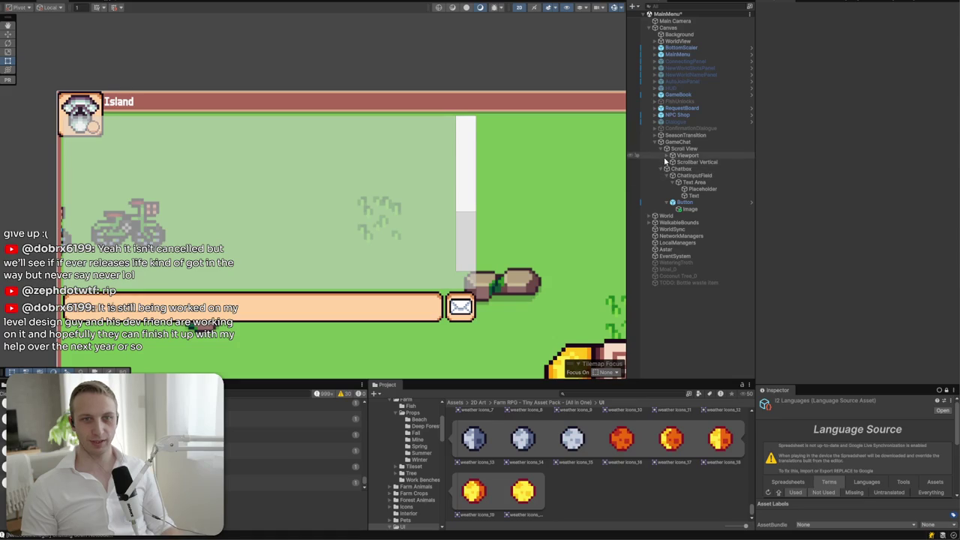
- Set Scrollbar Vertical's width to 8
{"action": "left_click", "coordinate": [672, 162]}
{"action": "left_click", "coordinate": [694, 162]}
{"action": "left_click", "coordinate": [773, 74]}
{"action": "double_click", "coordinate": [855, 66]}
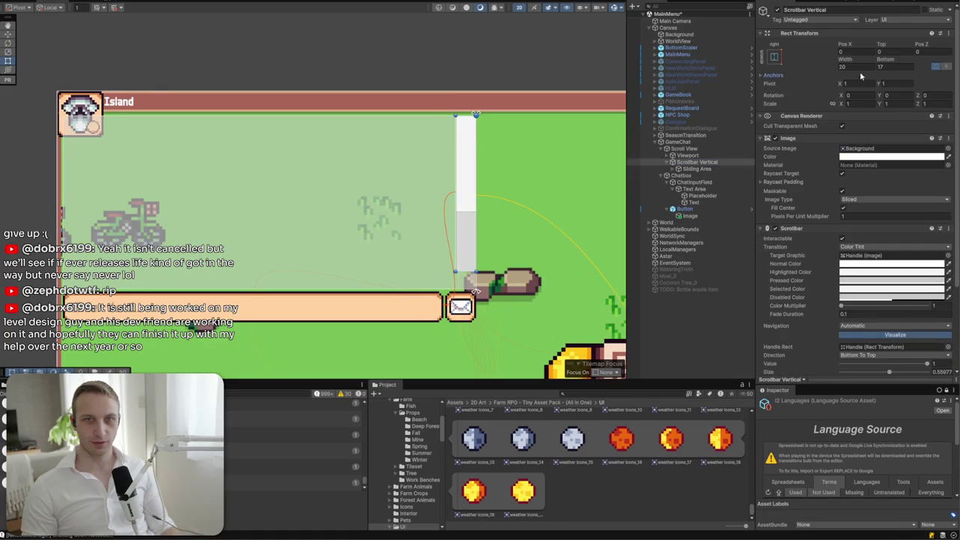
{"action": "type", "text": "8"}
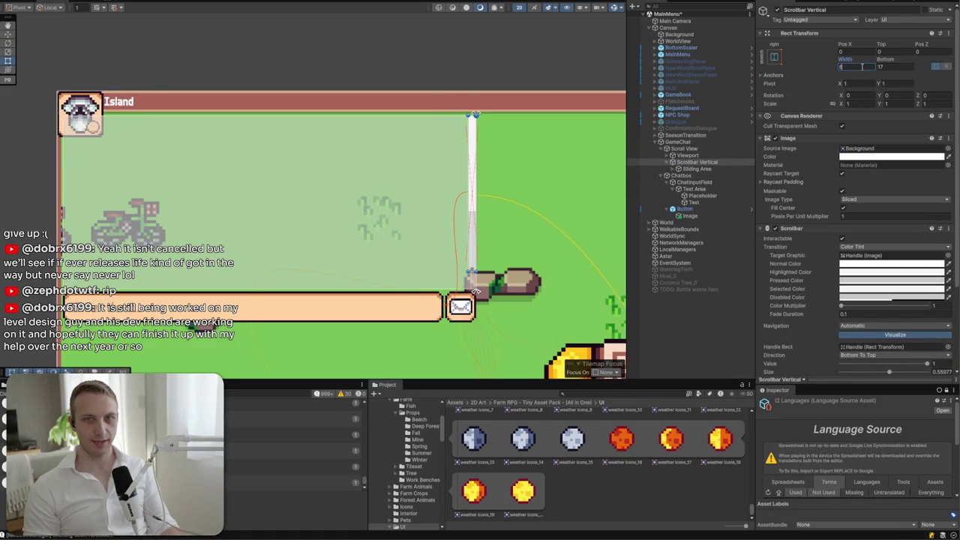
{"action": "key", "text": "Return"}
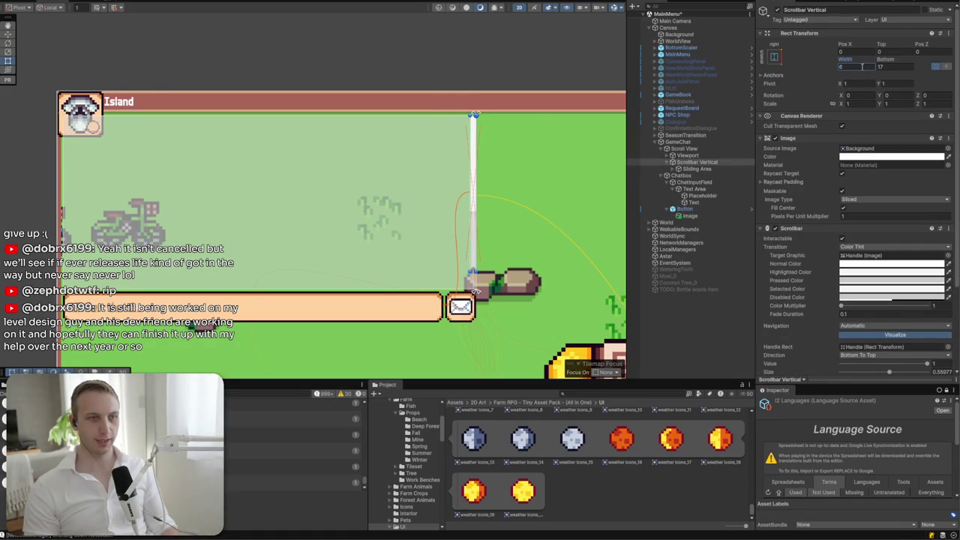
- Disable the Scroll View's Image component to hide its pale background
{"action": "left_click", "coordinate": [684, 155]}
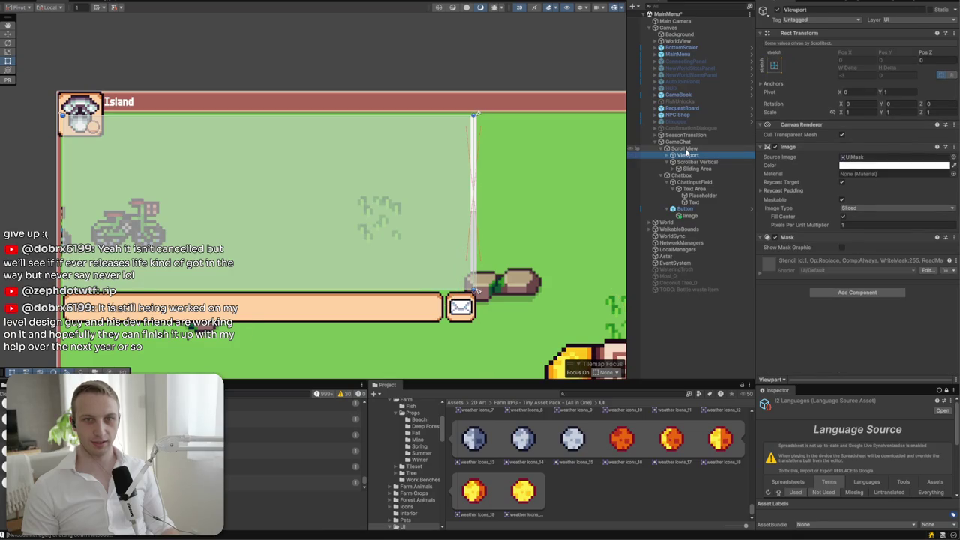
{"action": "left_click", "coordinate": [776, 148]}
{"action": "left_click", "coordinate": [776, 149]}
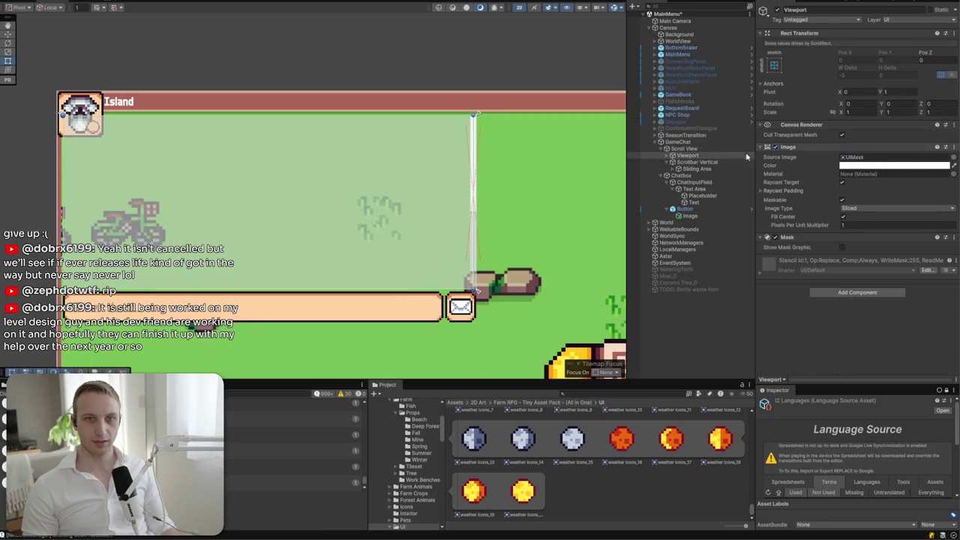
{"action": "left_click", "coordinate": [679, 149]}
{"action": "left_click", "coordinate": [777, 138]}
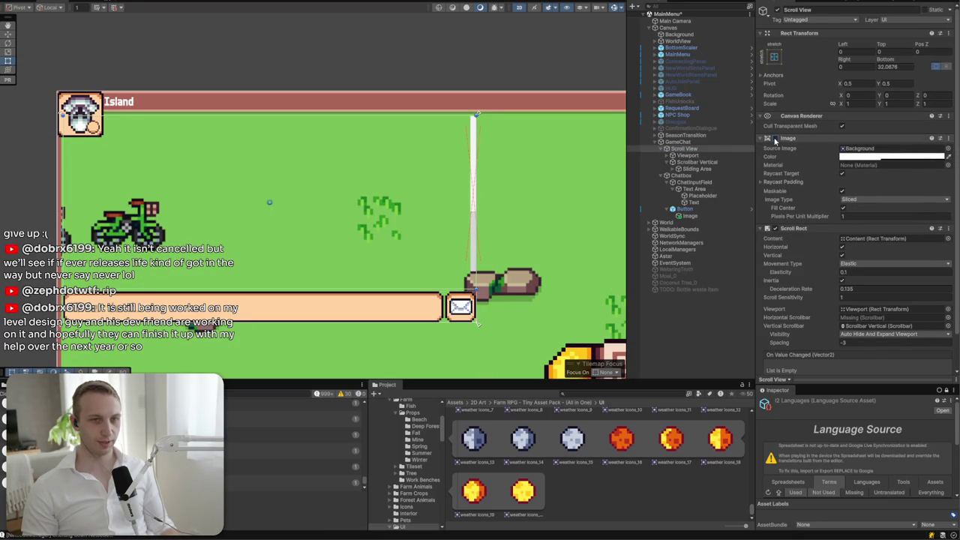
{"action": "left_click", "coordinate": [686, 155]}
- Select Scrollbar Vertical > Sliding Area > Handle and bring it into view
{"action": "left_click", "coordinate": [696, 162]}
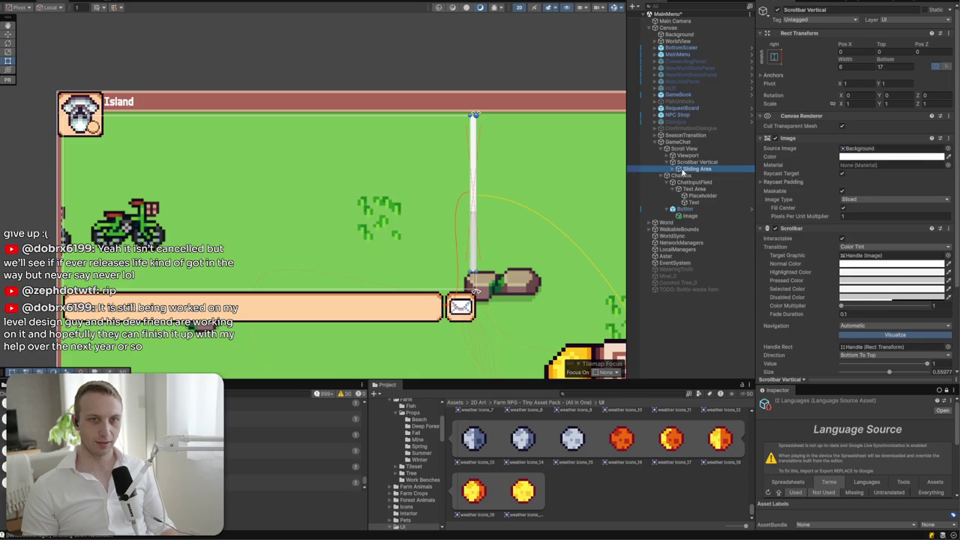
{"action": "left_click", "coordinate": [694, 169]}
{"action": "left_click", "coordinate": [672, 168]}
{"action": "left_click", "coordinate": [694, 176]}
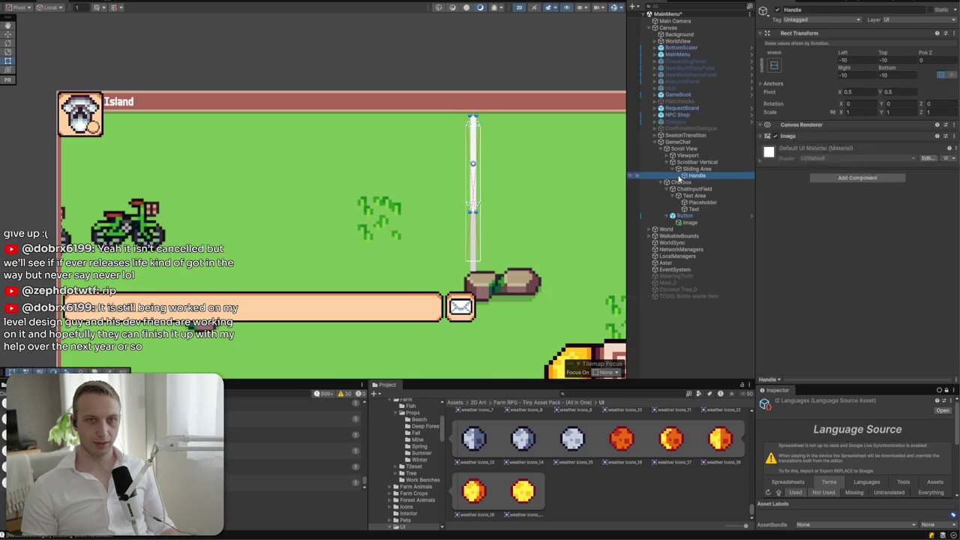
{"action": "left_click_drag", "start_coordinate": [512, 228], "coordinate": [401, 235]}
{"action": "scroll", "coordinate": [401, 234], "scroll_direction": "up", "scroll_amount": 5}
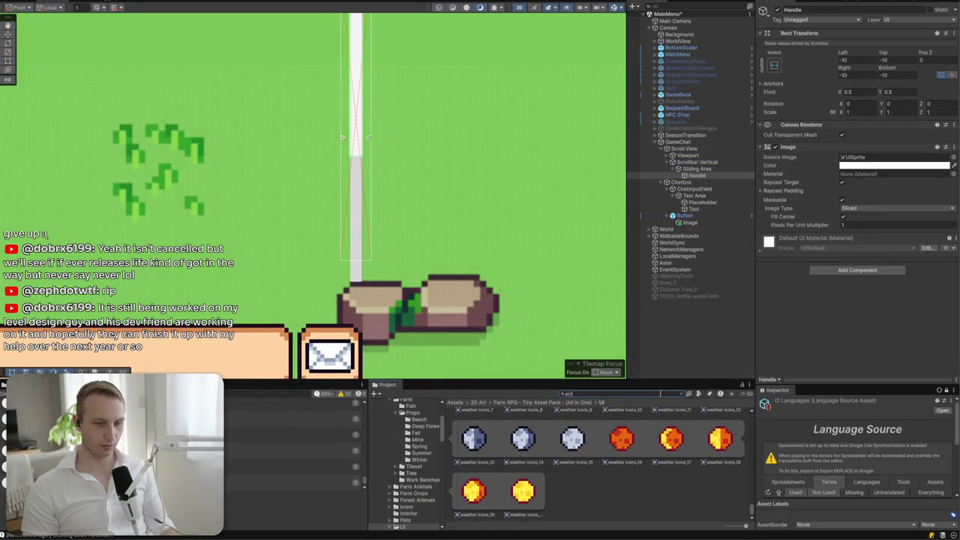
- Search the Project for 'roll', clear it, and browse the handle's sprite picker
{"action": "type", "text": "roll"}
{"action": "key", "text": "BackSpace"}
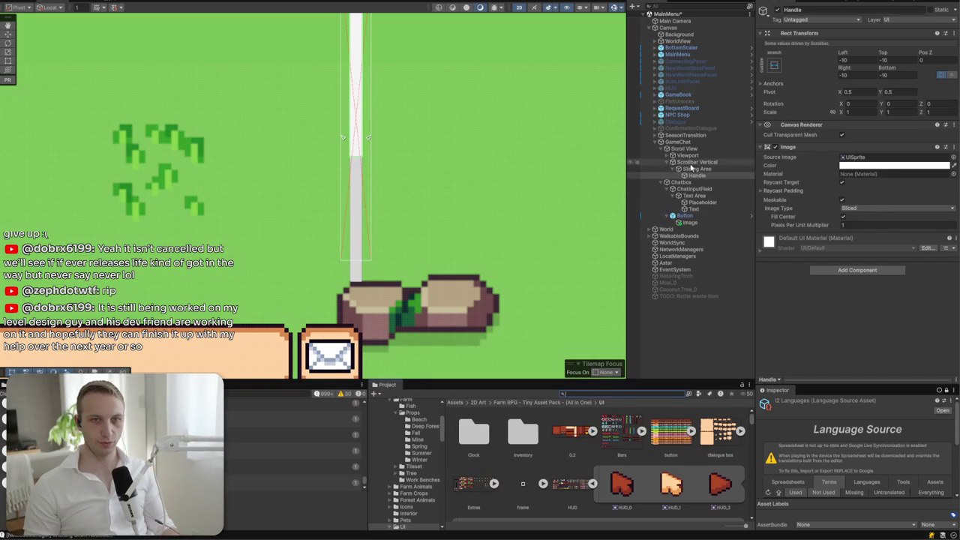
{"action": "left_click", "coordinate": [953, 159]}
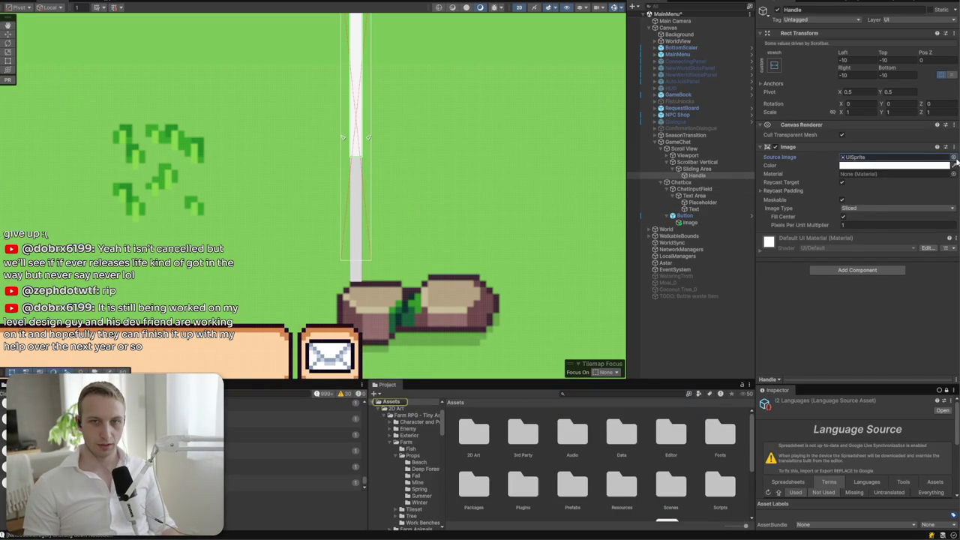
{"action": "left_click", "coordinate": [954, 158]}
{"action": "left_click", "coordinate": [952, 154]}
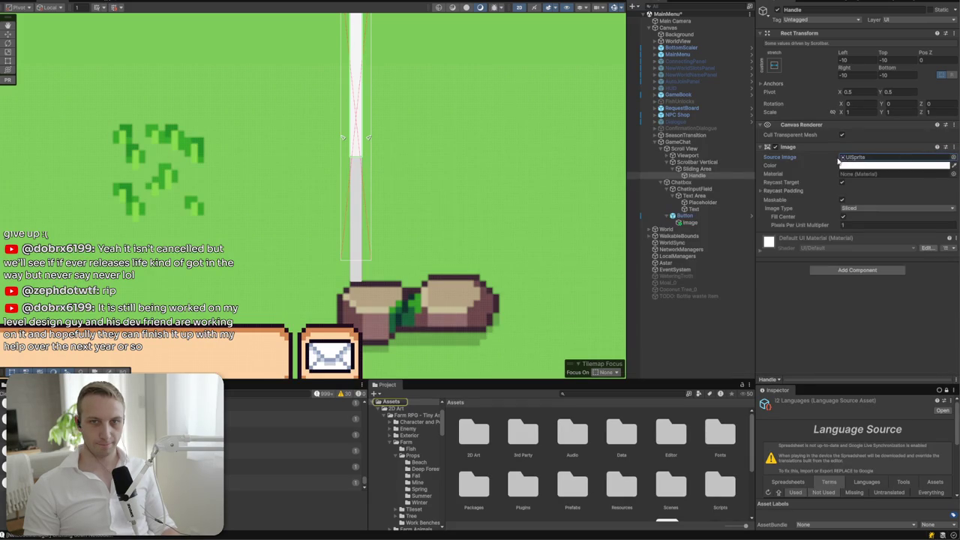
- Search the Project for 'slider' and drag a Slider prefab onto the Canvas
{"action": "left_click", "coordinate": [651, 393]}
{"action": "type", "text": "slider"}
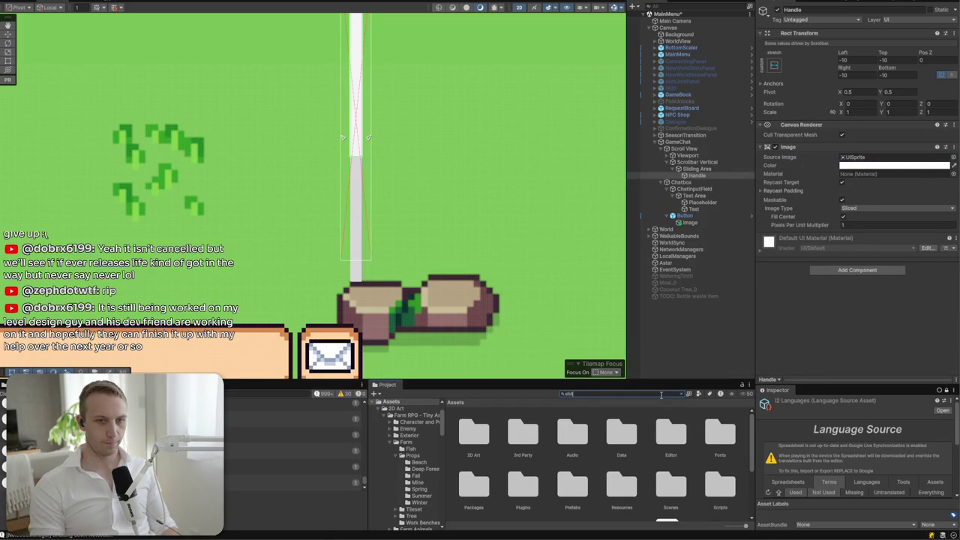
{"action": "left_click", "coordinate": [686, 176]}
{"action": "left_click_drag", "start_coordinate": [682, 172], "coordinate": [671, 142]}
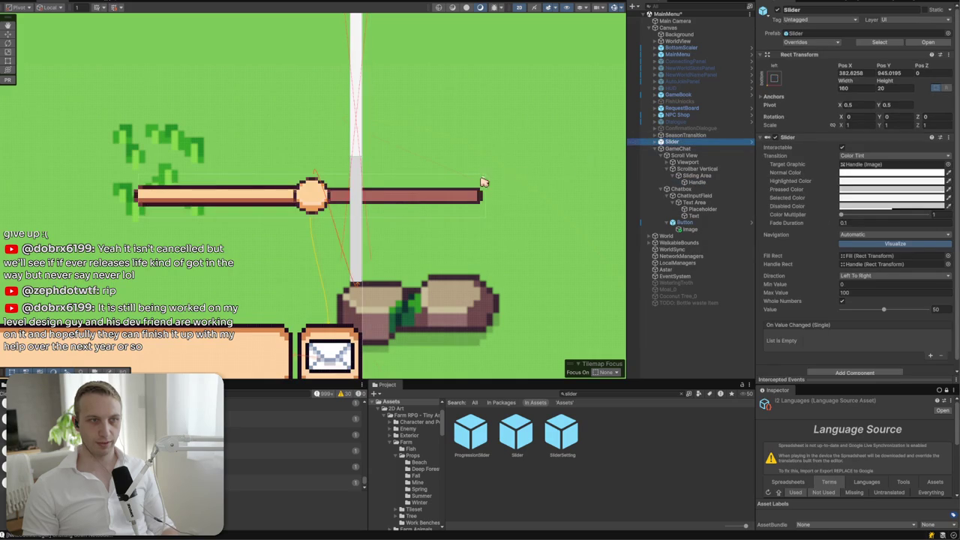
- Locate the Slider Handle's sprite Extras_85 in the Project
{"action": "left_click", "coordinate": [660, 143]}
{"action": "left_click", "coordinate": [663, 156]}
{"action": "left_click", "coordinate": [690, 162]}
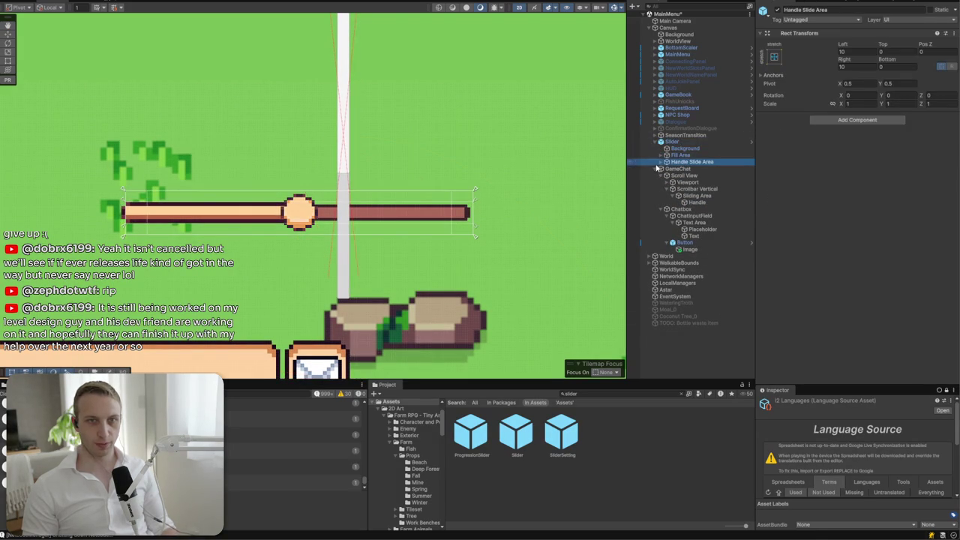
{"action": "left_click", "coordinate": [662, 162]}
{"action": "left_click", "coordinate": [685, 168]}
{"action": "left_click", "coordinate": [860, 158]}
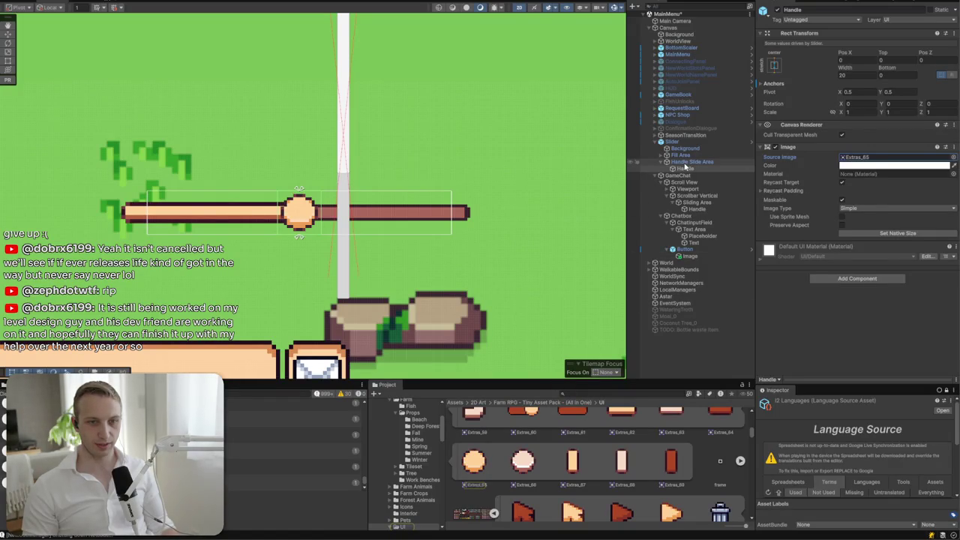
- Locate the Slider Fill's sprite Extras_82 in the Project
{"action": "left_click", "coordinate": [685, 164]}
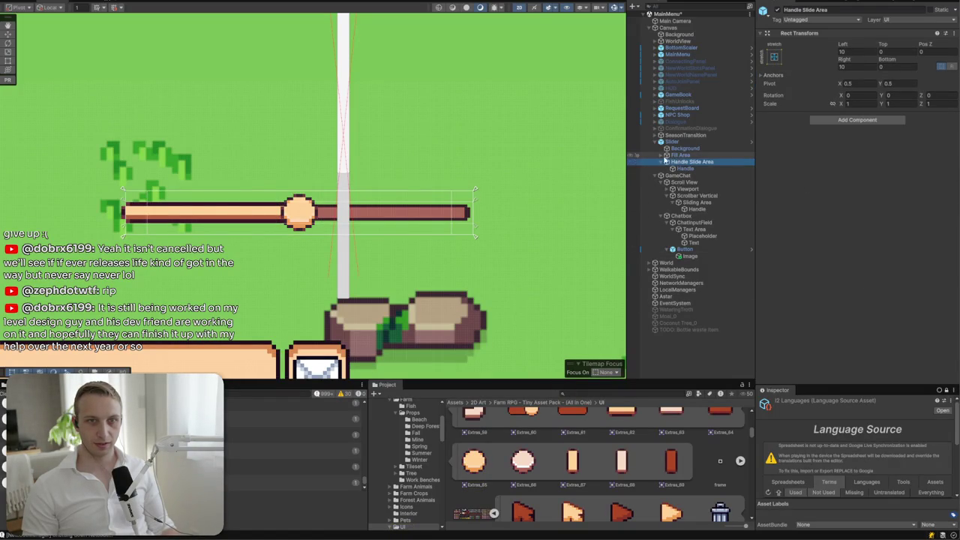
{"action": "left_click", "coordinate": [661, 155]}
{"action": "left_click", "coordinate": [680, 162]}
{"action": "left_click", "coordinate": [855, 157]}
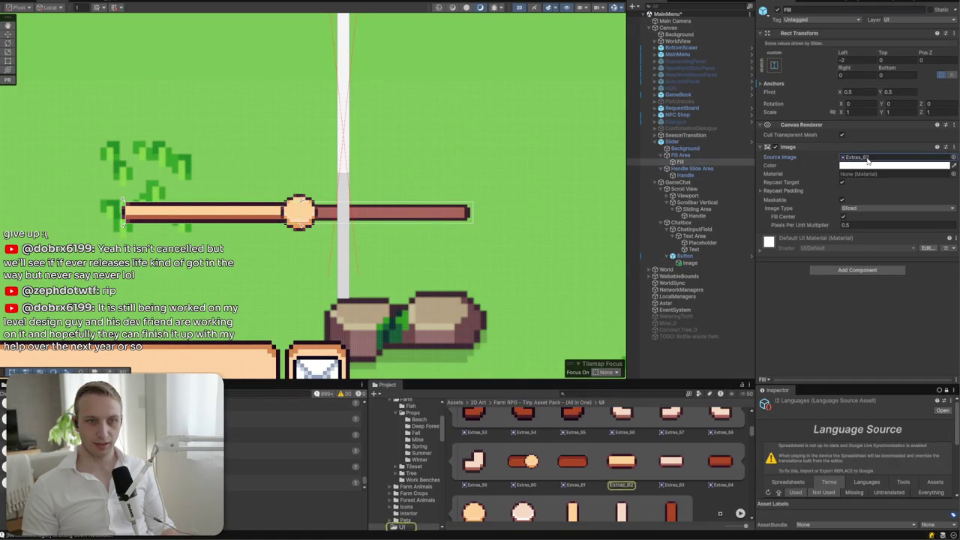
- Undo back through the selections and reselect the chat's vertical scrollbar
{"action": "left_click", "coordinate": [345, 285]}
{"action": "key", "text": "ctrl+z"}
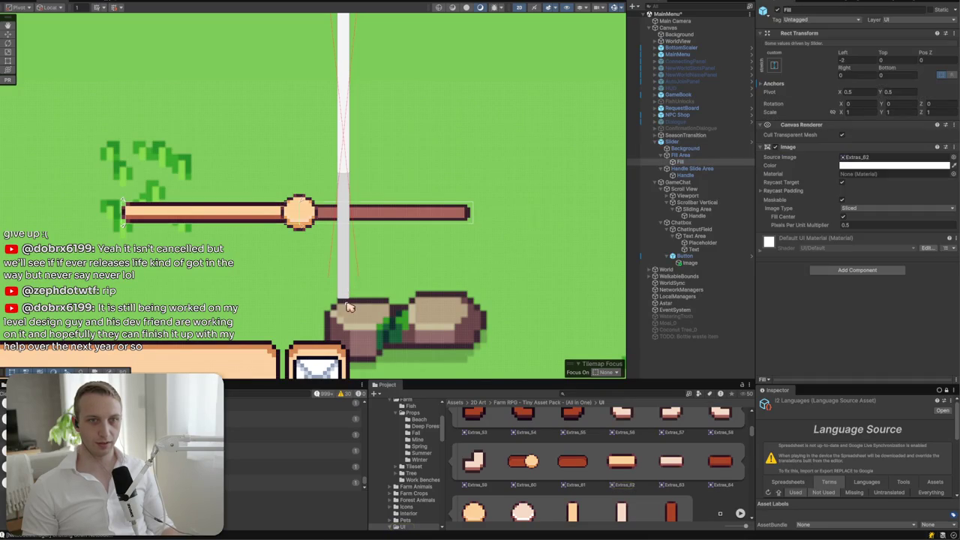
{"action": "key", "text": "ctrl+z"}
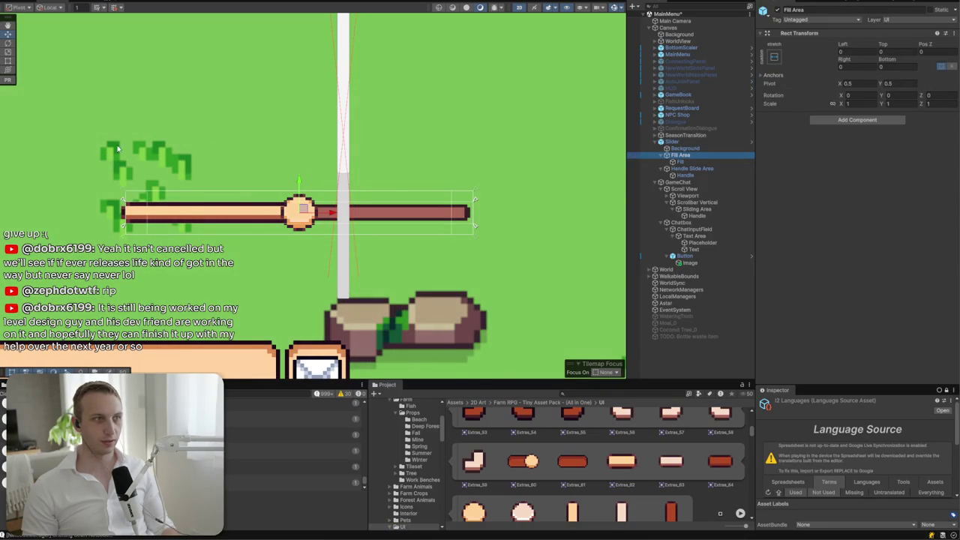
{"action": "left_click", "coordinate": [347, 149]}
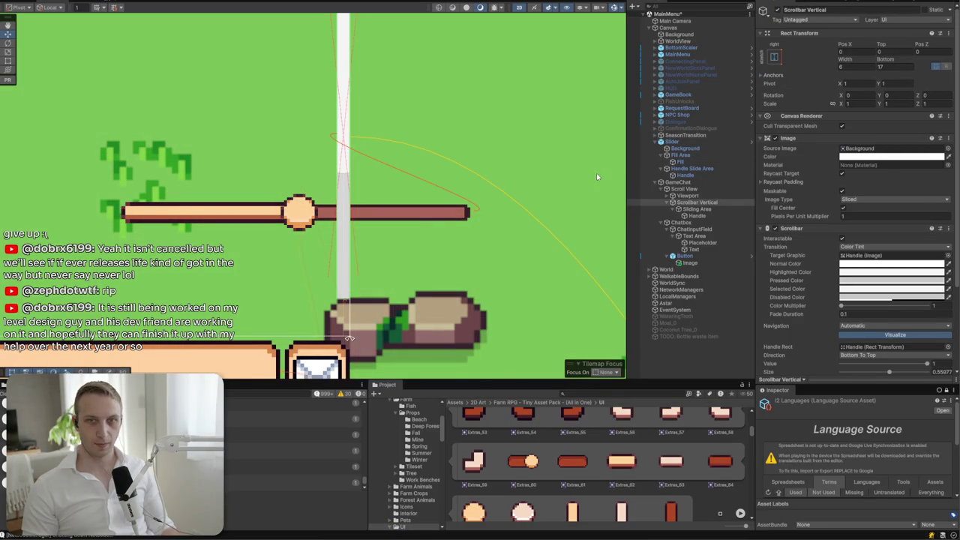
- Give the scrollbar Handle the Extras_82 sprite
{"action": "left_click", "coordinate": [694, 209]}
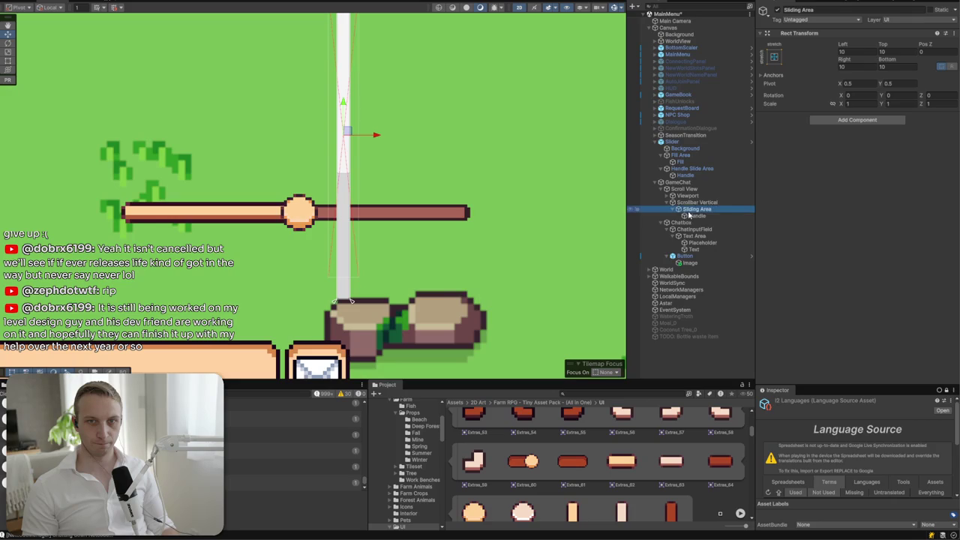
{"action": "left_click", "coordinate": [691, 216]}
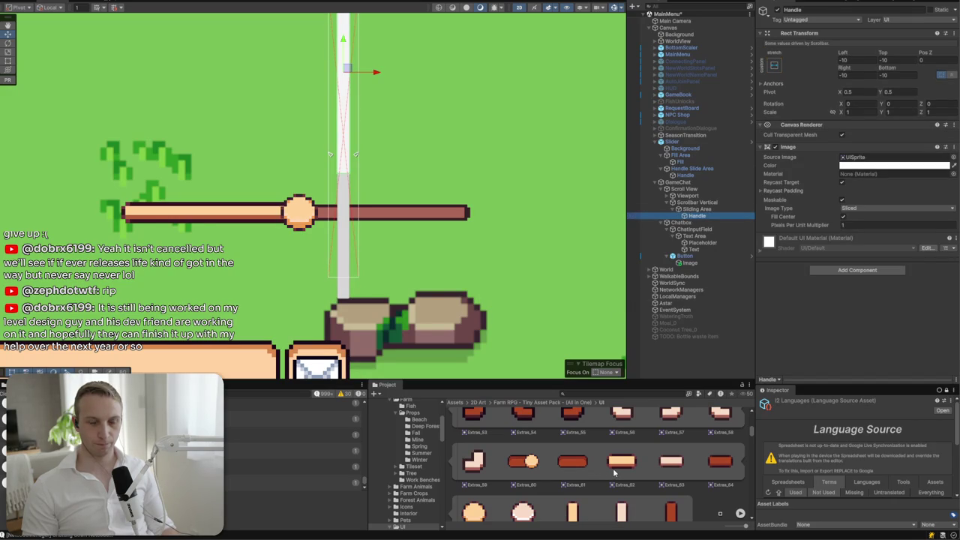
{"action": "left_click_drag", "start_coordinate": [617, 471], "coordinate": [853, 203]}
{"action": "left_click_drag", "start_coordinate": [854, 163], "coordinate": [853, 163]}
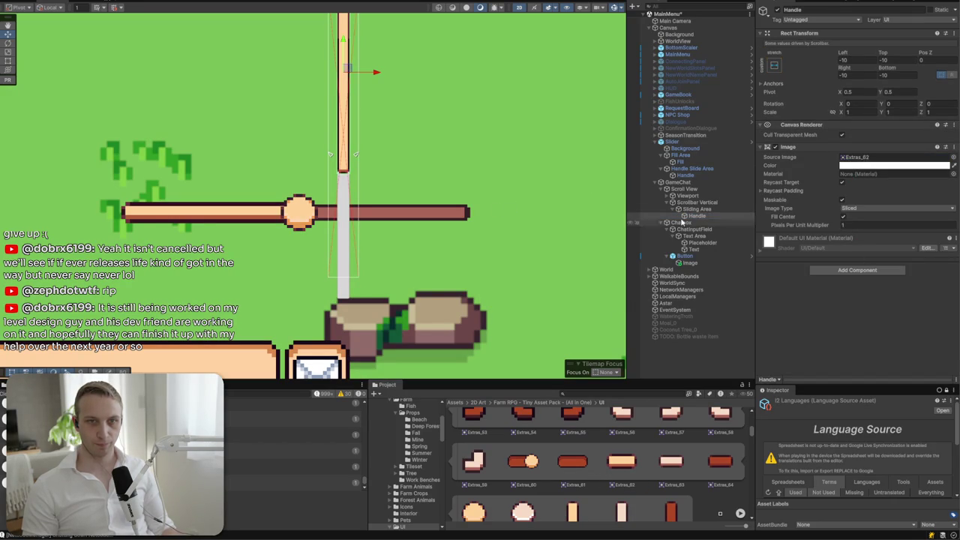
- Drop a bar sprite into the vertical scrollbar's Source Image and set Image Type to Sliced
{"action": "left_click", "coordinate": [338, 225]}
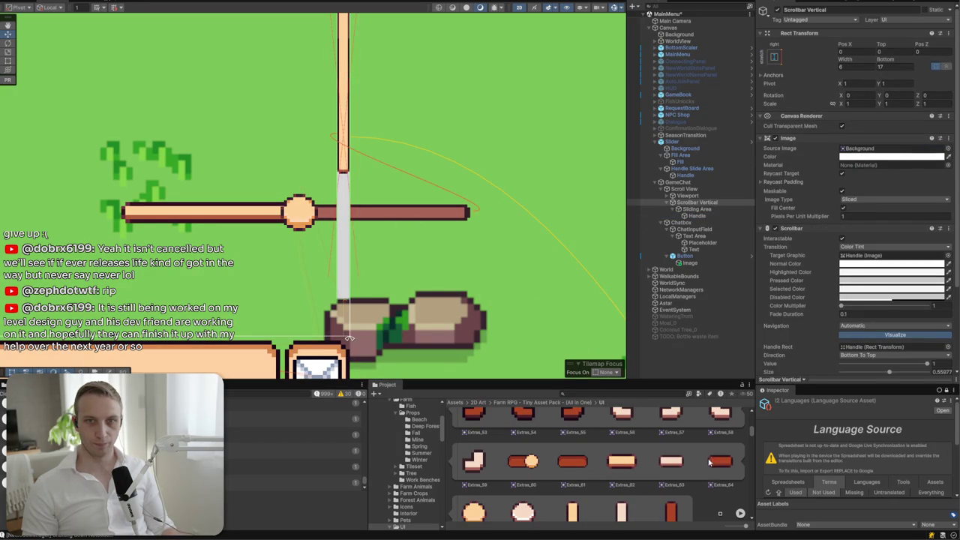
{"action": "left_click_drag", "start_coordinate": [822, 188], "coordinate": [855, 148]}
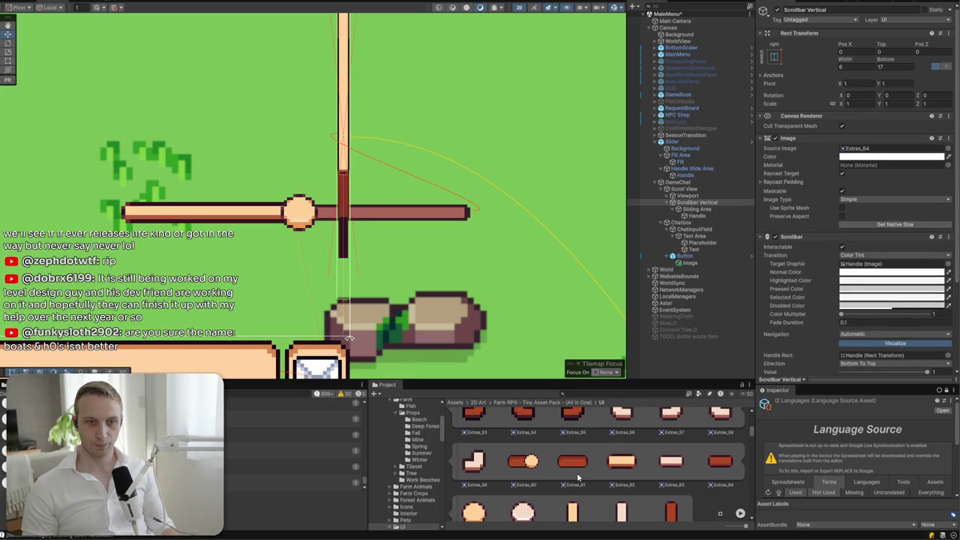
{"action": "scroll", "coordinate": [632, 485], "scroll_direction": "down", "scroll_amount": 1}
{"action": "mouse_move", "coordinate": [666, 489]}
{"action": "left_mouse_down"}
{"action": "mouse_move", "coordinate": [795, 180]}
{"action": "mouse_move", "coordinate": [855, 153]}
{"action": "left_mouse_up"}
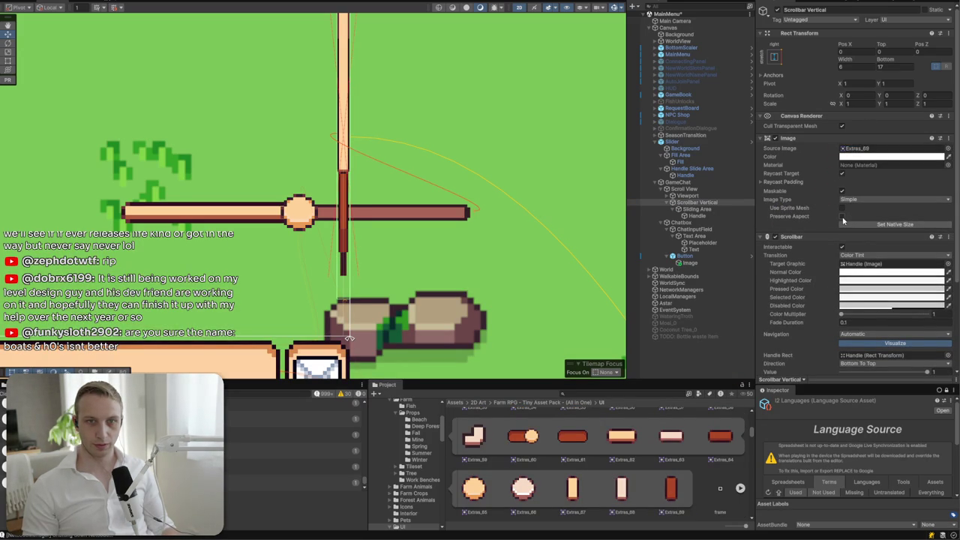
{"action": "left_click", "coordinate": [842, 198]}
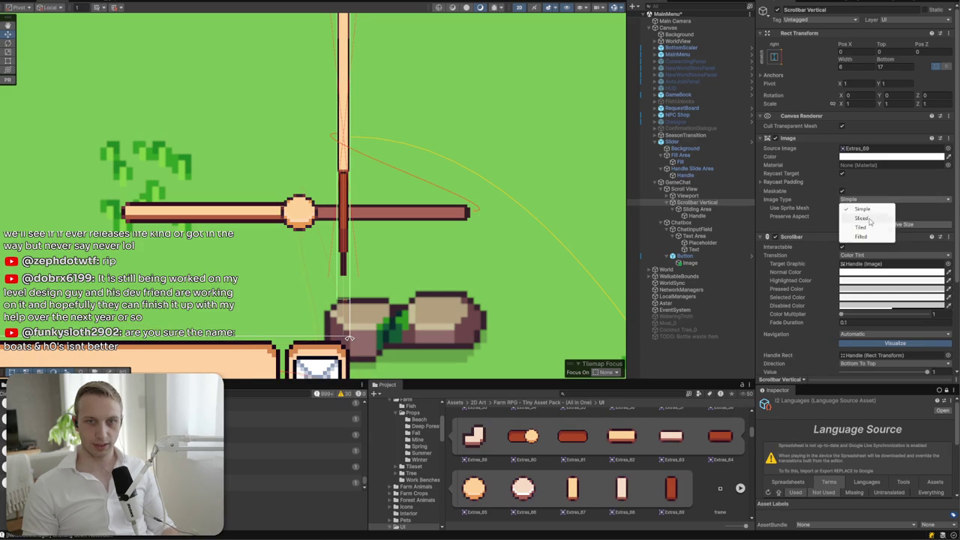
{"action": "left_click", "coordinate": [869, 218]}
- Try bar sprites Extras_64, Extras_69 and Extras_33 for the vertical scrollbar
{"action": "left_click", "coordinate": [720, 437]}
{"action": "left_click", "coordinate": [674, 488]}
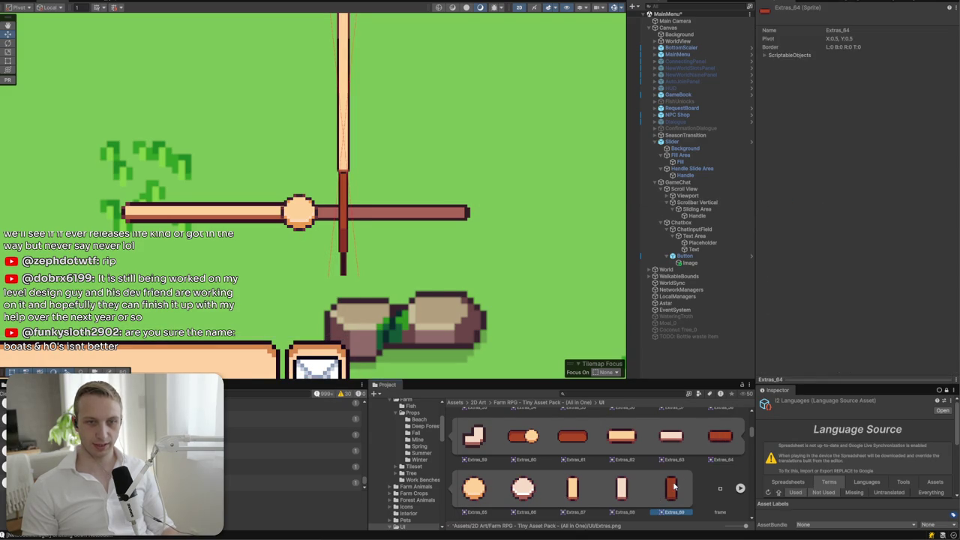
{"action": "scroll", "coordinate": [585, 471], "scroll_direction": "up", "scroll_amount": 5}
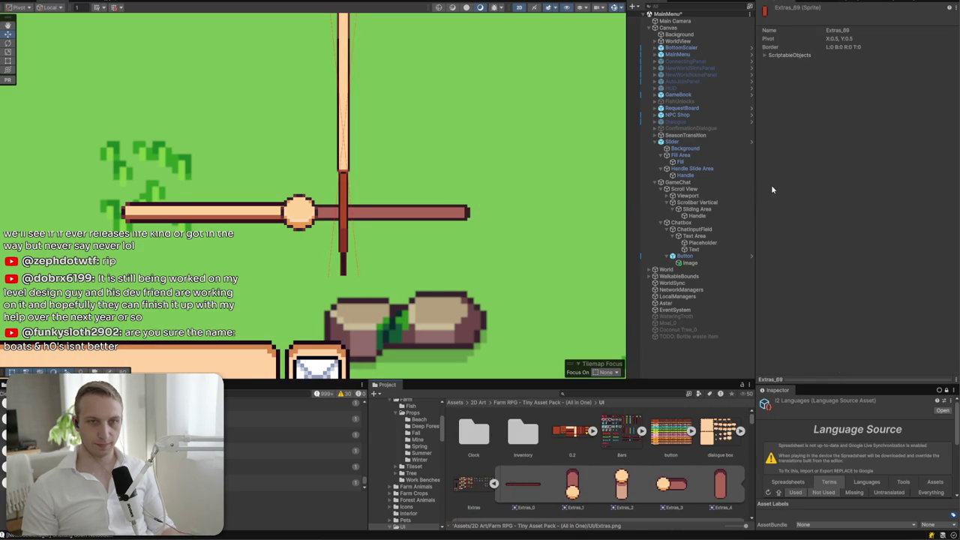
{"action": "left_click", "coordinate": [341, 249]}
{"action": "mouse_move", "coordinate": [533, 491]}
{"action": "left_mouse_down"}
{"action": "mouse_move", "coordinate": [713, 203]}
{"action": "mouse_move", "coordinate": [893, 151]}
{"action": "left_mouse_up"}
{"action": "scroll", "coordinate": [712, 455], "scroll_direction": "down", "scroll_amount": 6}
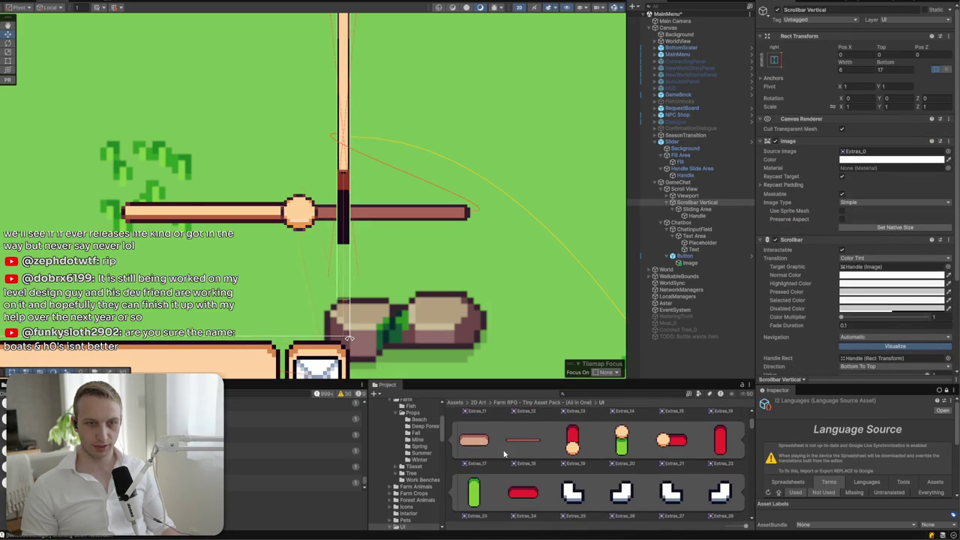
{"action": "scroll", "coordinate": [526, 446], "scroll_direction": "down", "scroll_amount": 3}
{"action": "left_click", "coordinate": [670, 433]}
- Assign Extras_35 as the vertical scrollbar's Source Image and select the Extras sprite sheet
{"action": "left_click", "coordinate": [344, 201]}
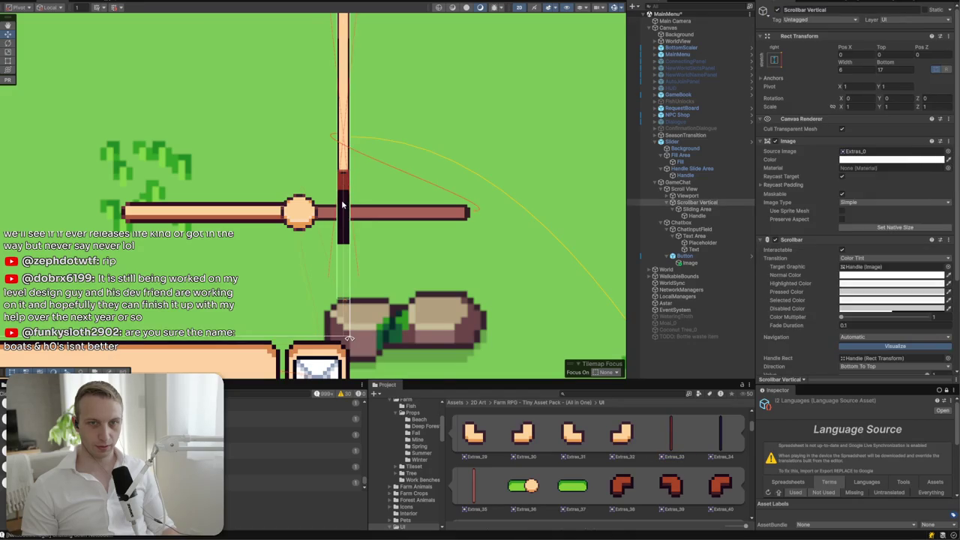
{"action": "left_click", "coordinate": [344, 204]}
{"action": "left_click", "coordinate": [345, 204]}
{"action": "mouse_move", "coordinate": [474, 484]}
{"action": "left_mouse_down"}
{"action": "mouse_move", "coordinate": [870, 148]}
{"action": "mouse_move", "coordinate": [878, 154]}
{"action": "left_mouse_up"}
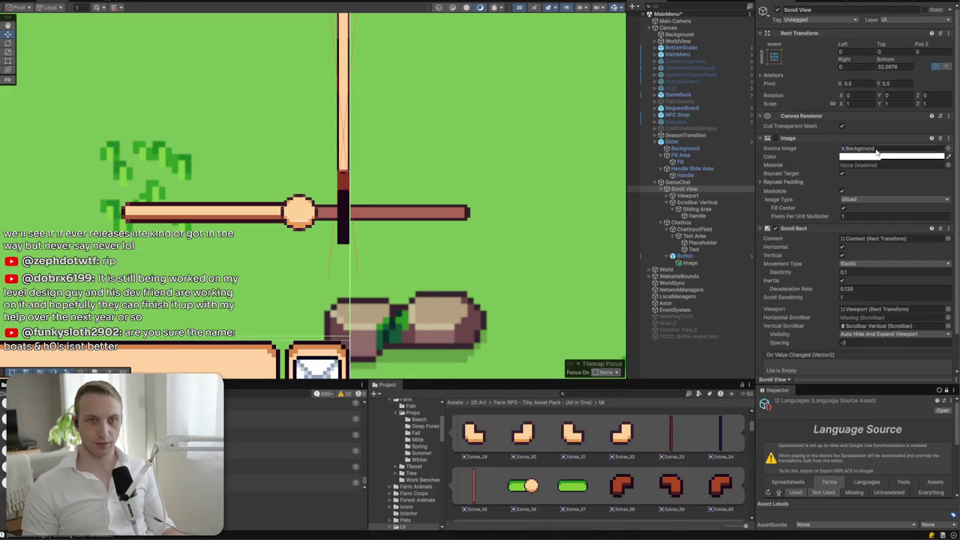
{"action": "left_click", "coordinate": [342, 207]}
{"action": "left_click_drag", "start_coordinate": [477, 491], "coordinate": [864, 150]}
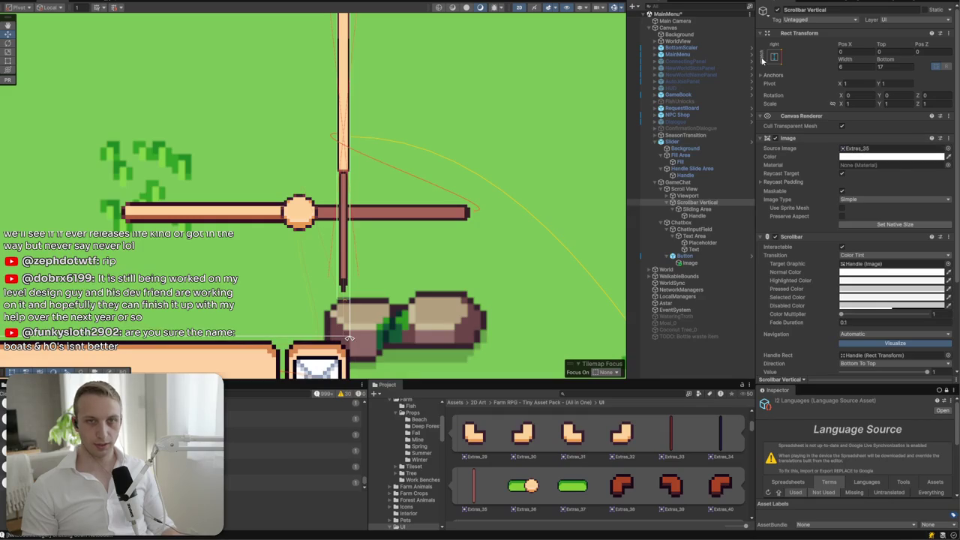
{"action": "scroll", "coordinate": [600, 446], "scroll_direction": "up", "scroll_amount": 5}
{"action": "left_click", "coordinate": [477, 481]}
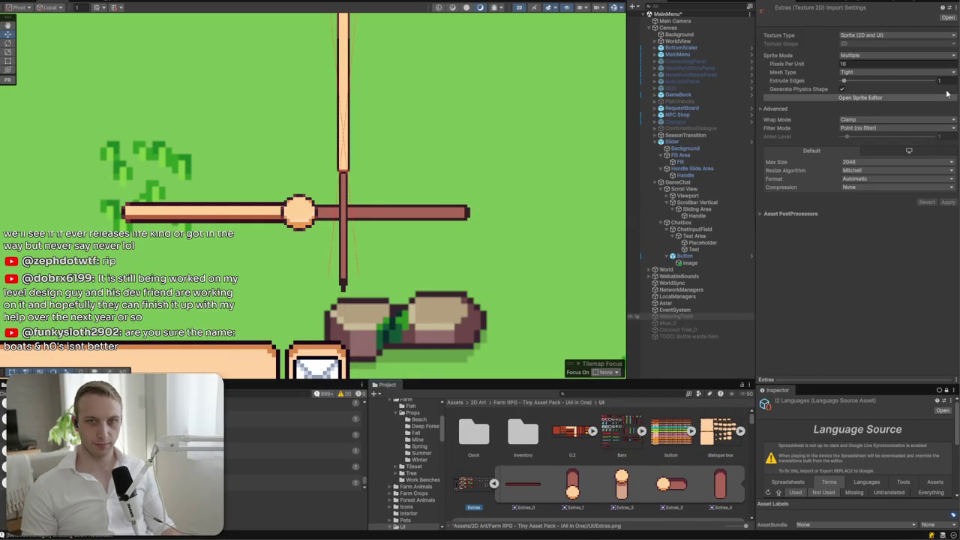
- Open the Extras sheet in the Sprite Editor, select Extras_35, and drag its left border
{"action": "left_click", "coordinate": [860, 97]}
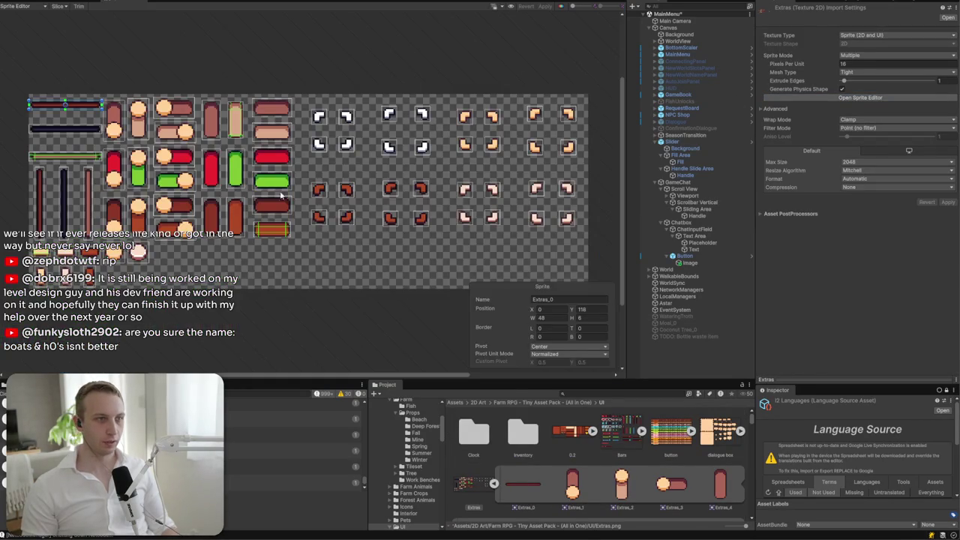
{"action": "scroll", "coordinate": [123, 198], "scroll_direction": "up", "scroll_amount": 5}
{"action": "scroll", "coordinate": [123, 199], "scroll_direction": "up", "scroll_amount": 2}
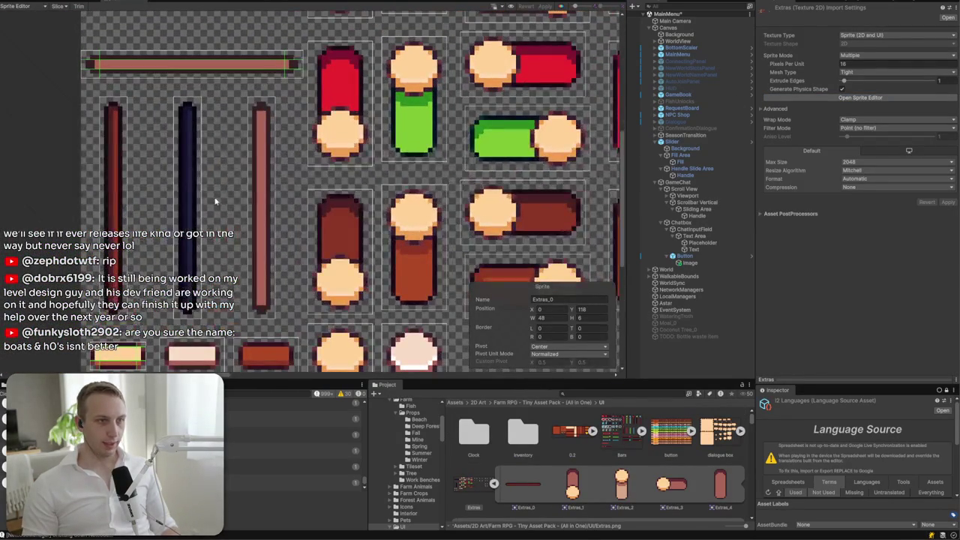
{"action": "left_click", "coordinate": [257, 200]}
{"action": "scroll", "coordinate": [259, 128], "scroll_direction": "up", "scroll_amount": 2}
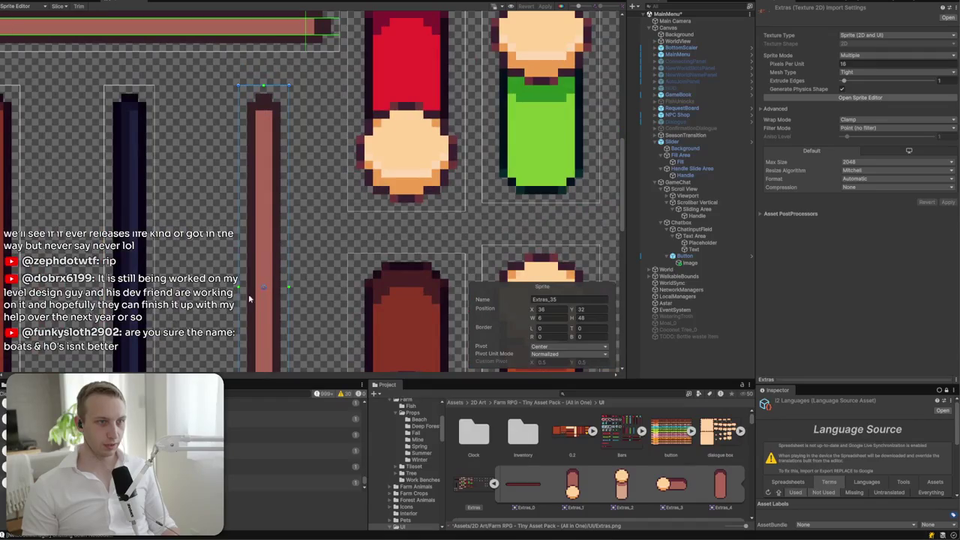
{"action": "left_click_drag", "start_coordinate": [239, 287], "coordinate": [256, 289]}
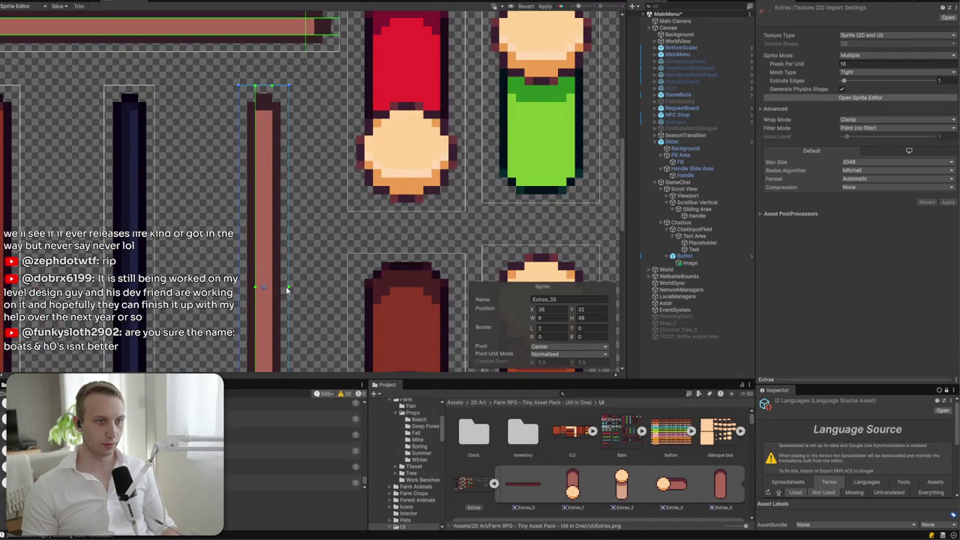
- Enter Extras_35 borders Left 2, Right 2, Top 5, Bottom 5, then return to the scene
{"action": "left_click", "coordinate": [588, 328]}
{"action": "type", "text": "2"}
{"action": "left_click", "coordinate": [591, 331]}
{"action": "type", "text": "5"}
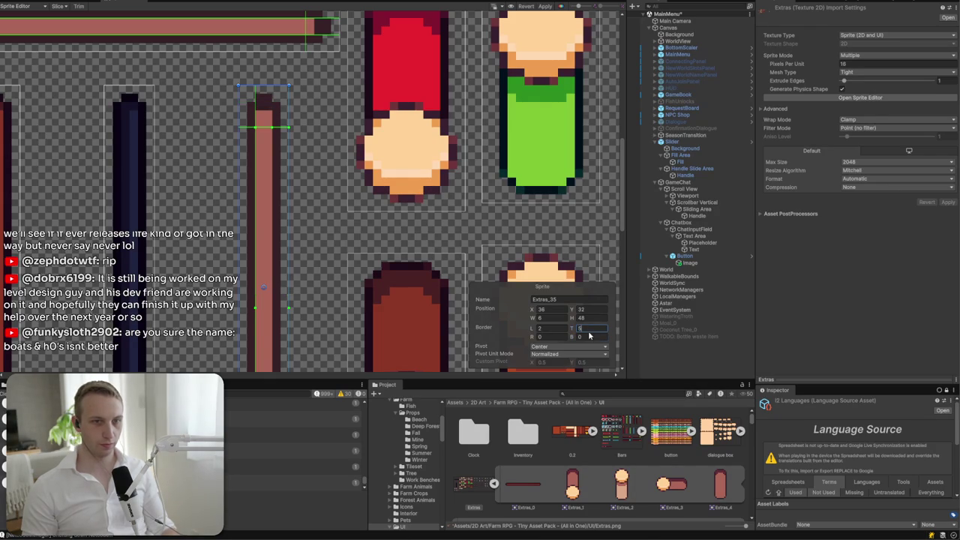
{"action": "key", "text": "Tab"}
{"action": "key", "text": "Tab"}
{"action": "type", "text": "5"}
{"action": "left_click", "coordinate": [558, 336]}
{"action": "type", "text": "2"}
{"action": "scroll", "coordinate": [311, 318], "scroll_direction": "down", "scroll_amount": 5}
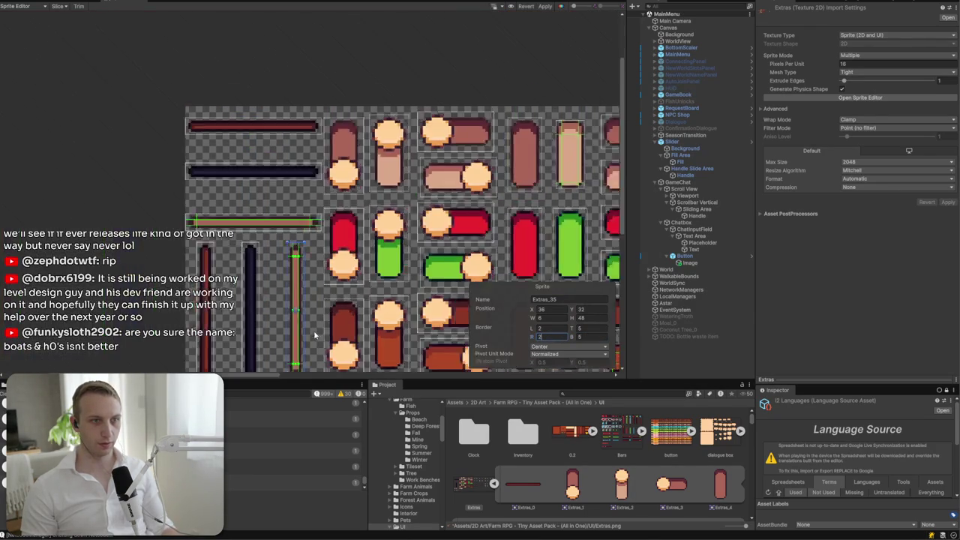
{"action": "scroll", "coordinate": [209, 217], "scroll_direction": "up", "scroll_amount": 3}
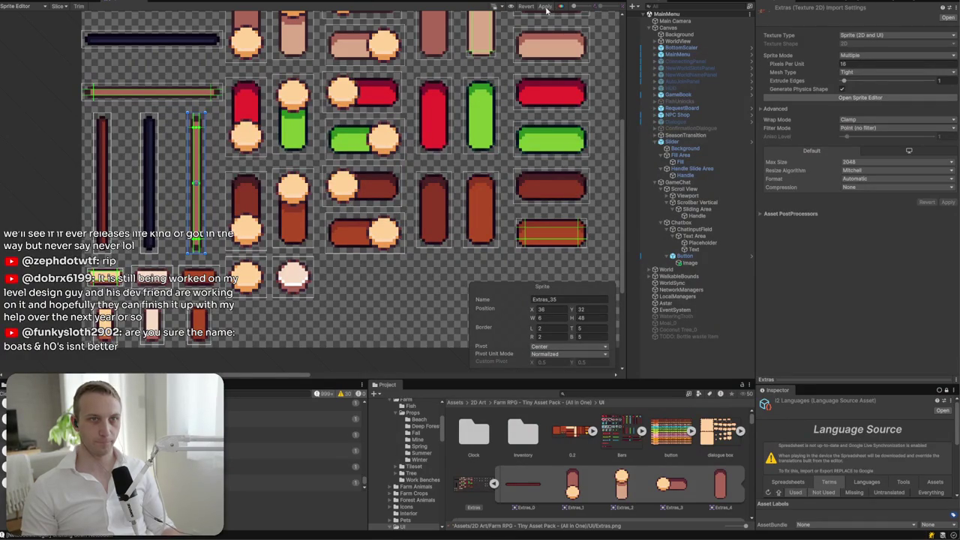
{"action": "left_click", "coordinate": [55, 3]}
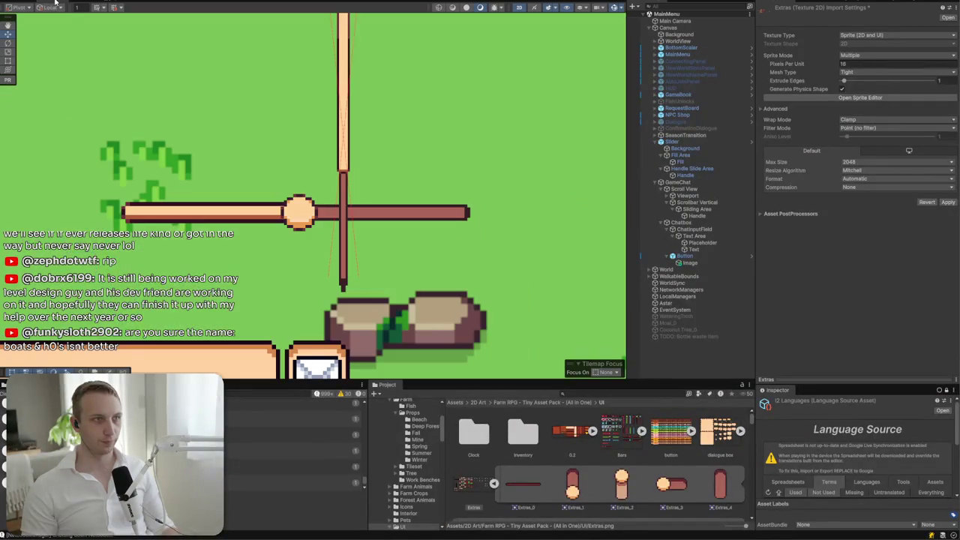
- Apply the sprite sheet's import changes and set the vertical scrollbar's Image Type to Sliced
{"action": "left_click", "coordinate": [343, 270]}
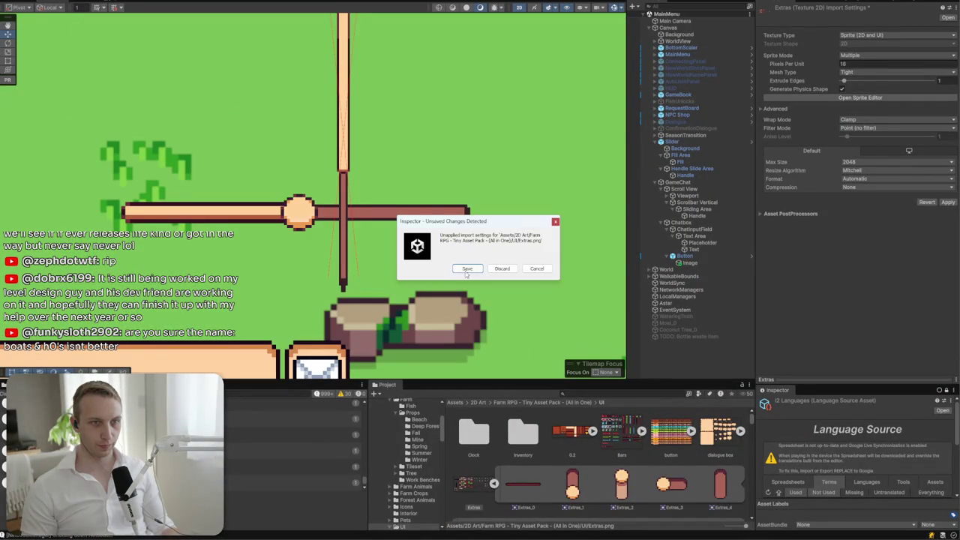
{"action": "left_click", "coordinate": [466, 270]}
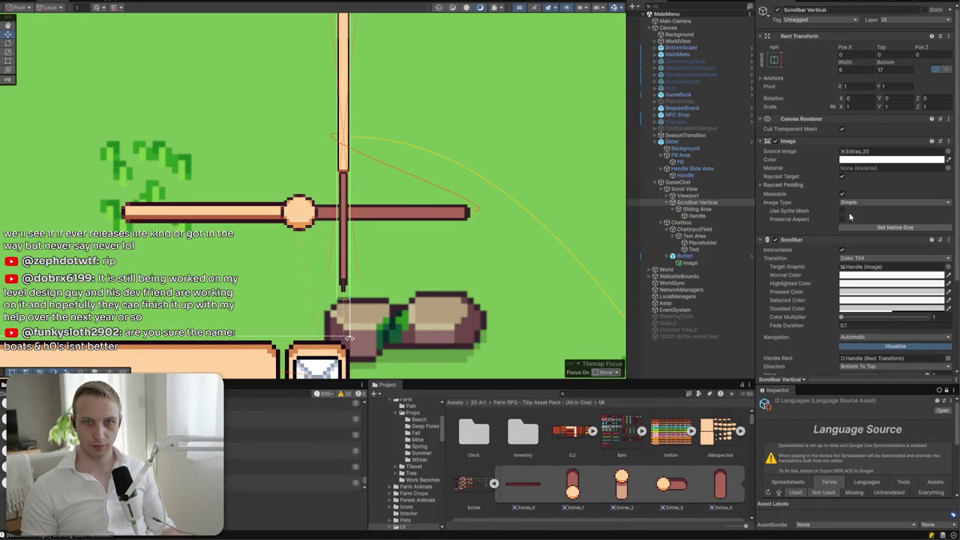
{"action": "left_click", "coordinate": [877, 202]}
{"action": "left_click", "coordinate": [863, 222]}
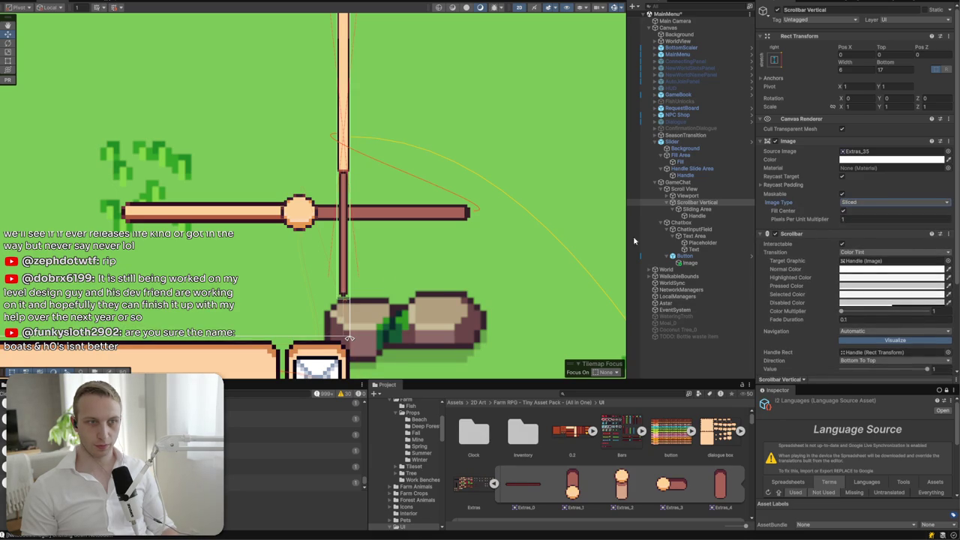
{"action": "scroll", "coordinate": [366, 285], "scroll_direction": "down", "scroll_amount": 5}
{"action": "scroll", "coordinate": [364, 281], "scroll_direction": "up", "scroll_amount": 4}
{"action": "scroll", "coordinate": [364, 281], "scroll_direction": "up", "scroll_amount": 5}
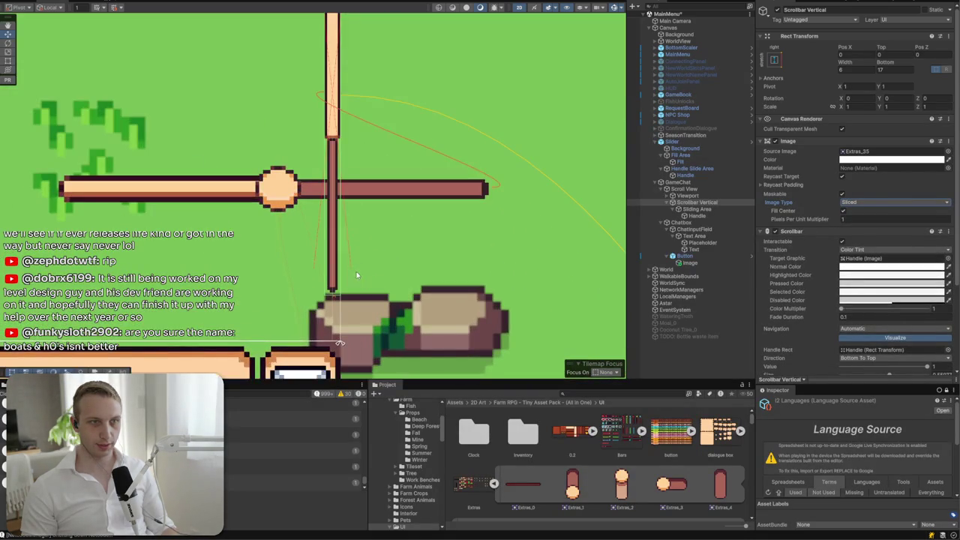
- Set all of the Sliding Area's Rect Transform offsets to 0
{"action": "left_click", "coordinate": [703, 209]}
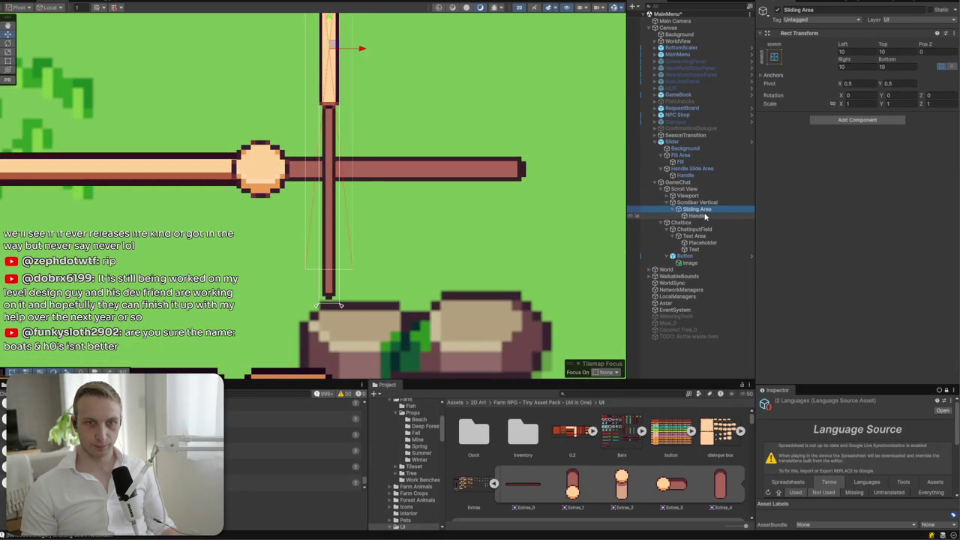
{"action": "left_click", "coordinate": [704, 216]}
{"action": "left_click", "coordinate": [699, 210]}
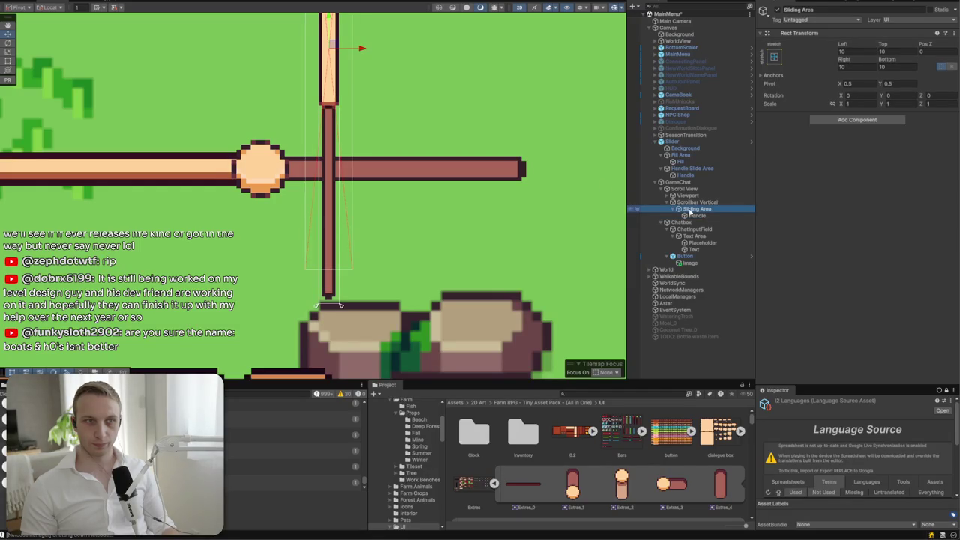
{"action": "double_click", "coordinate": [698, 211]}
{"action": "double_click", "coordinate": [844, 66]}
{"action": "type", "text": "0"}
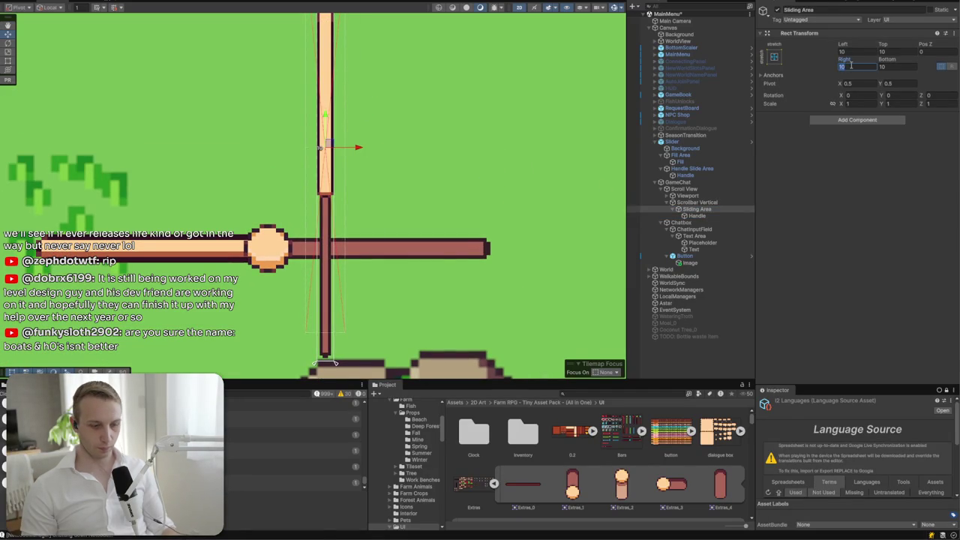
{"action": "key", "text": "Return"}
{"action": "double_click", "coordinate": [841, 51]}
{"action": "type", "text": "0"}
{"action": "key", "text": "Tab"}
{"action": "type", "text": "0"}
{"action": "key", "text": "Return"}
{"action": "double_click", "coordinate": [883, 51]}
{"action": "type", "text": "0"}
{"action": "key", "text": "Return"}
- Set the Handle's offsets to 1 on the left and right and 0 on the top and bottom
{"action": "left_click", "coordinate": [724, 216]}
{"action": "double_click", "coordinate": [855, 61]}
{"action": "type", "text": "0"}
{"action": "key", "text": "Tab"}
{"action": "type", "text": "0"}
{"action": "key", "text": "Return"}
{"action": "double_click", "coordinate": [841, 75]}
{"action": "type", "text": "0"}
{"action": "key", "text": "Return"}
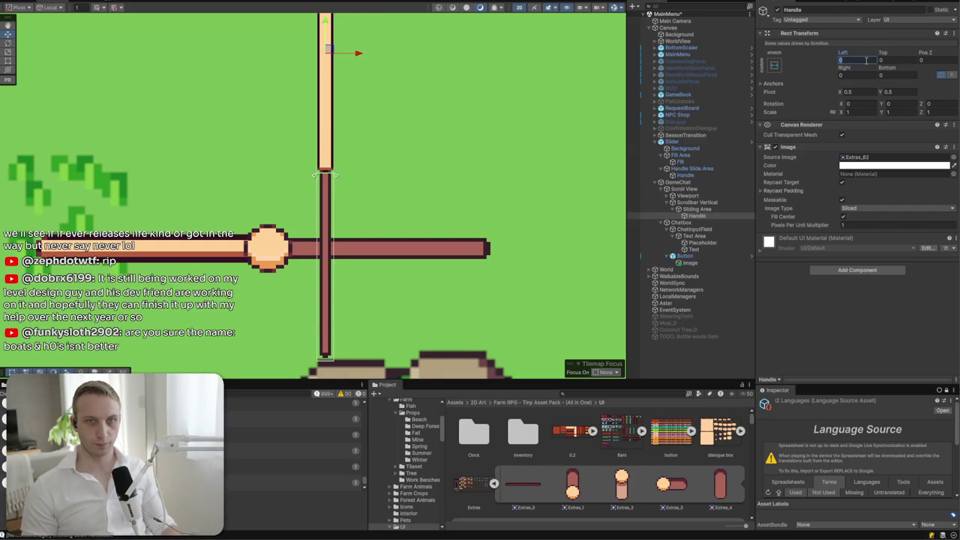
{"action": "type", "text": "-2"}
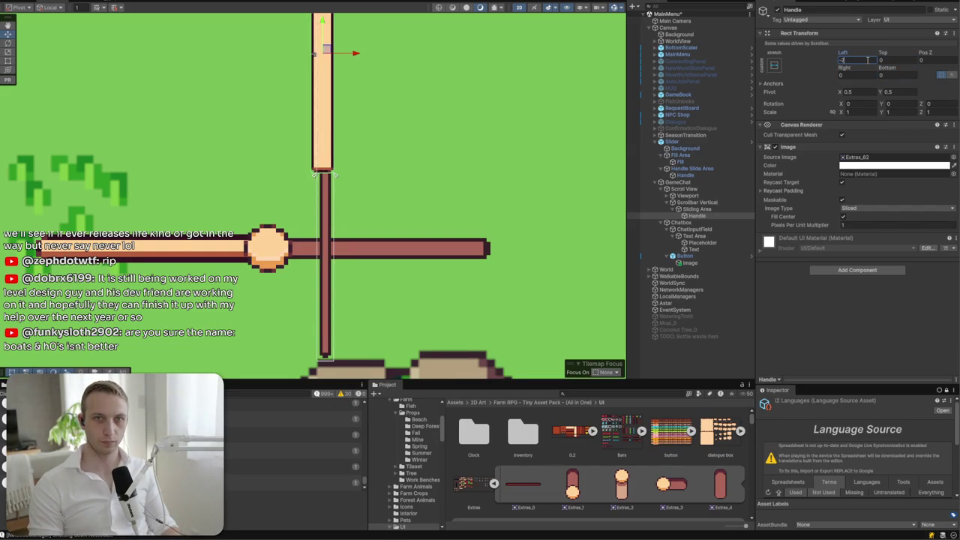
{"action": "key", "text": "BackSpace"}
{"action": "key", "text": "BackSpace"}
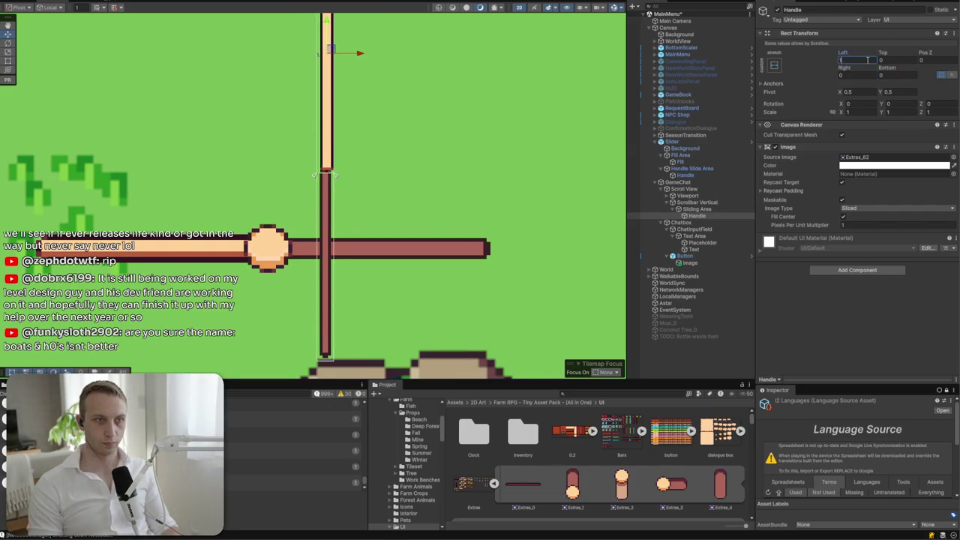
{"action": "type", "text": "1"}
{"action": "left_click", "coordinate": [855, 75]}
{"action": "type", "text": "1"}
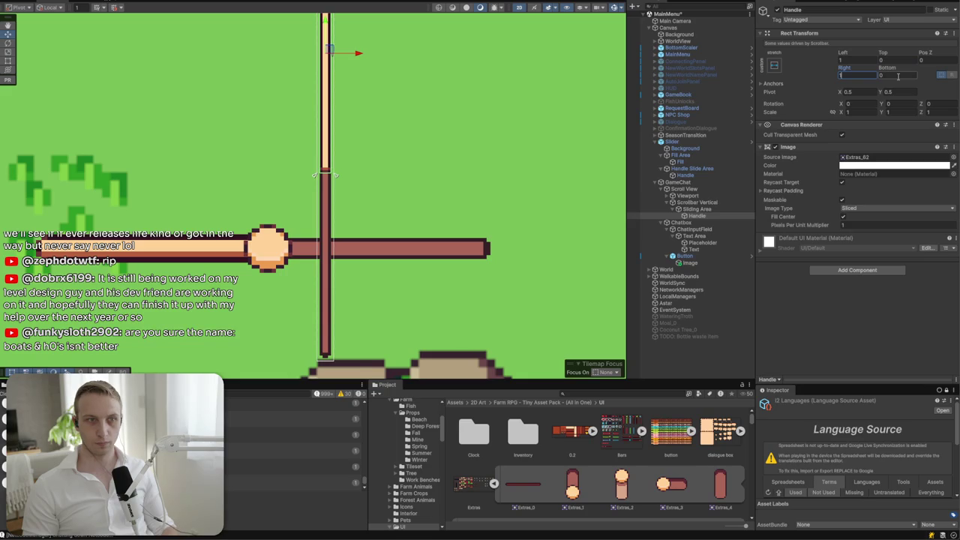
{"action": "scroll", "coordinate": [457, 136], "scroll_direction": "down", "scroll_amount": 5}
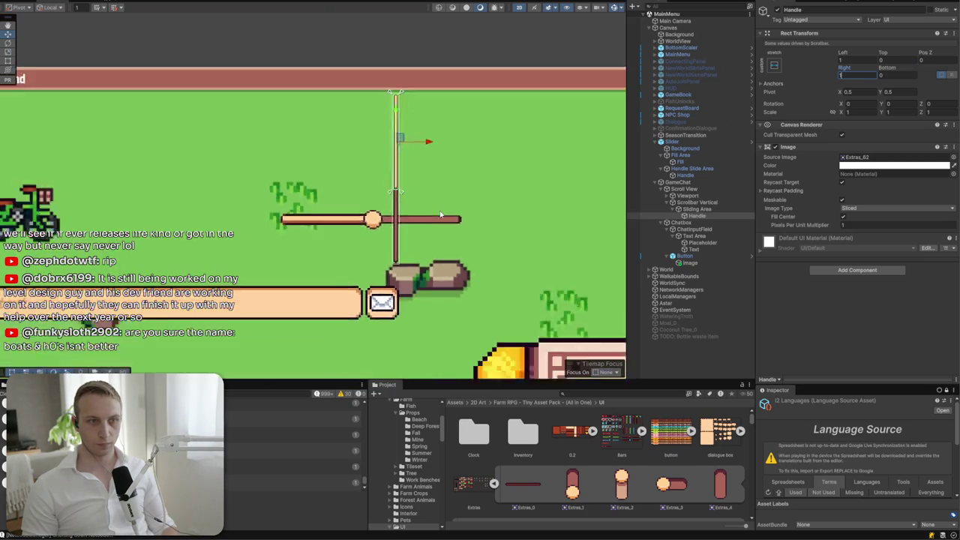
{"action": "left_click", "coordinate": [454, 99]}
{"action": "scroll", "coordinate": [441, 116], "scroll_direction": "up", "scroll_amount": 5}
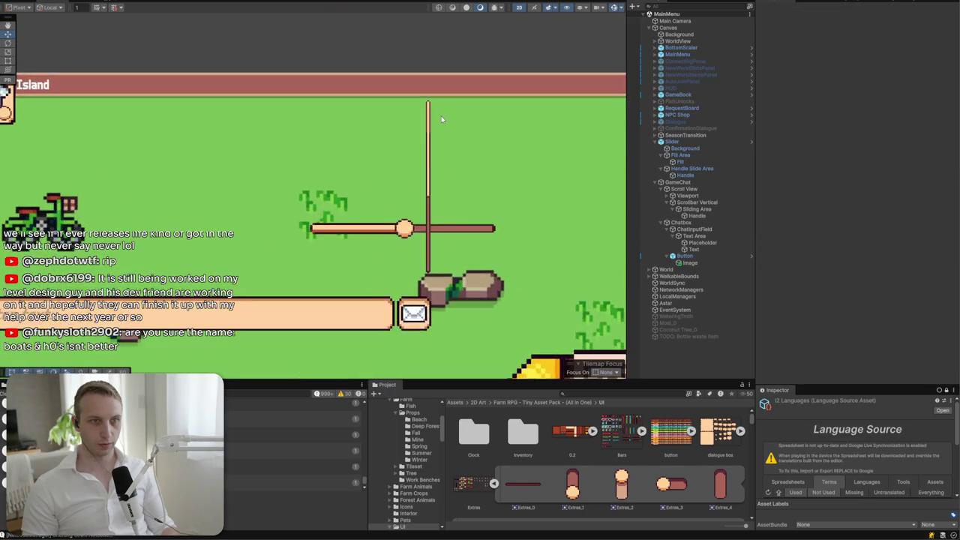
- Set the Scrollbar Vertical's Rect Transform width to 10, after first trying 12
{"action": "scroll", "coordinate": [441, 116], "scroll_direction": "down", "scroll_amount": 5}
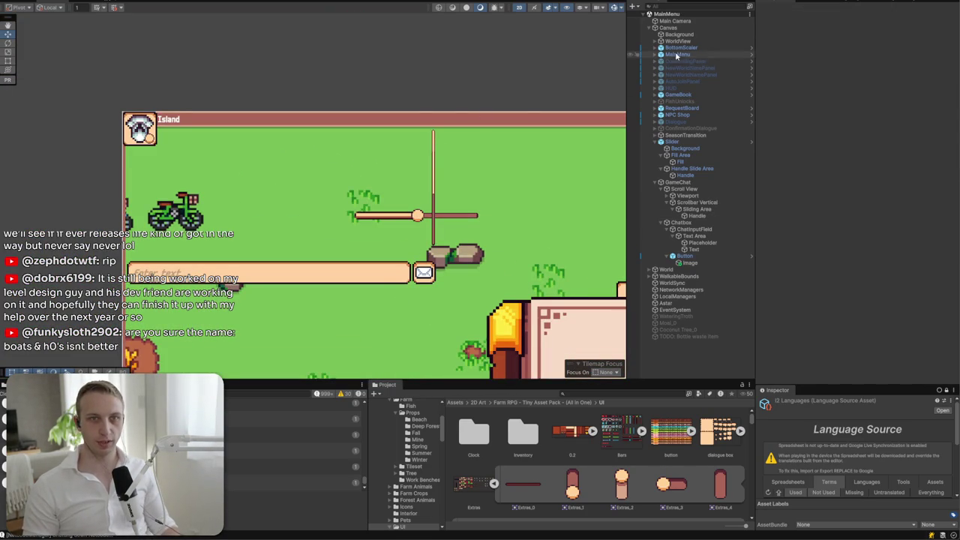
{"action": "scroll", "coordinate": [400, 212], "scroll_direction": "up", "scroll_amount": 3}
{"action": "left_click", "coordinate": [504, 291]}
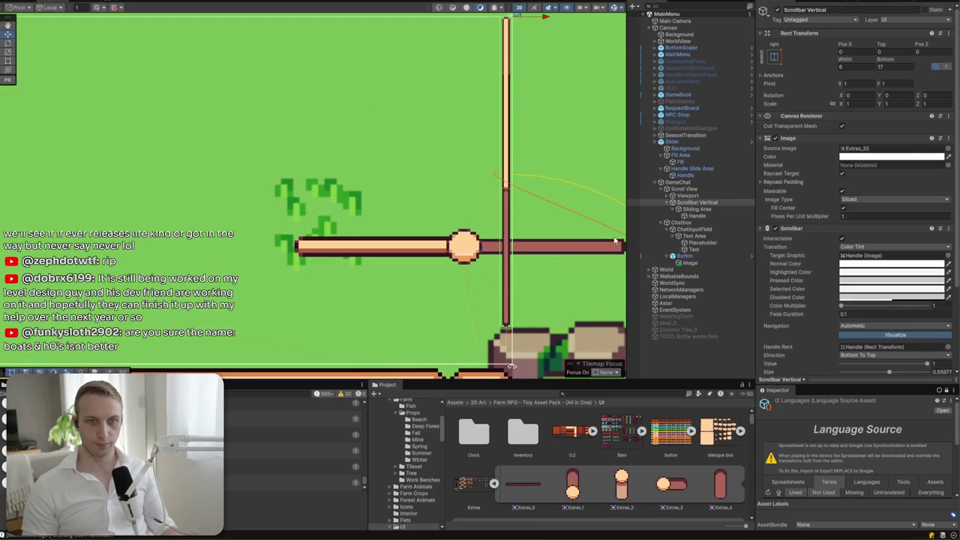
{"action": "double_click", "coordinate": [847, 66]}
{"action": "type", "text": "12"}
{"action": "key", "text": "Return"}
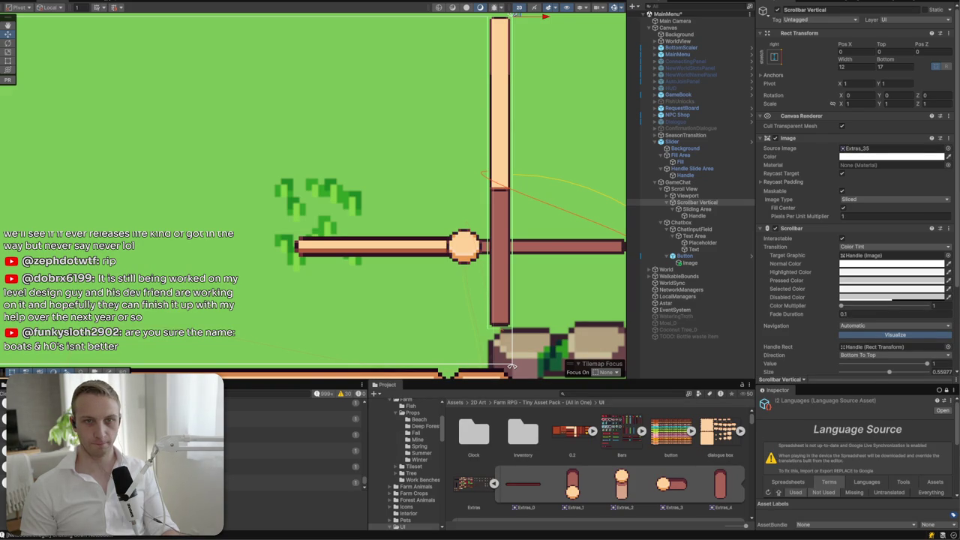
{"action": "left_click_drag", "start_coordinate": [526, 296], "coordinate": [399, 221]}
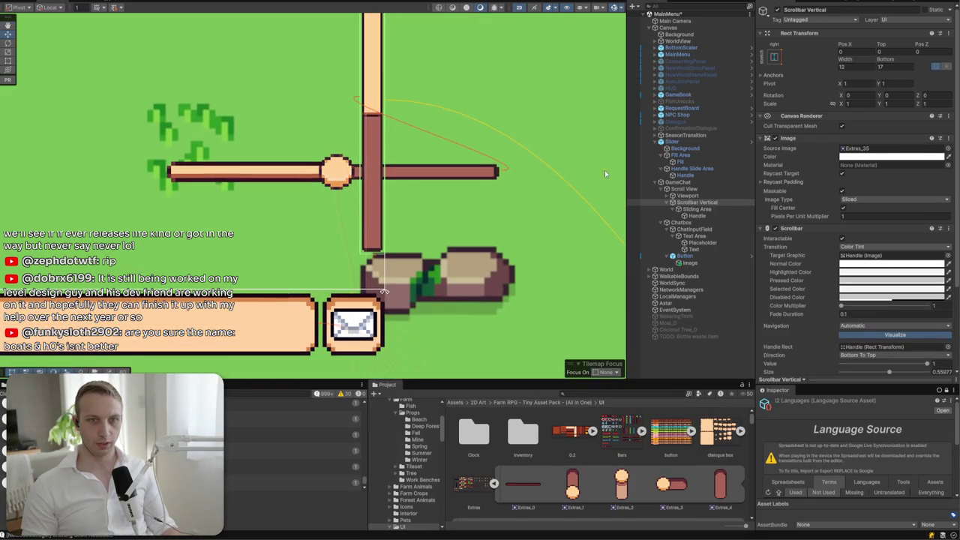
{"action": "left_click", "coordinate": [686, 205]}
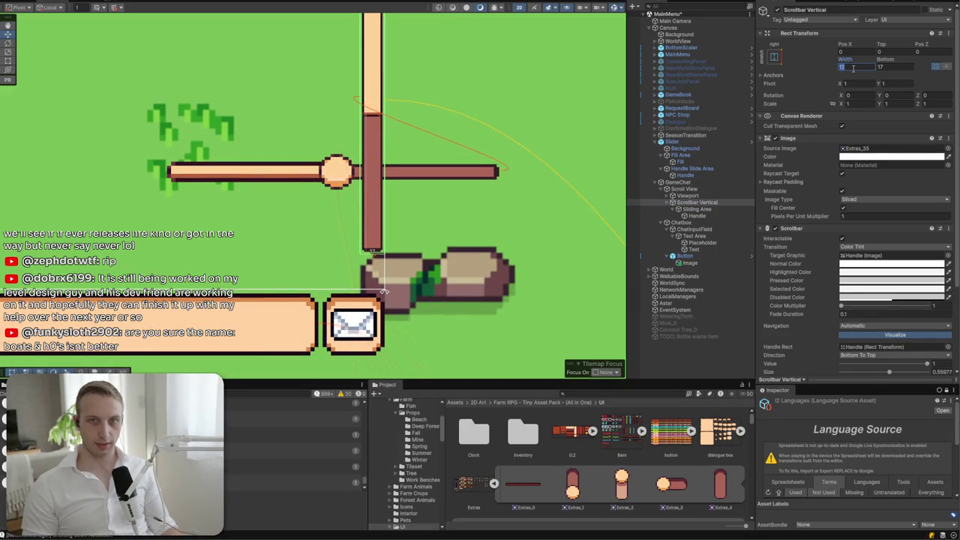
{"action": "type", "text": "10"}
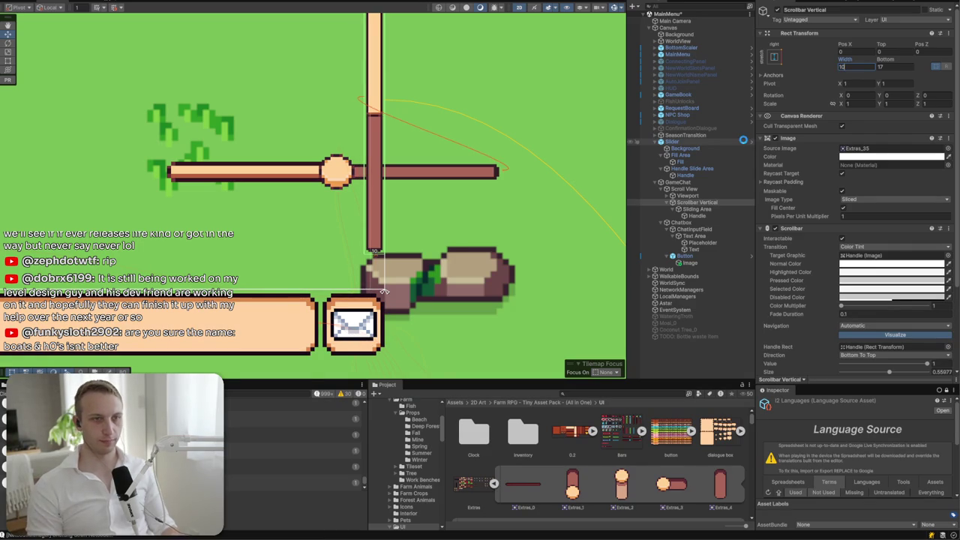
{"action": "left_click", "coordinate": [696, 203]}
- Drag the scrollbar's bottom edge down until its Bottom offset reads 0
{"action": "left_click_drag", "start_coordinate": [374, 252], "coordinate": [375, 291]}
{"action": "scroll", "coordinate": [342, 246], "scroll_direction": "down", "scroll_amount": 1}
{"action": "scroll", "coordinate": [342, 246], "scroll_direction": "down", "scroll_amount": 3}
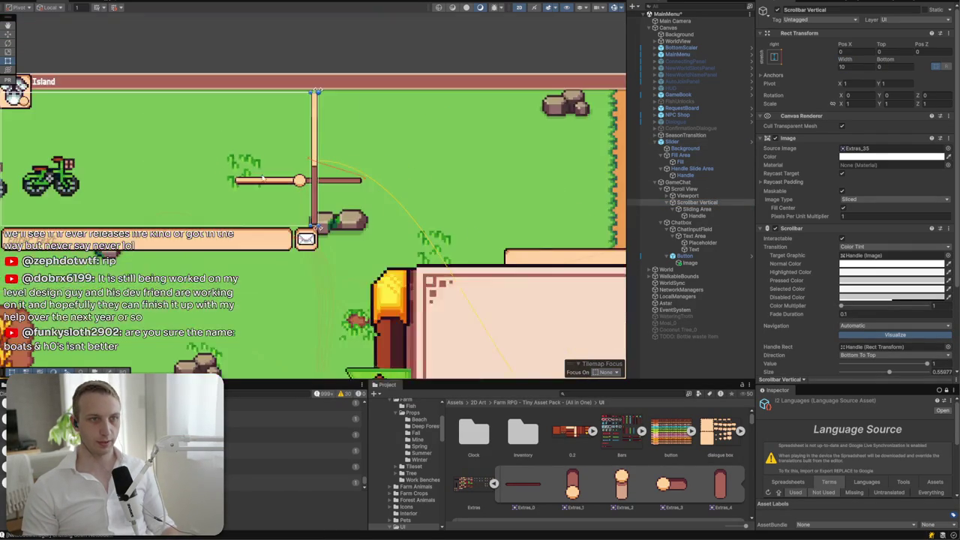
{"action": "scroll", "coordinate": [295, 138], "scroll_direction": "up", "scroll_amount": 3}
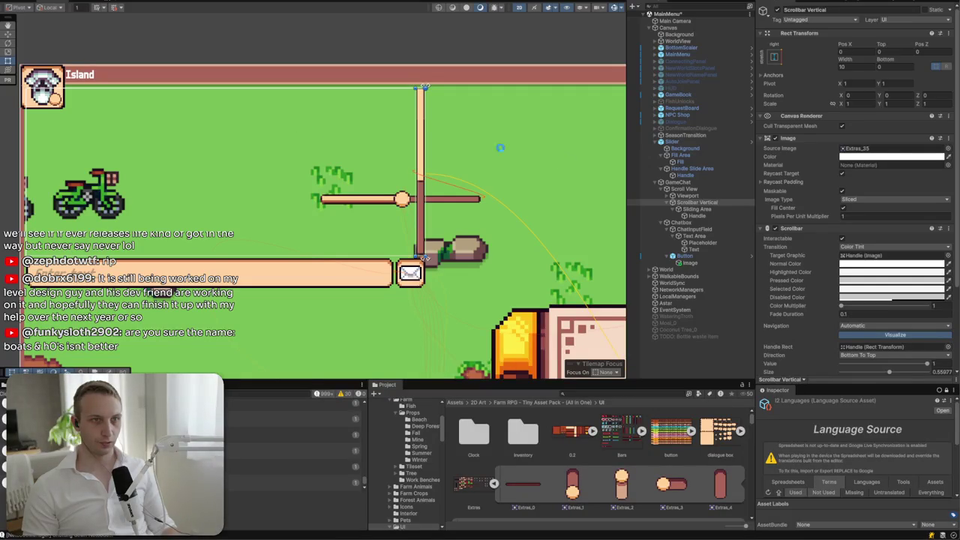
{"action": "left_click", "coordinate": [666, 204]}
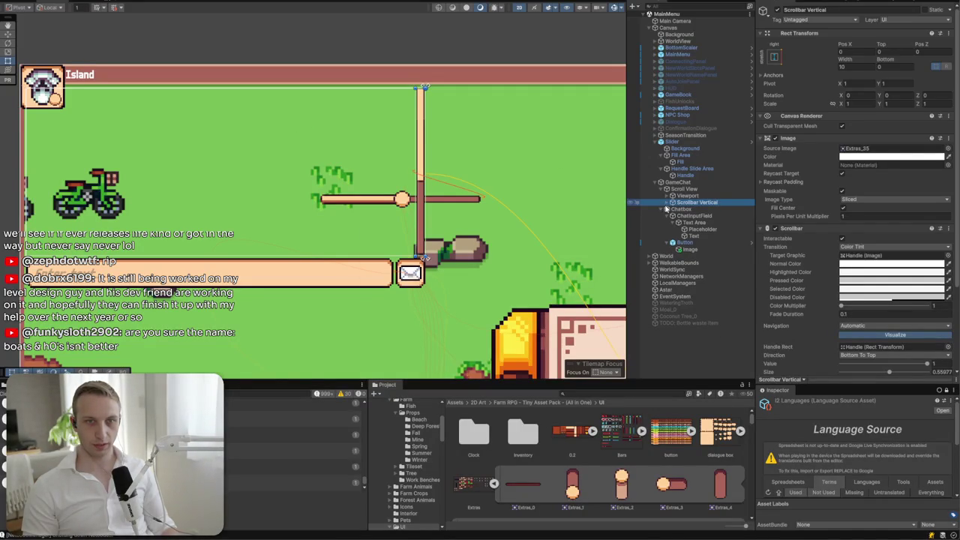
- Add a Vertical Layout Group to Content with Lower Center alignment and Force Expand Height off
{"action": "left_click", "coordinate": [666, 196]}
{"action": "left_click", "coordinate": [663, 204]}
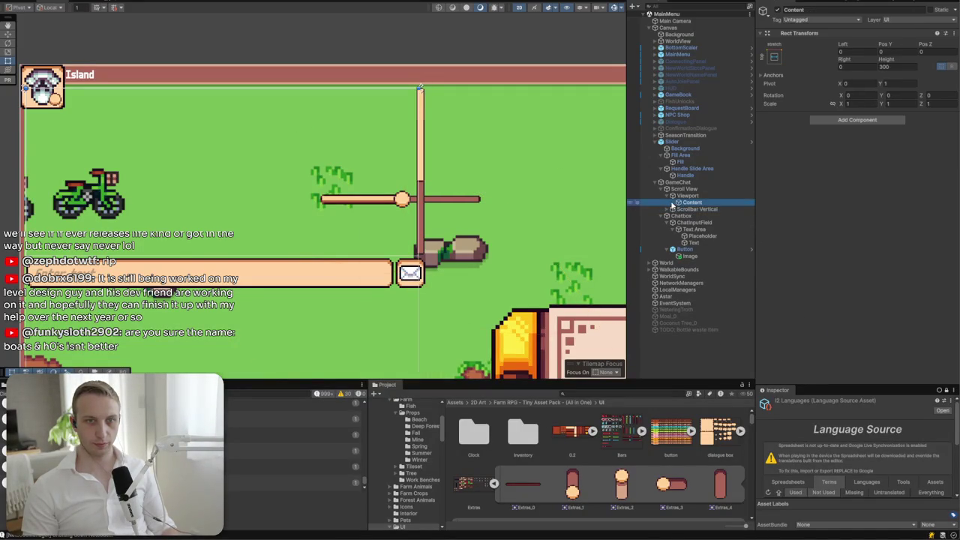
{"action": "left_click", "coordinate": [840, 120]}
{"action": "type", "text": "layou"}
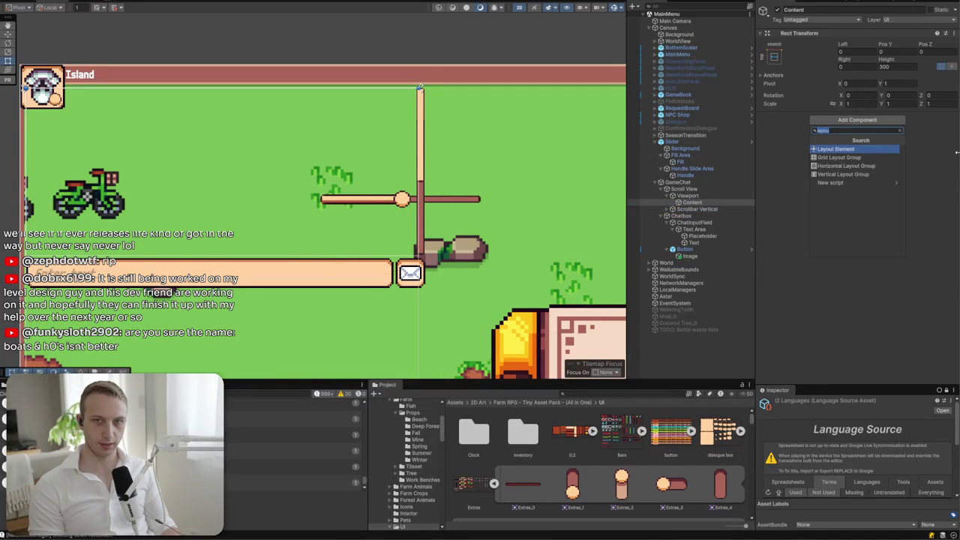
{"action": "left_click", "coordinate": [857, 174]}
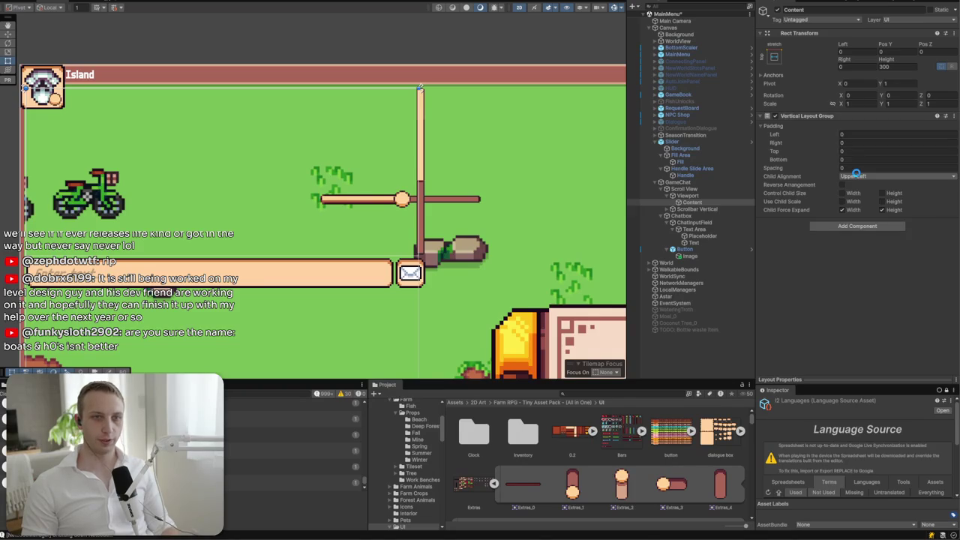
{"action": "left_click", "coordinate": [856, 177]}
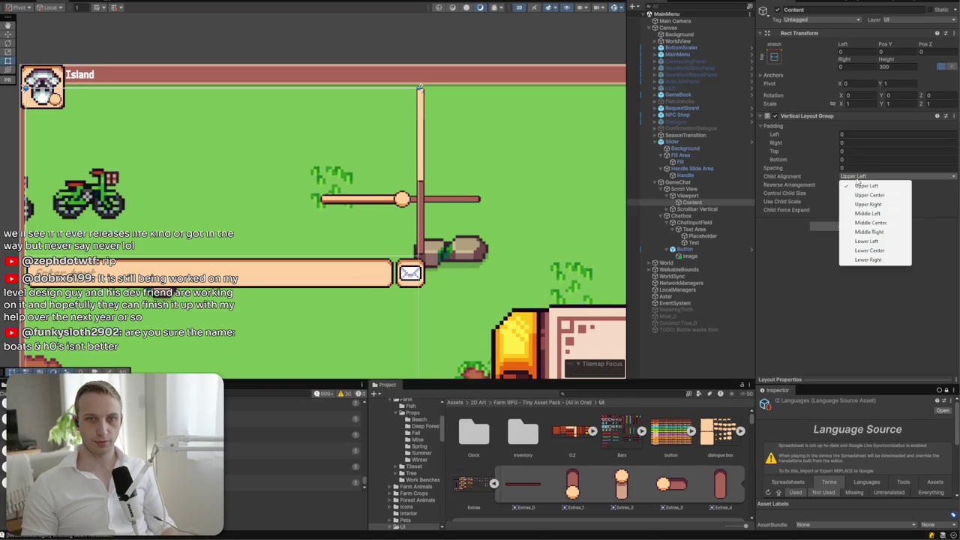
{"action": "left_click", "coordinate": [870, 251]}
{"action": "left_click", "coordinate": [883, 210]}
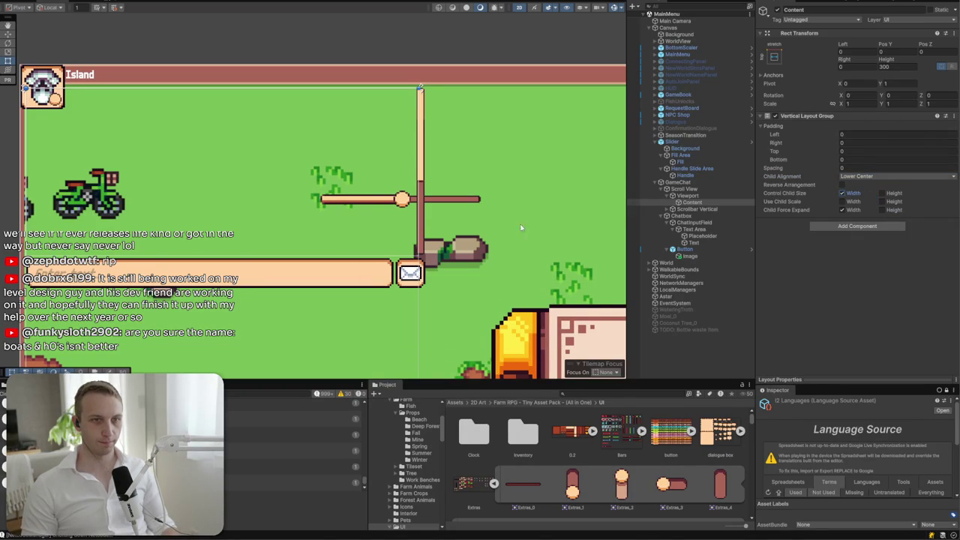
- Create a UI Image as a child of Content
{"action": "right_click", "coordinate": [688, 202]}
{"action": "mouse_move", "coordinate": [742, 406]}
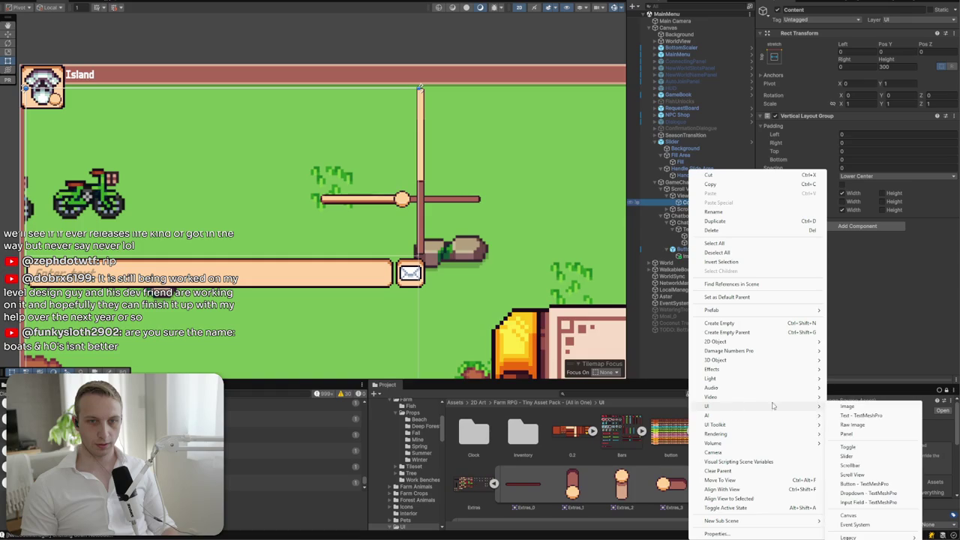
{"action": "left_click", "coordinate": [843, 409]}
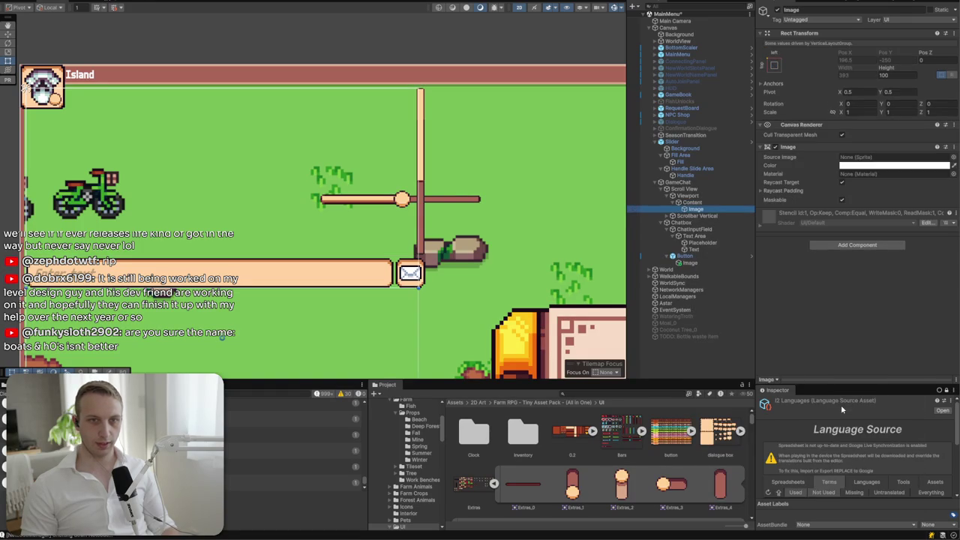
- Rename the new Image to ChatMessage and frame it in the Scene view
{"action": "left_click", "coordinate": [818, 10]}
{"action": "type", "text": "Chat"}
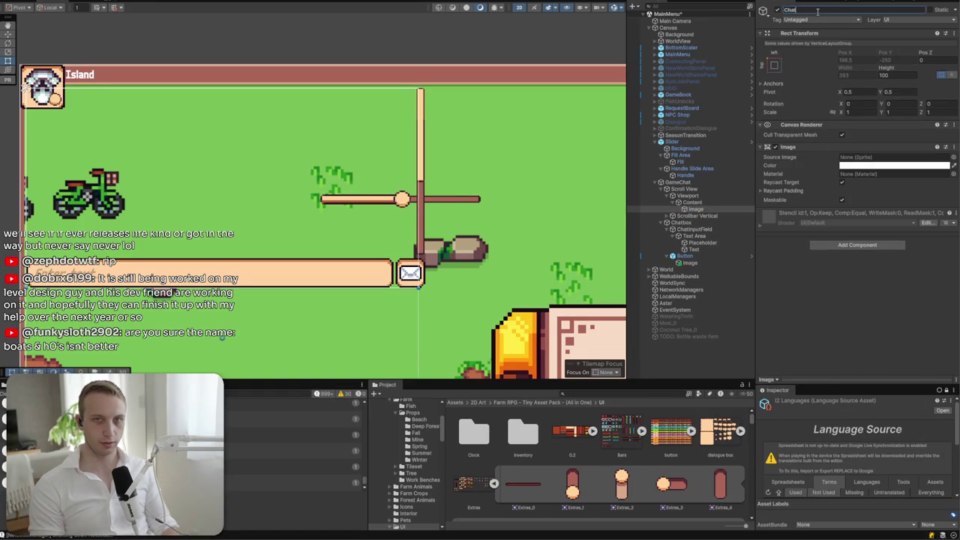
{"action": "type", "text": "Messag"}
{"action": "key", "text": "Return"}
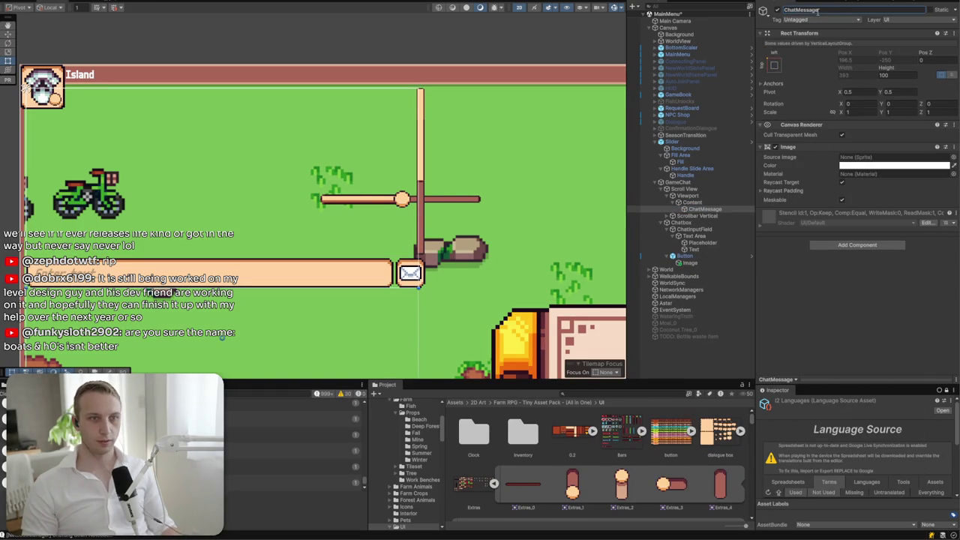
{"action": "left_click", "coordinate": [698, 203]}
{"action": "left_click", "coordinate": [693, 208]}
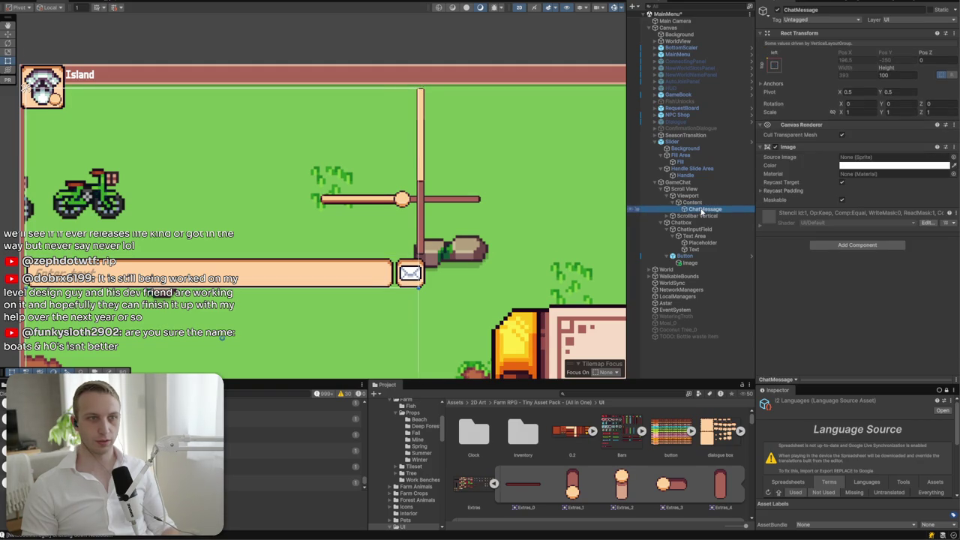
{"action": "key", "text": "f"}
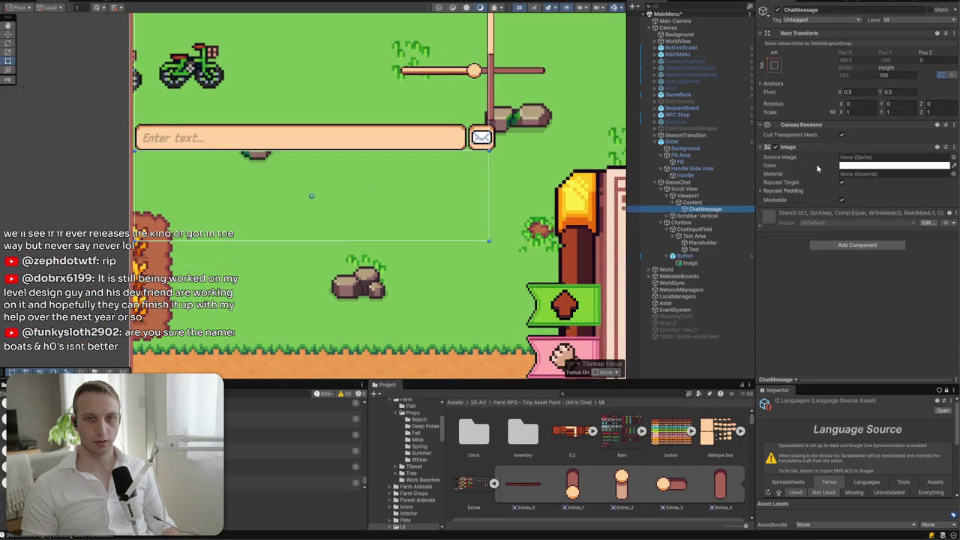
- Set Content's Child Alignment to Upper Center, leaving its height at 300
{"action": "left_click", "coordinate": [693, 202]}
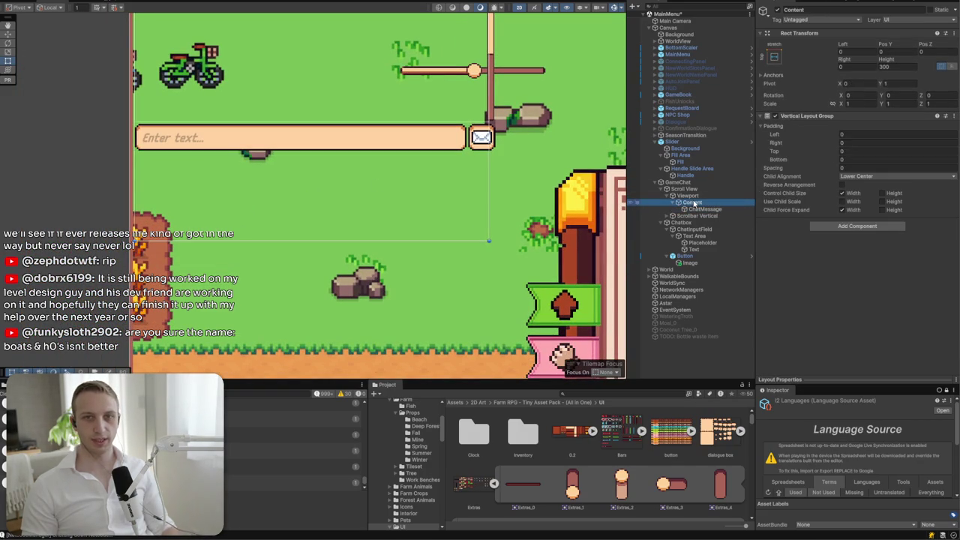
{"action": "left_click", "coordinate": [863, 176]}
{"action": "left_click", "coordinate": [862, 224]}
{"action": "left_click", "coordinate": [855, 176]}
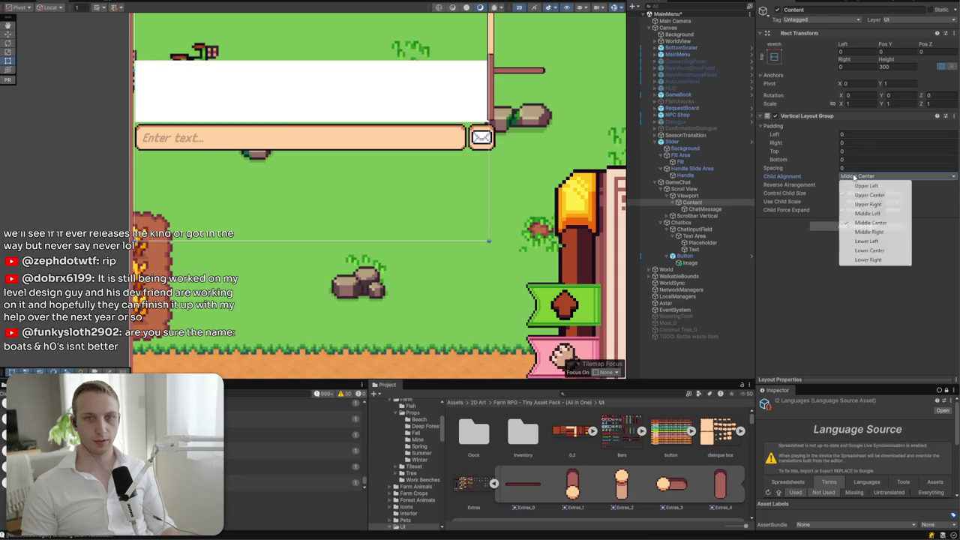
{"action": "left_click", "coordinate": [862, 195]}
{"action": "left_click_drag", "start_coordinate": [354, 46], "coordinate": [340, 174]}
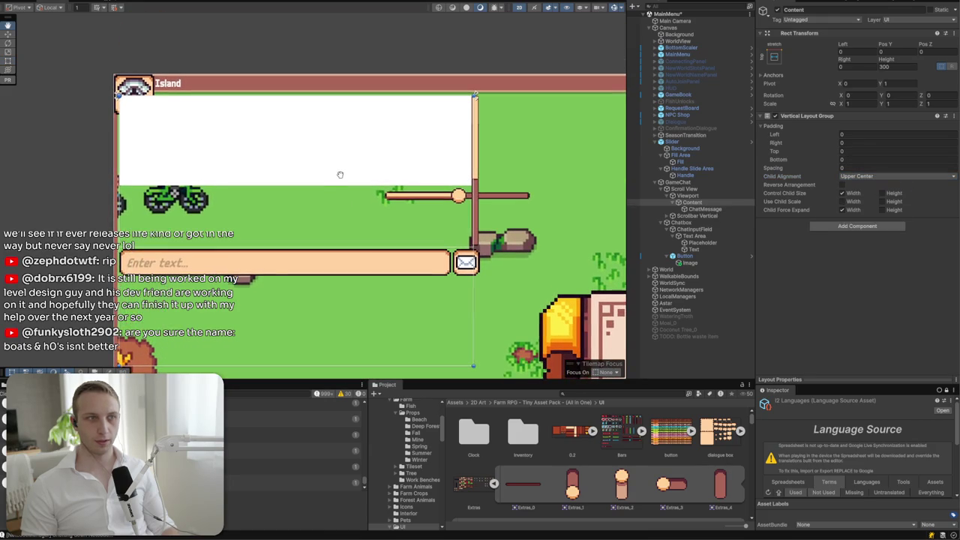
{"action": "left_click", "coordinate": [916, 67]}
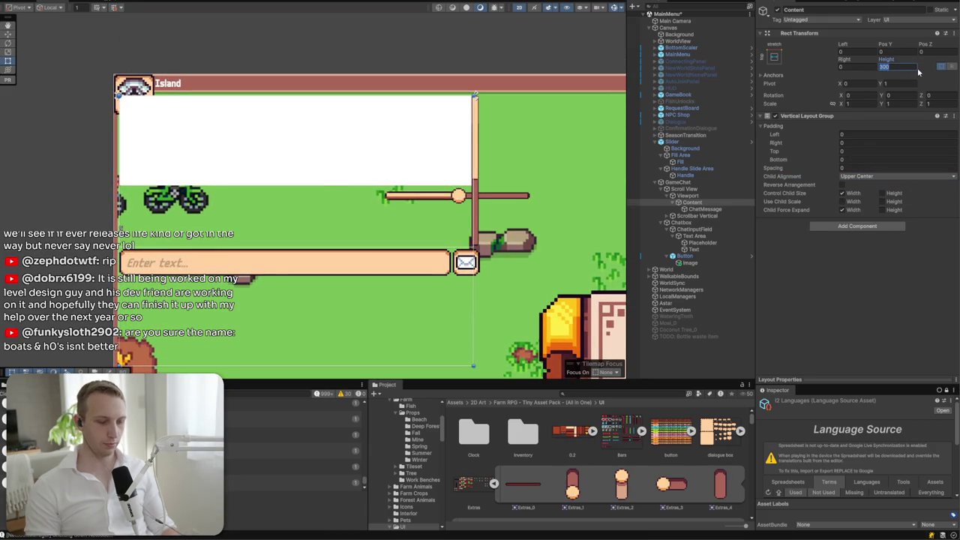
{"action": "type", "text": "20"}
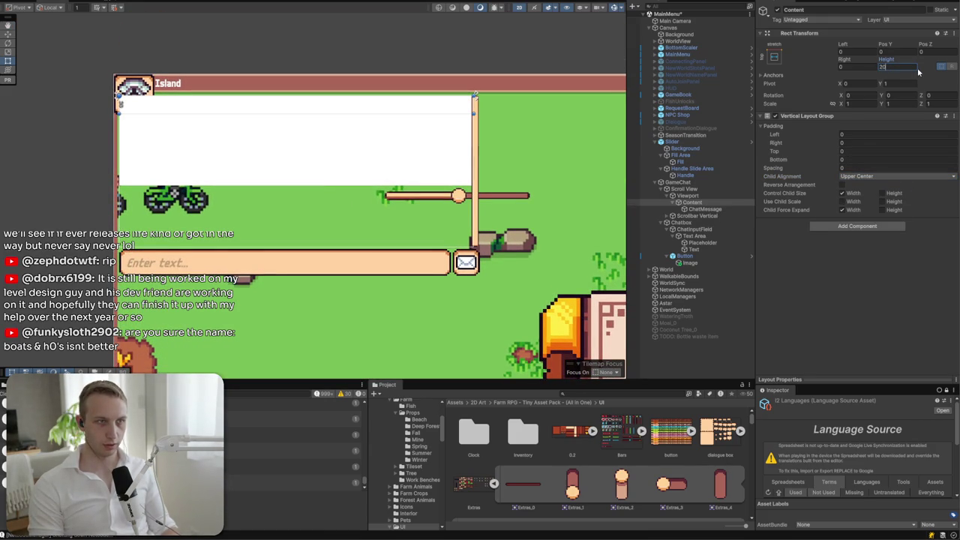
{"action": "key", "text": "Escape"}
{"action": "left_click", "coordinate": [703, 209]}
{"action": "left_click", "coordinate": [692, 203]}
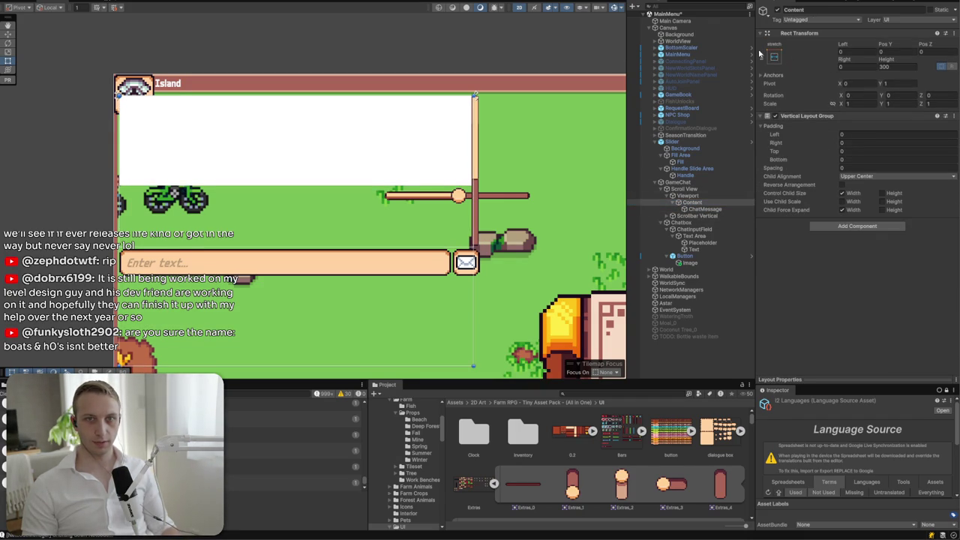
- Apply the stretch-stretch anchor preset to Content with Top and Bottom at 0
{"action": "left_click", "coordinate": [774, 57]}
{"action": "left_click", "coordinate": [864, 183], "text": "alt"}
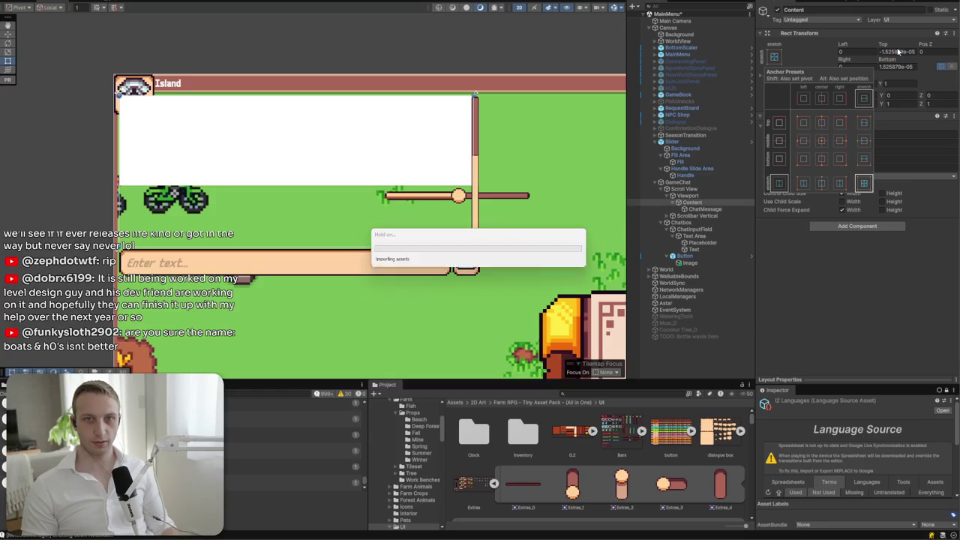
{"action": "left_click", "coordinate": [897, 50]}
{"action": "left_click", "coordinate": [897, 66]}
{"action": "left_click", "coordinate": [900, 51]}
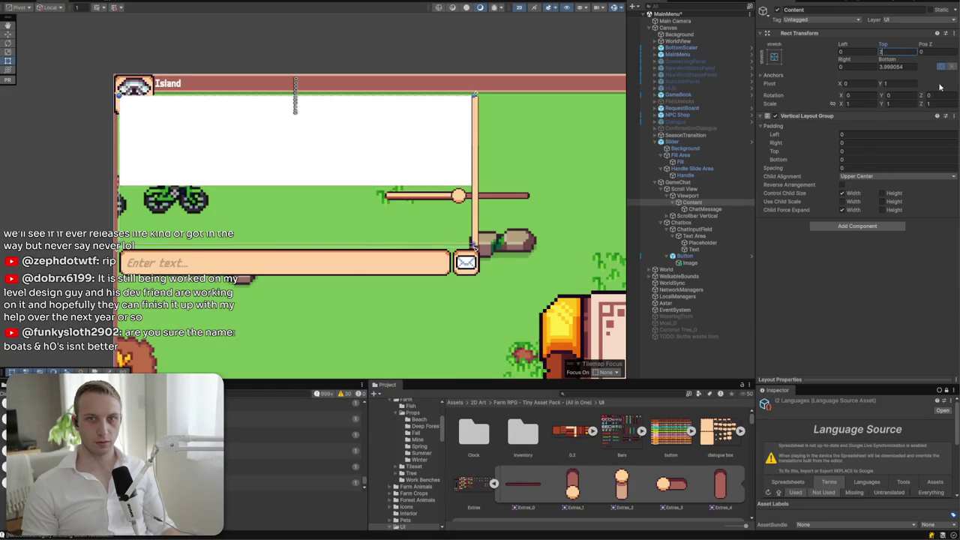
{"action": "key", "text": "Return"}
{"action": "left_click", "coordinate": [772, 75]}
{"action": "left_click", "coordinate": [709, 196]}
{"action": "left_click", "coordinate": [707, 189]}
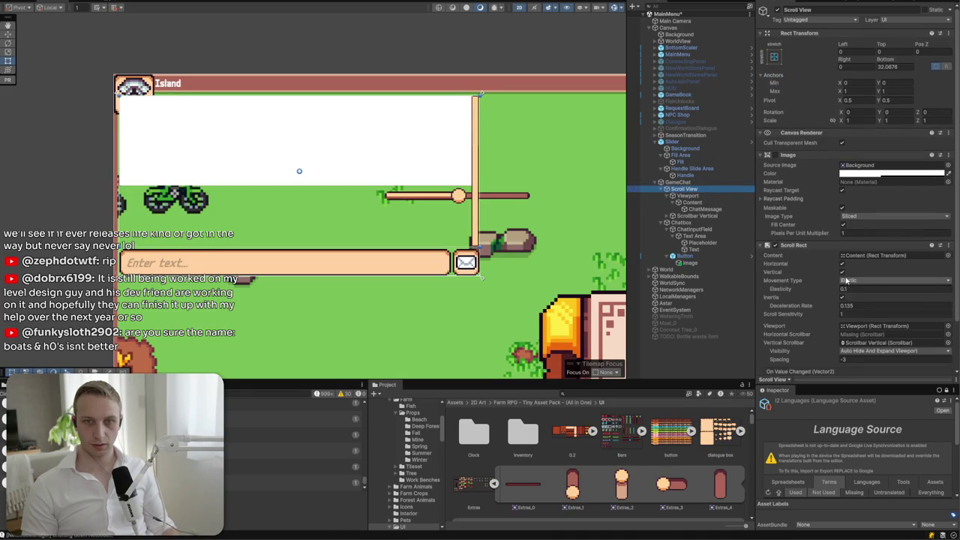
- Set the Scroll View's Movement Type to Clamped and disable horizontal scrolling
{"action": "left_click", "coordinate": [851, 281]}
{"action": "left_click", "coordinate": [864, 308]}
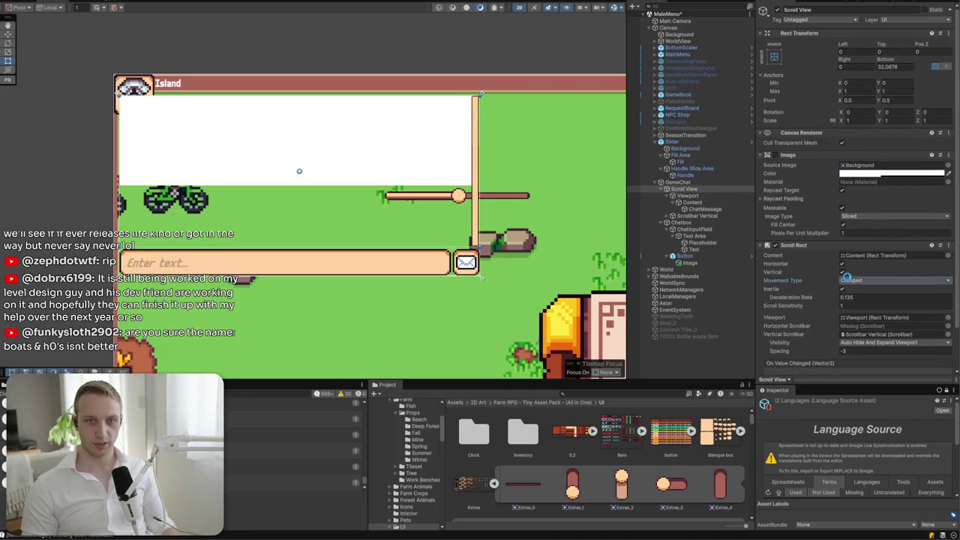
{"action": "left_click", "coordinate": [841, 264]}
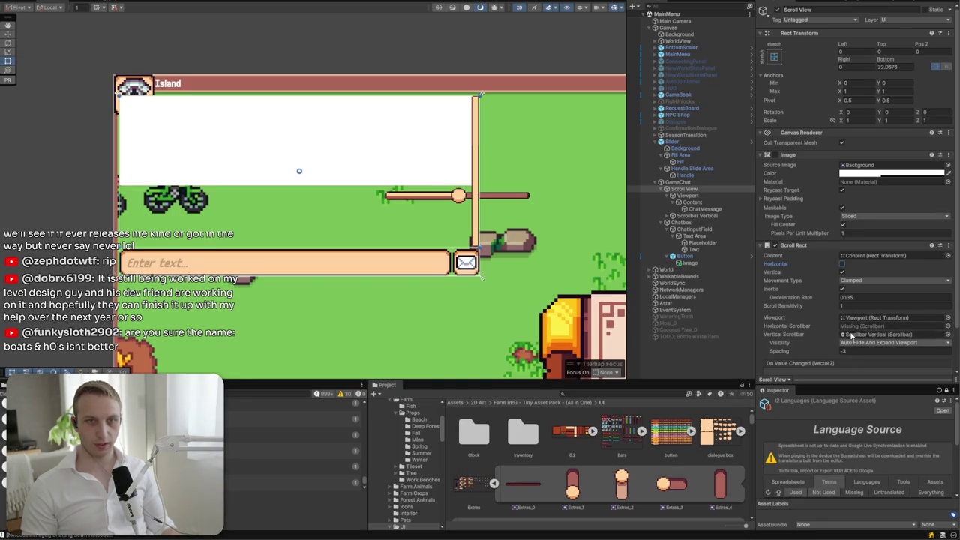
- Set the ChatMessage height to 24 and duplicate it into several rows
{"action": "left_click", "coordinate": [707, 195]}
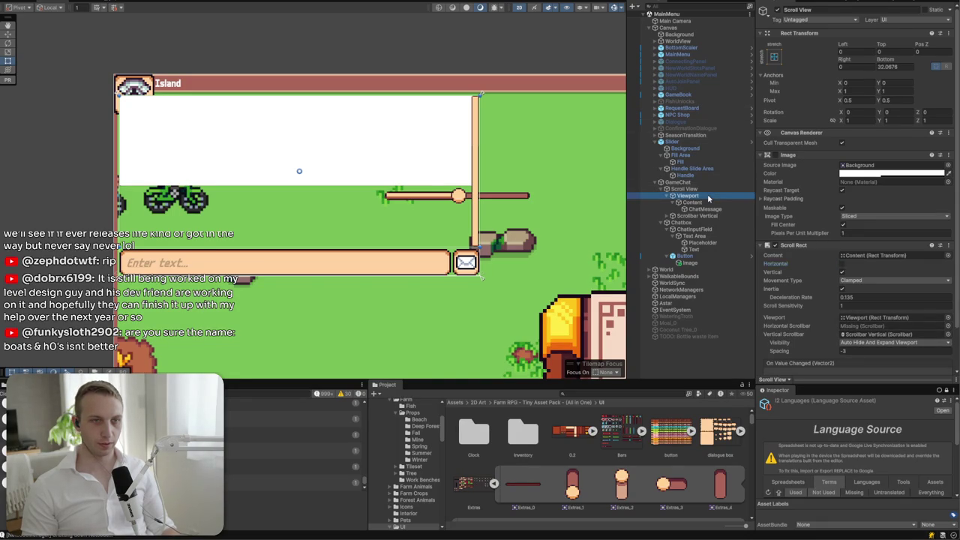
{"action": "key", "text": "Down"}
{"action": "key", "text": "Down"}
{"action": "left_click", "coordinate": [890, 76]}
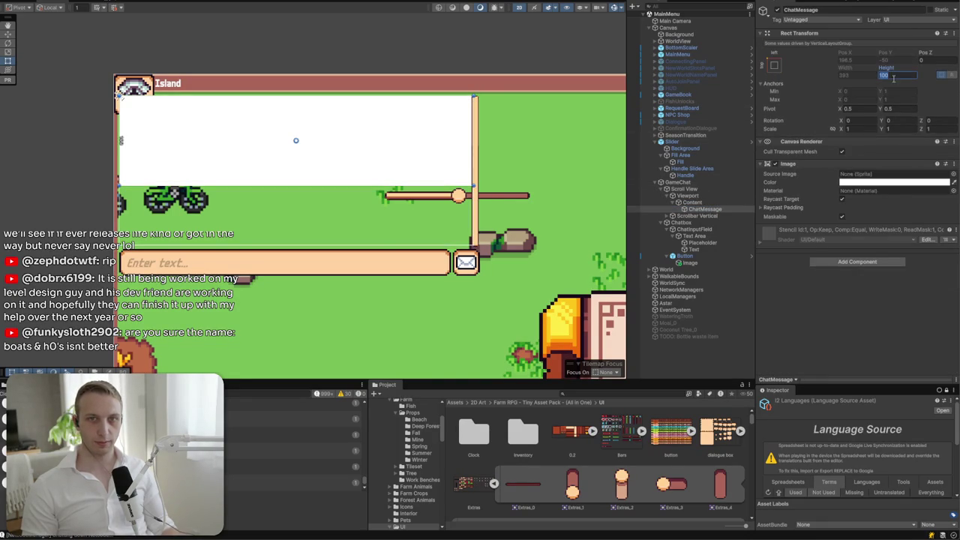
{"action": "type", "text": "25"}
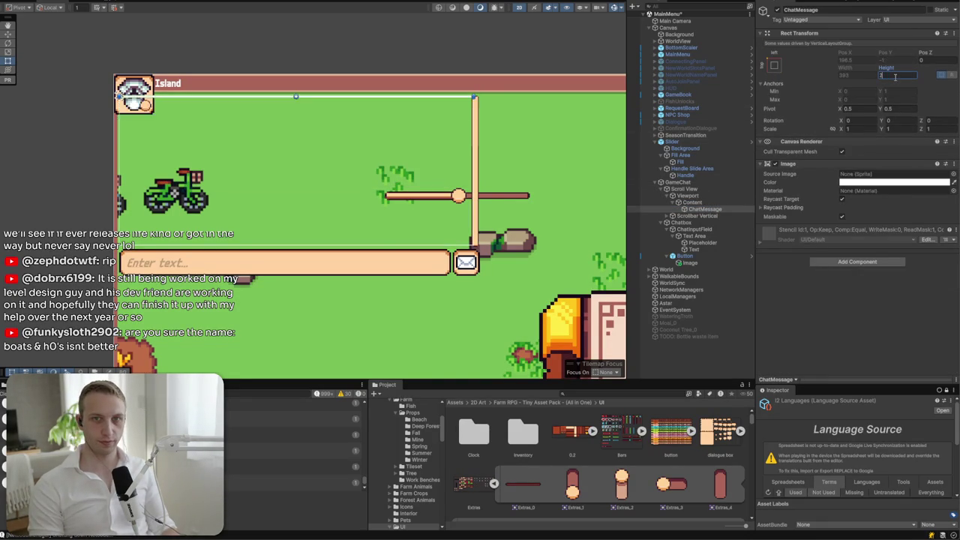
{"action": "key", "text": "BackSpace"}
{"action": "type", "text": "0"}
{"action": "key", "text": "BackSpace"}
{"action": "type", "text": "4"}
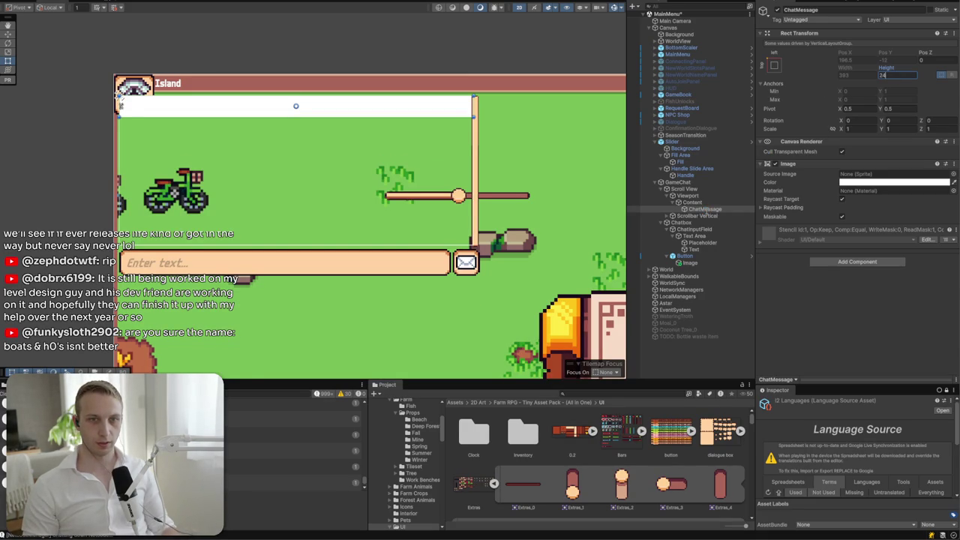
{"action": "key", "text": "ctrl+d"}
{"action": "key", "text": "ctrl+d"}
{"action": "key", "text": "ctrl+d"}
{"action": "key", "text": "ctrl+d"}
{"action": "key", "text": "ctrl+d"}
{"action": "key", "text": "ctrl+d"}
- Add a Content Size Fitter to Content with Vertical Fit set to Preferred Size
{"action": "left_click", "coordinate": [691, 202]}
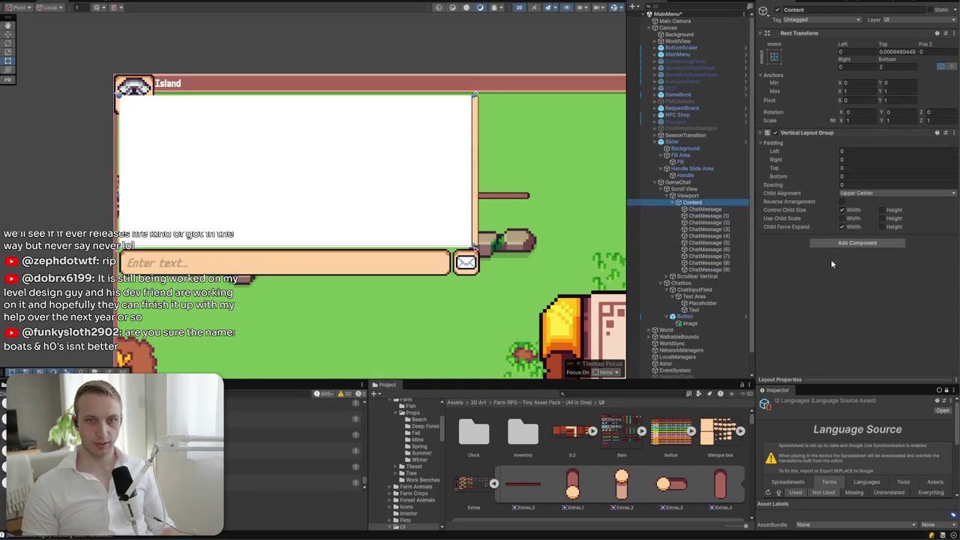
{"action": "left_click", "coordinate": [831, 243]}
{"action": "type", "text": "conte"}
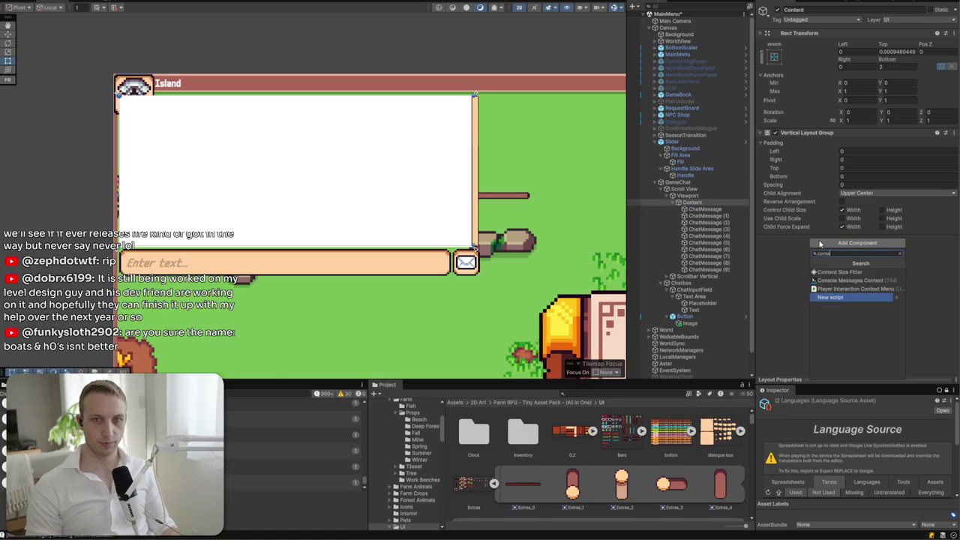
{"action": "left_click", "coordinate": [837, 272]}
{"action": "left_click", "coordinate": [855, 267]}
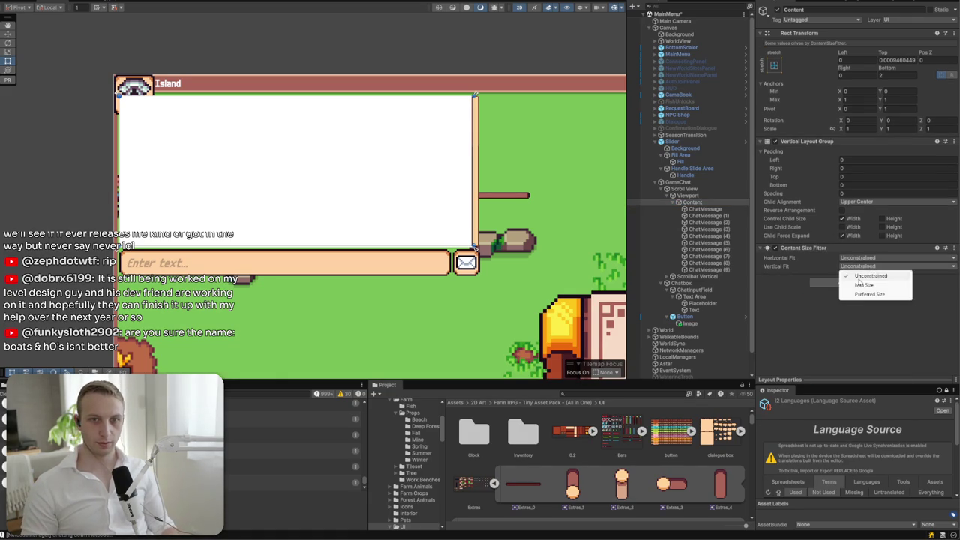
{"action": "left_click", "coordinate": [866, 294]}
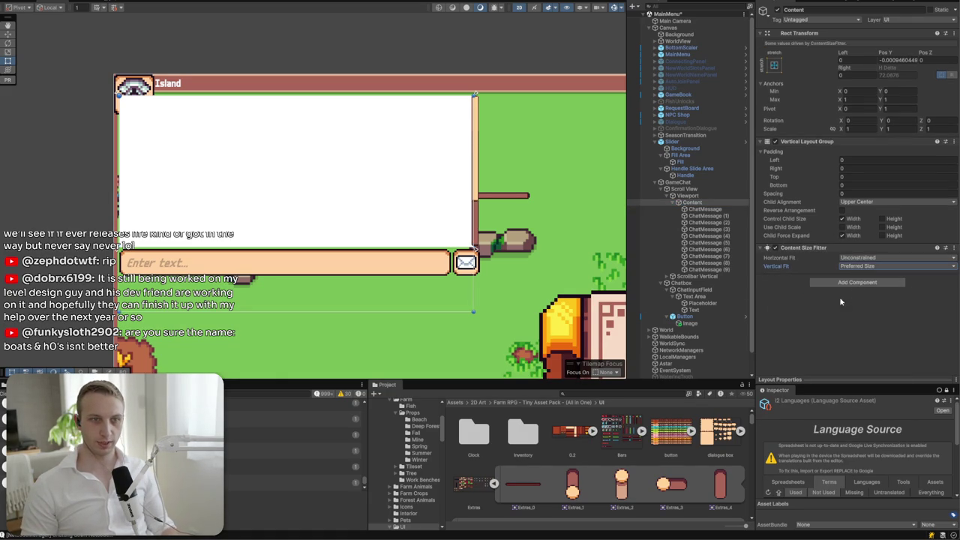
- Undo the duplicated message rows so only one ChatMessage remains under Content
{"action": "left_click", "coordinate": [660, 269]}
{"action": "key", "text": "ctrl+d"}
{"action": "key", "text": "ctrl+d"}
{"action": "key", "text": "ctrl+d"}
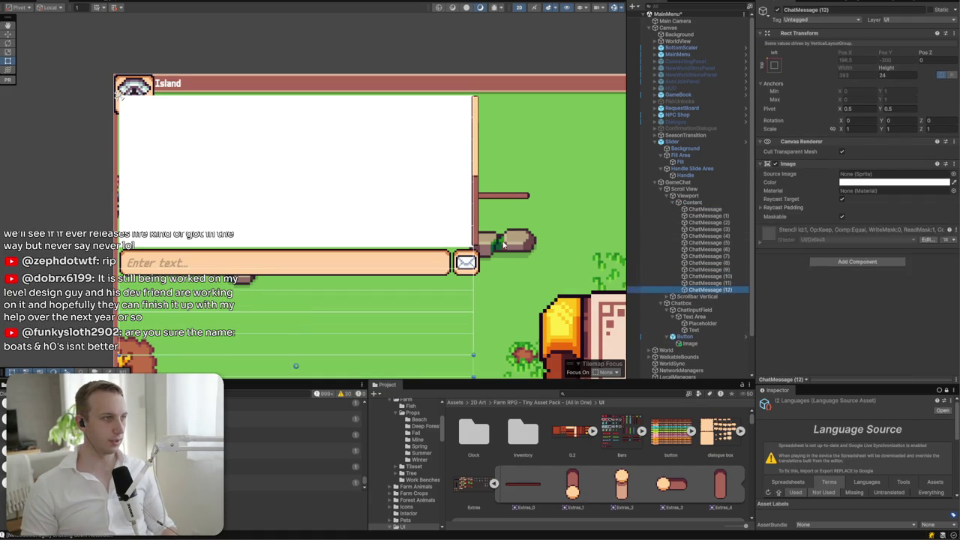
{"action": "key", "text": "ctrl+z"}
{"action": "key", "text": "ctrl+z"}
{"action": "key", "text": "ctrl+z"}
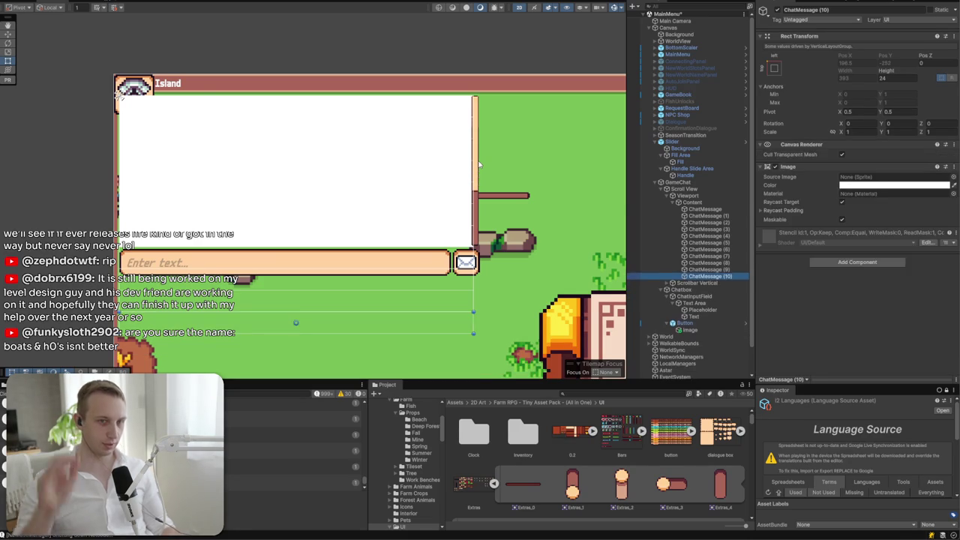
{"action": "key", "text": "ctrl+z"}
{"action": "key", "text": "ctrl+z"}
{"action": "key", "text": "ctrl+z"}
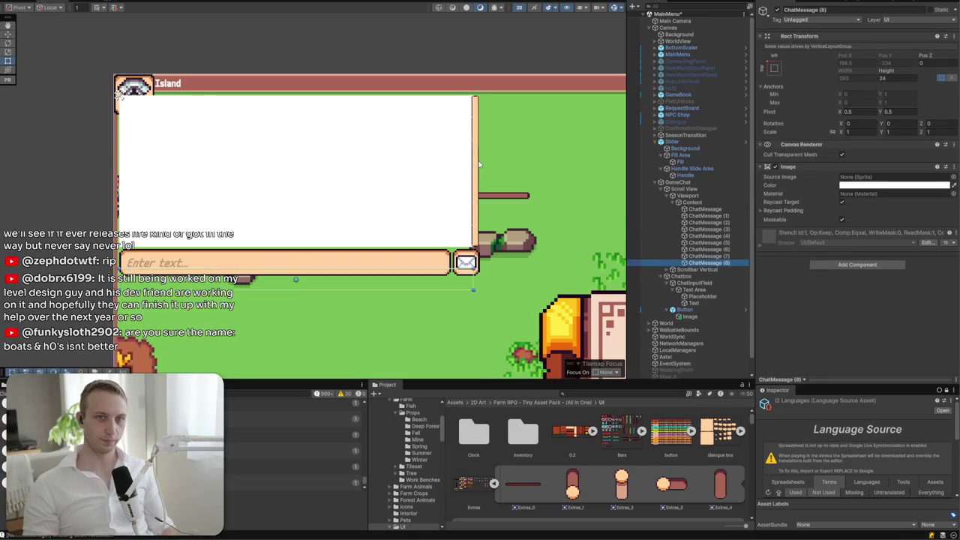
{"action": "key", "text": "ctrl+z"}
{"action": "key", "text": "ctrl+z"}
{"action": "key", "text": "ctrl+z"}
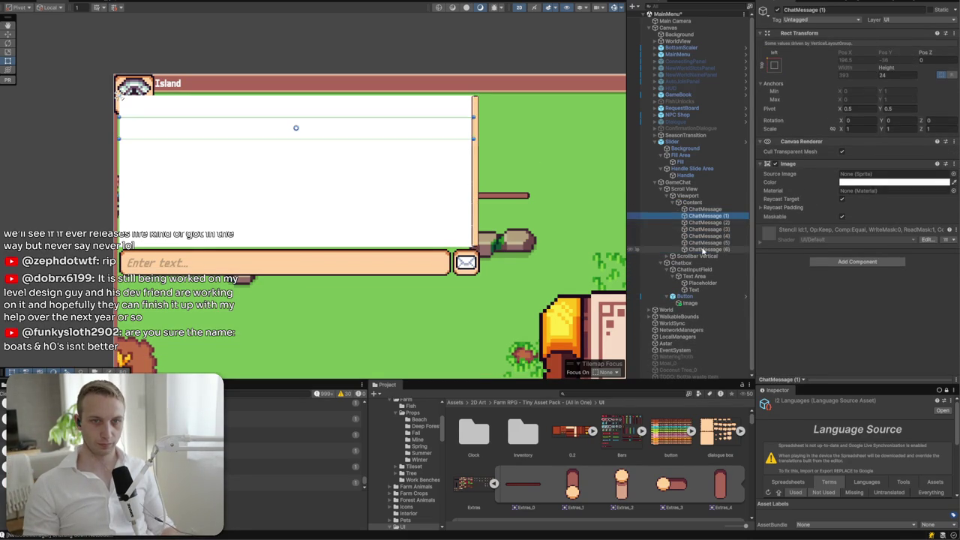
{"action": "left_click", "coordinate": [705, 209]}
{"action": "right_click", "coordinate": [708, 210]}
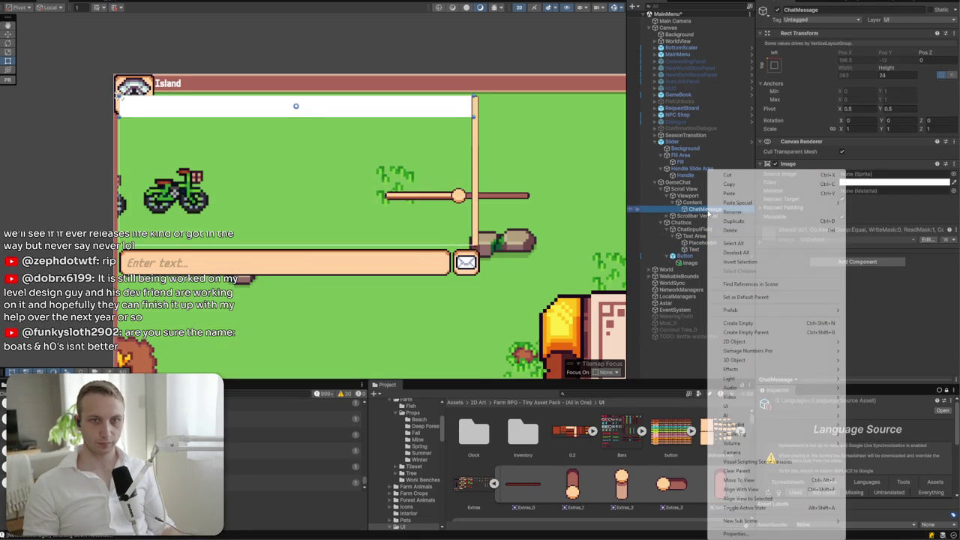
- Create a Text - TextMeshPro child named Name under ChatMessage
{"action": "mouse_move", "coordinate": [768, 409]}
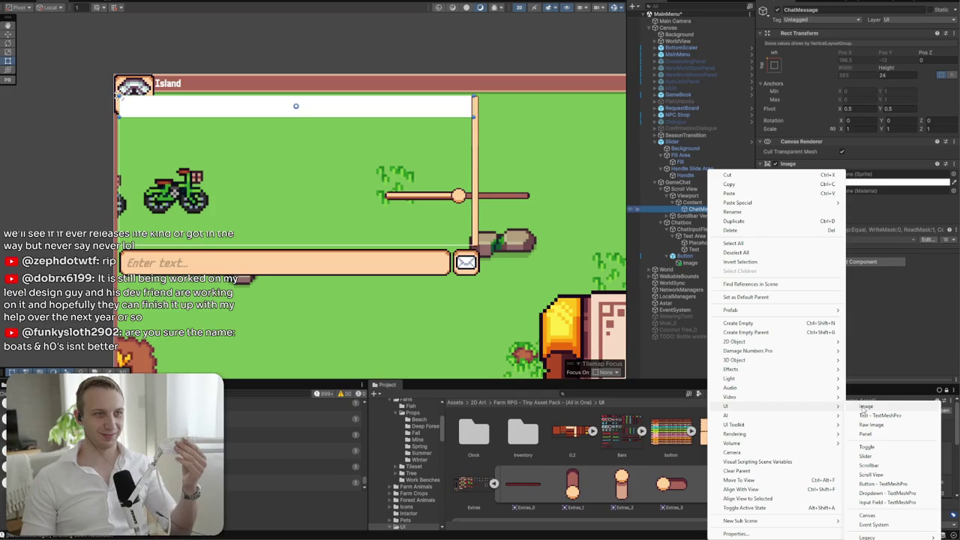
{"action": "left_click", "coordinate": [866, 416]}
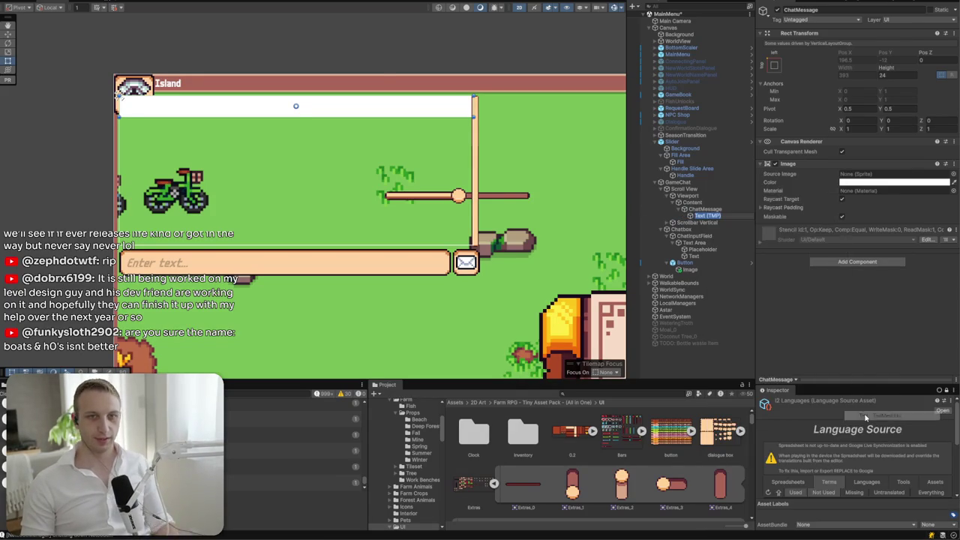
{"action": "type", "text": "Name"}
{"action": "key", "text": "Return"}
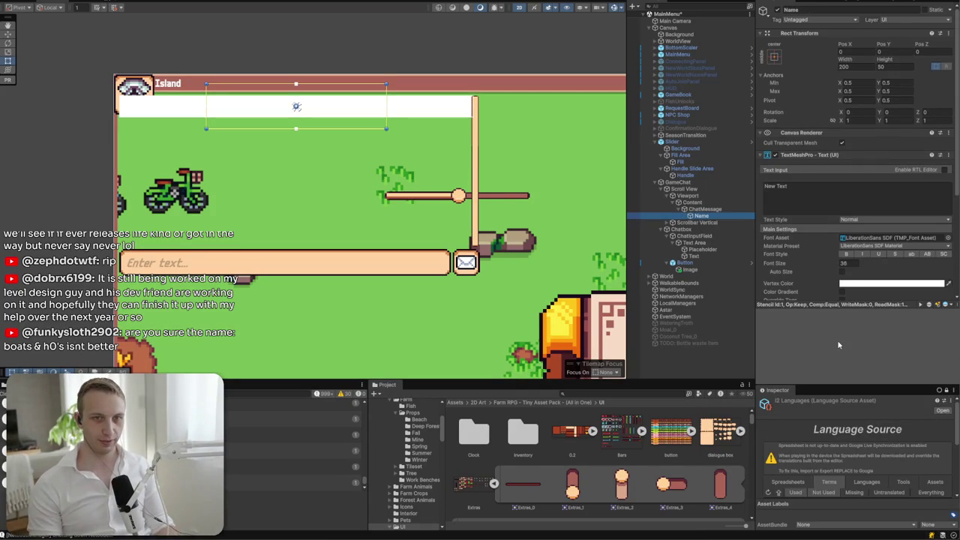
- Add a Horizontal Layout Group component to the ChatMessage row
{"action": "left_click", "coordinate": [701, 209]}
{"action": "left_click", "coordinate": [857, 256]}
{"action": "type", "text": "conte"}
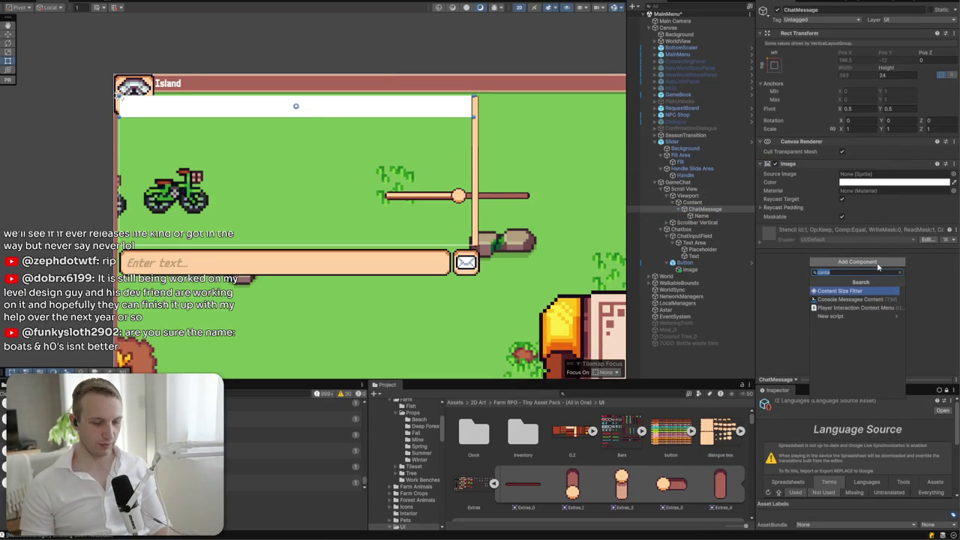
{"action": "key", "text": "BackSpace"}
{"action": "key", "text": "BackSpace"}
{"action": "key", "text": "BackSpace"}
{"action": "type", "text": "ver"}
{"action": "key", "text": "BackSpace"}
{"action": "key", "text": "BackSpace"}
{"action": "key", "text": "BackSpace"}
{"action": "type", "text": "hor"}
{"action": "key", "text": "Return"}
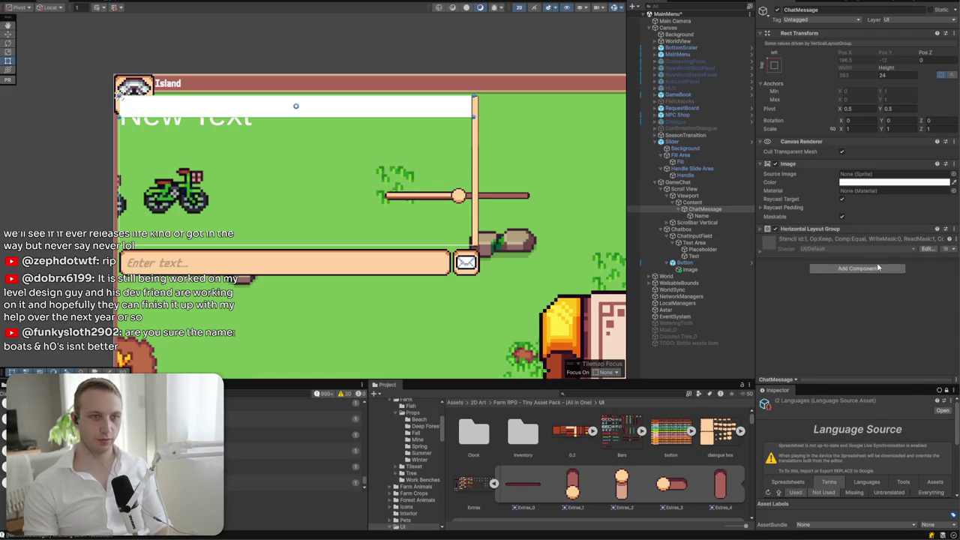
- Give the Name text the English Pixel SDF font at size 20
{"action": "left_click", "coordinate": [697, 216]}
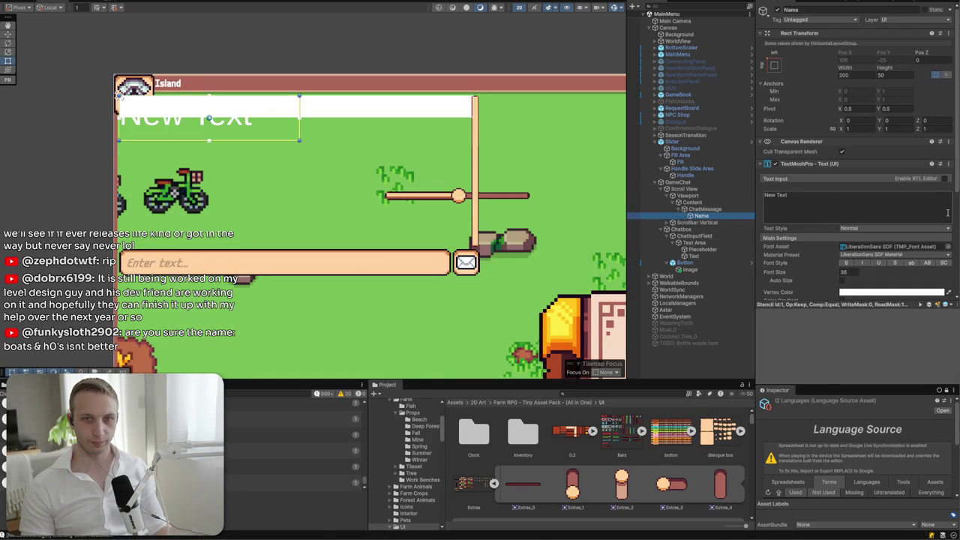
{"action": "left_click", "coordinate": [947, 249]}
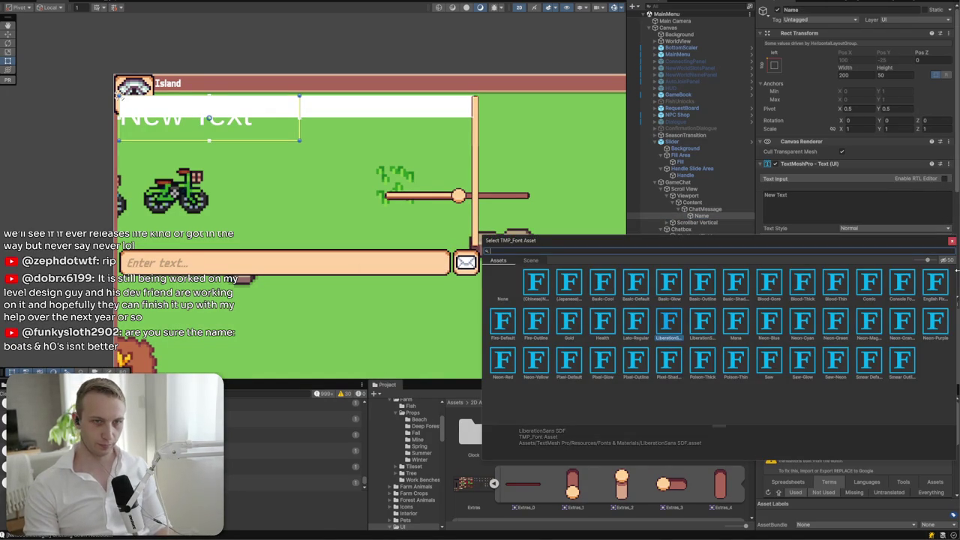
{"action": "type", "text": "ggl"}
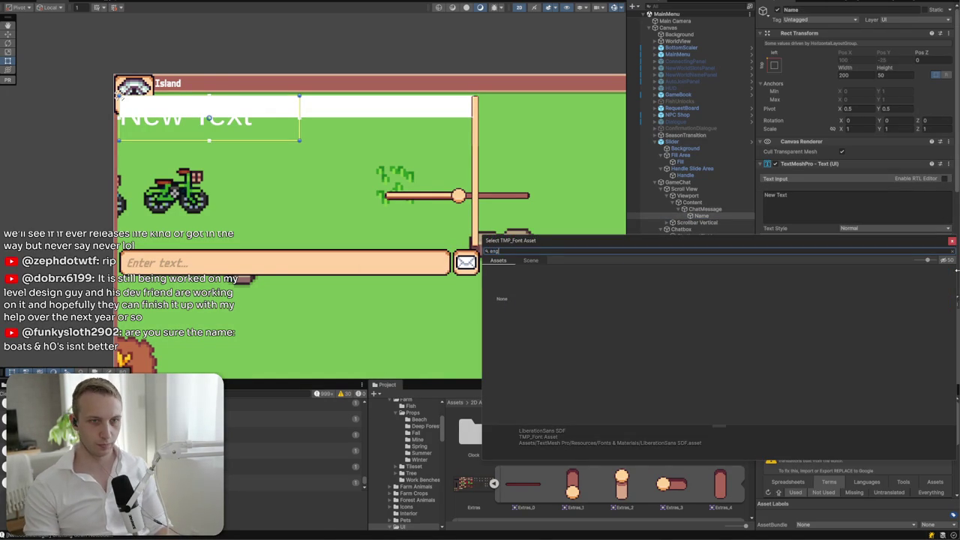
{"action": "key", "text": "BackSpace"}
{"action": "left_click", "coordinate": [529, 281]}
{"action": "key", "text": "Return"}
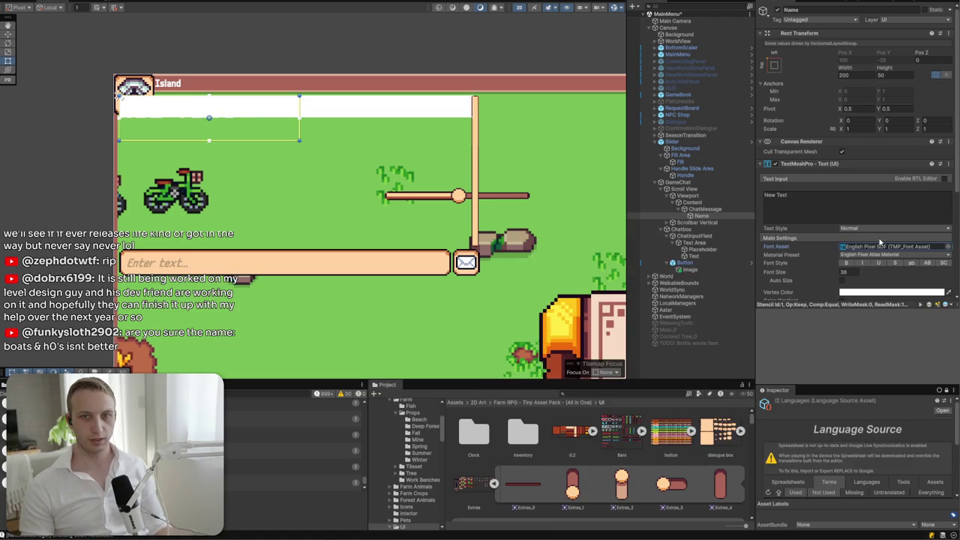
{"action": "left_click", "coordinate": [845, 272]}
{"action": "type", "text": "20"}
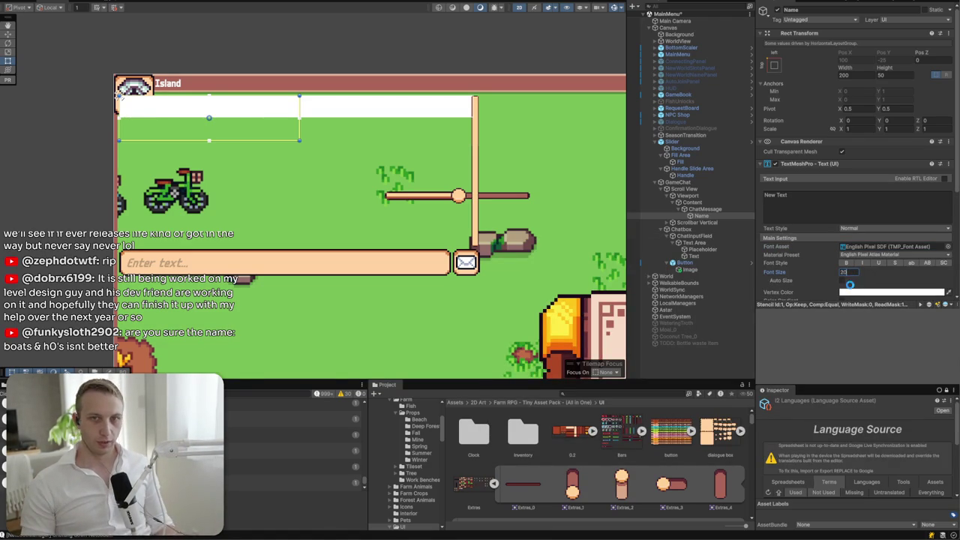
- Disable ChatMessage's Image background and set its layout alignment to Middle Left
{"action": "left_click", "coordinate": [712, 210]}
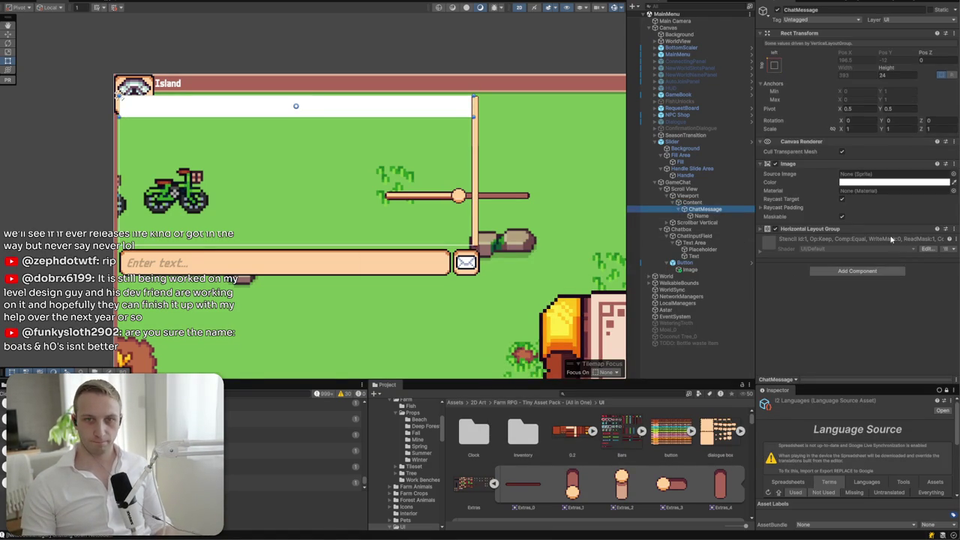
{"action": "left_click", "coordinate": [828, 230]}
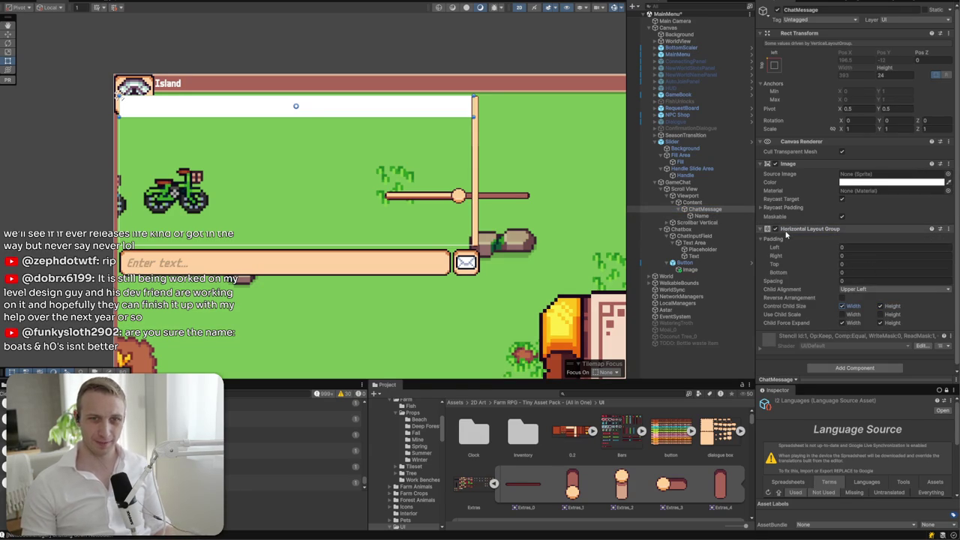
{"action": "left_click", "coordinate": [776, 164]}
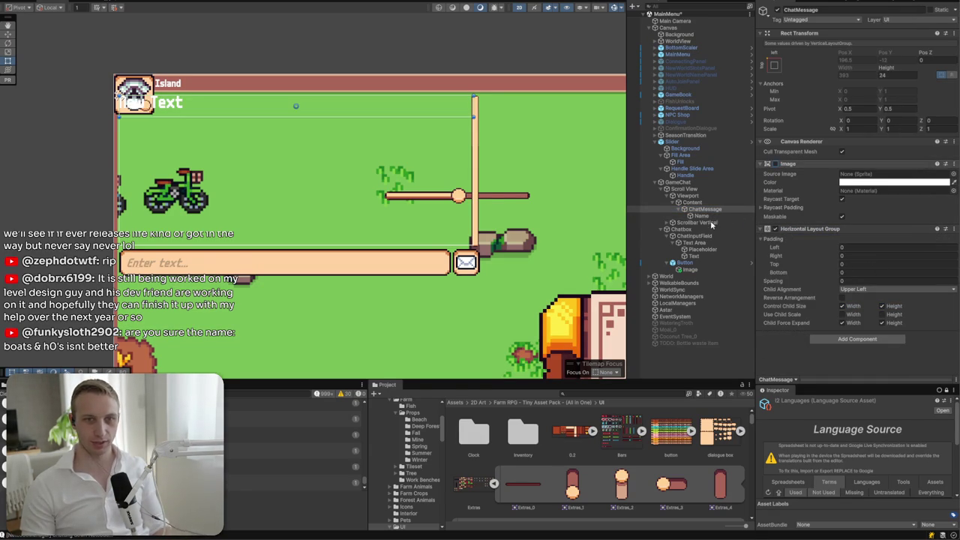
{"action": "left_click", "coordinate": [869, 289]}
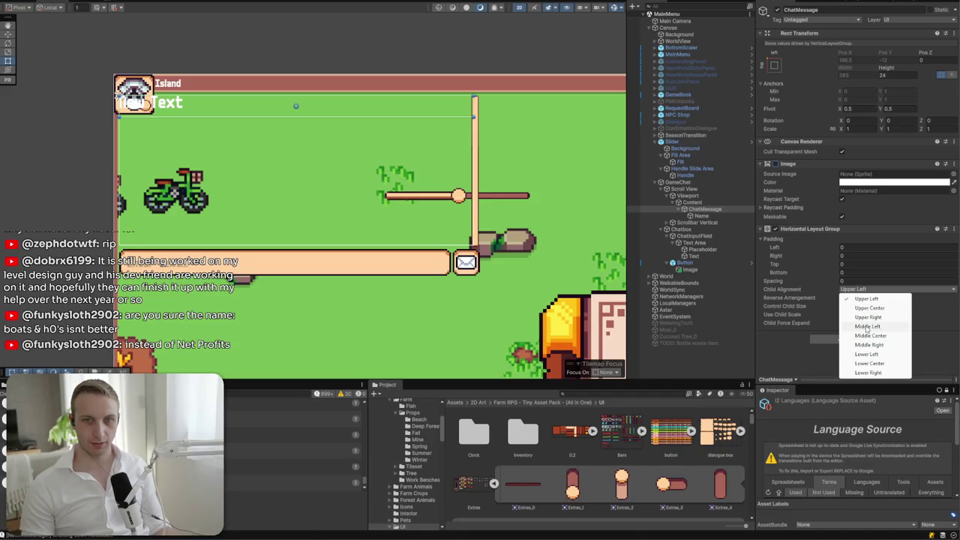
{"action": "left_click", "coordinate": [867, 326]}
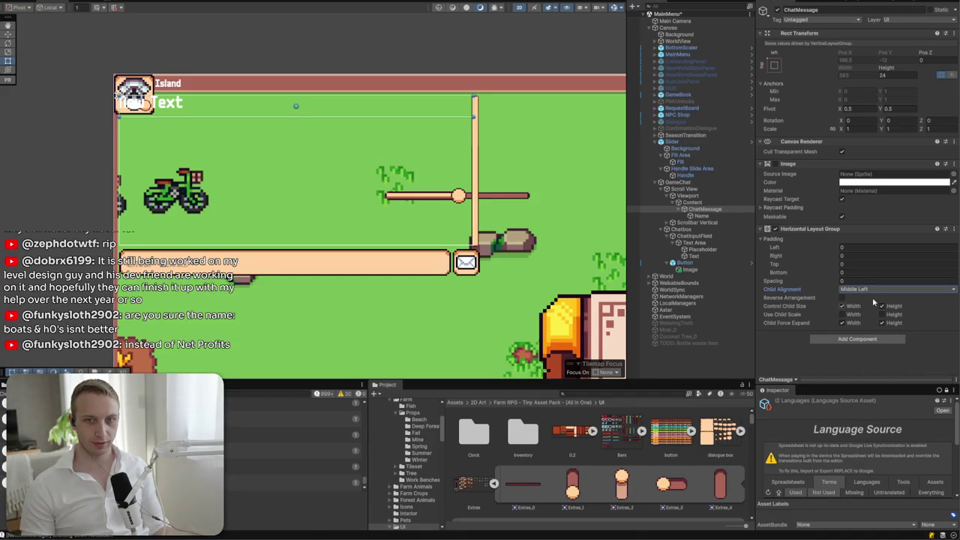
- Center the Name text vertically in its box
{"action": "left_click", "coordinate": [694, 216]}
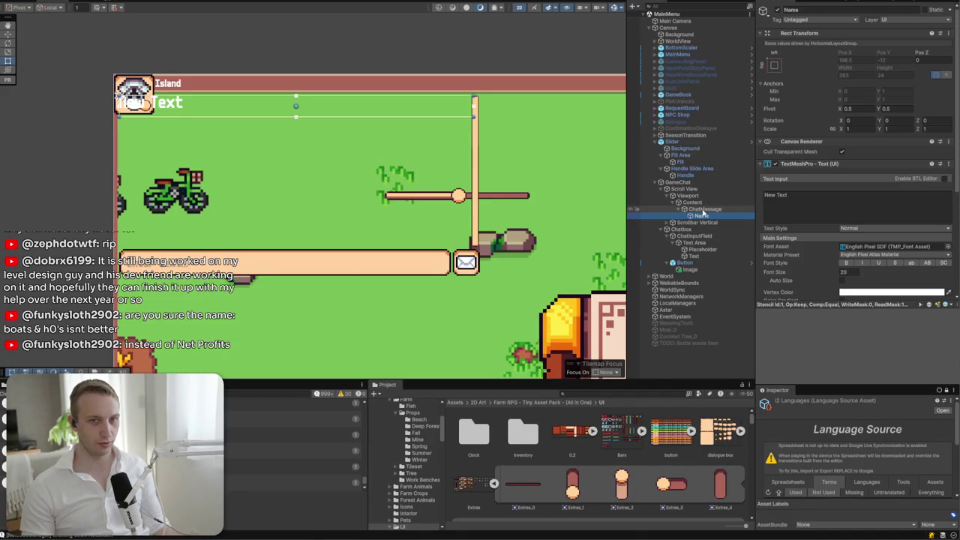
{"action": "scroll", "coordinate": [855, 225], "scroll_direction": "down", "scroll_amount": 2}
{"action": "left_click", "coordinate": [853, 283]}
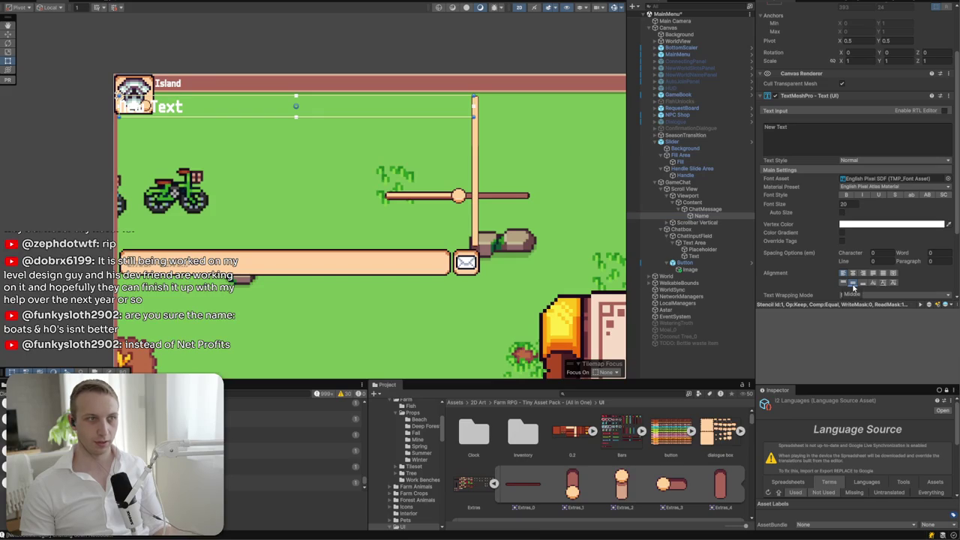
- Duplicate the Name text, clear its content and rename it 'Colon'
{"action": "left_click", "coordinate": [712, 216]}
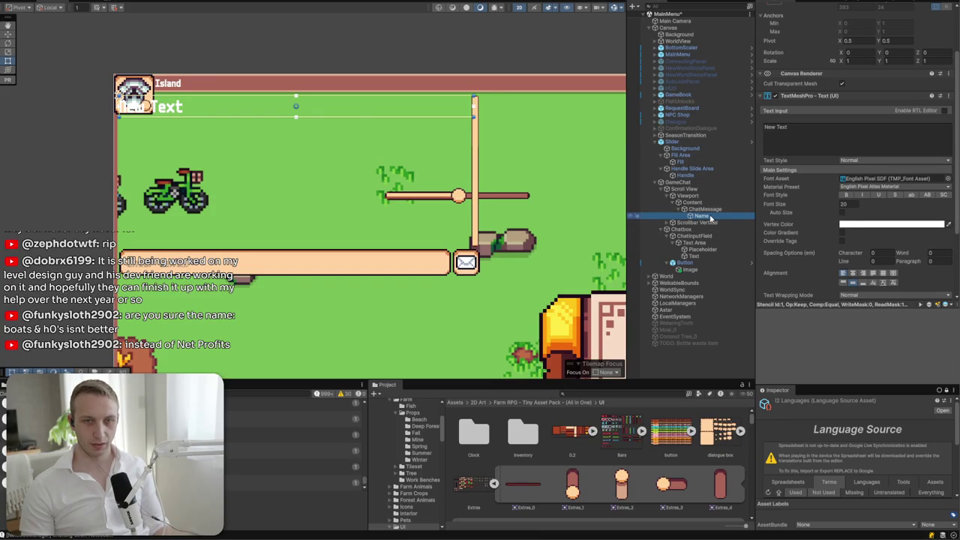
{"action": "key", "text": "ctrl+d"}
{"action": "left_click", "coordinate": [823, 155]}
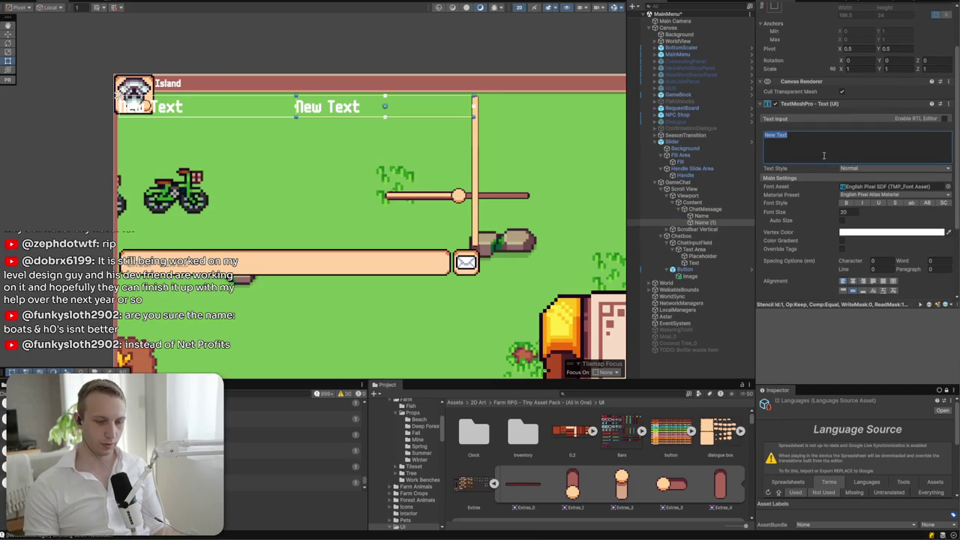
{"action": "key", "text": "BackSpace"}
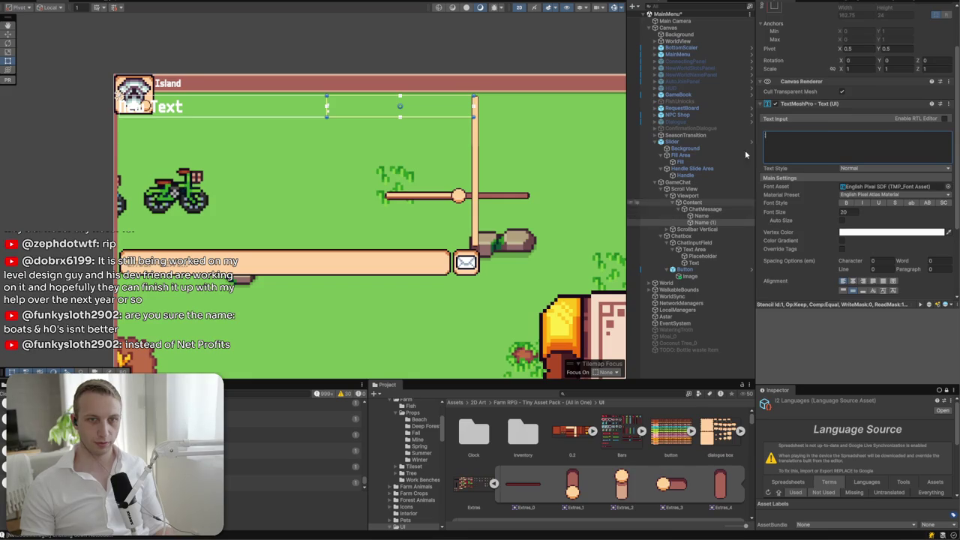
{"action": "scroll", "coordinate": [855, 150], "scroll_direction": "up", "scroll_amount": 3}
{"action": "left_click", "coordinate": [831, 10]}
{"action": "type", "text": "Colon"}
{"action": "key", "text": "Return"}
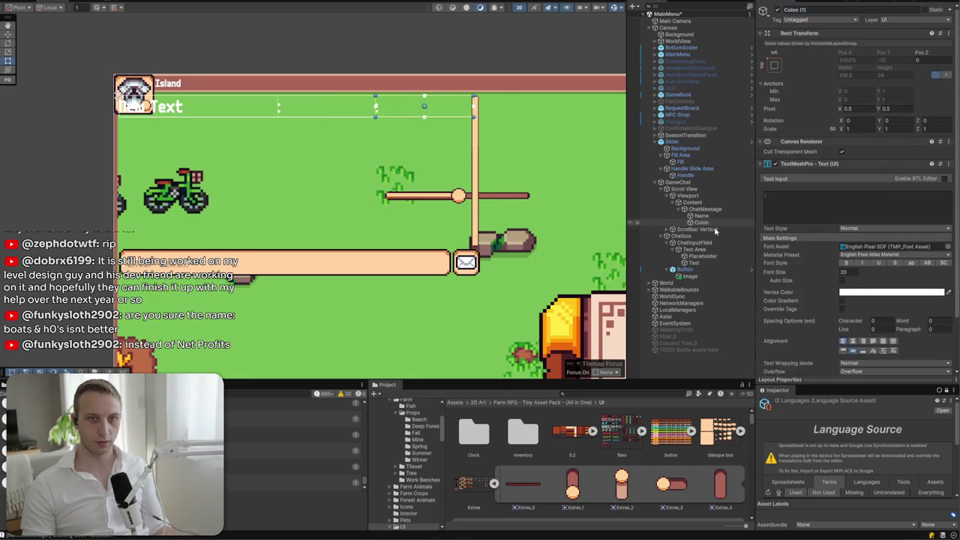
- Duplicate Colon as a Message object whose text reads 'Yo this game is lit af'
{"action": "key", "text": "ctrl+d"}
{"action": "left_click", "coordinate": [816, 10]}
{"action": "type", "text": "Message"}
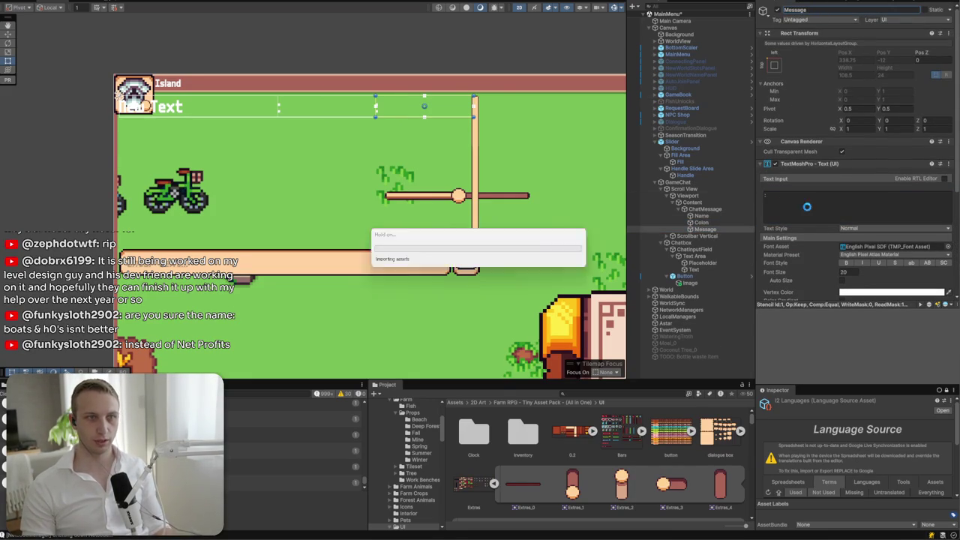
{"action": "left_click", "coordinate": [810, 205]}
{"action": "type", "text": "Yo this game is"}
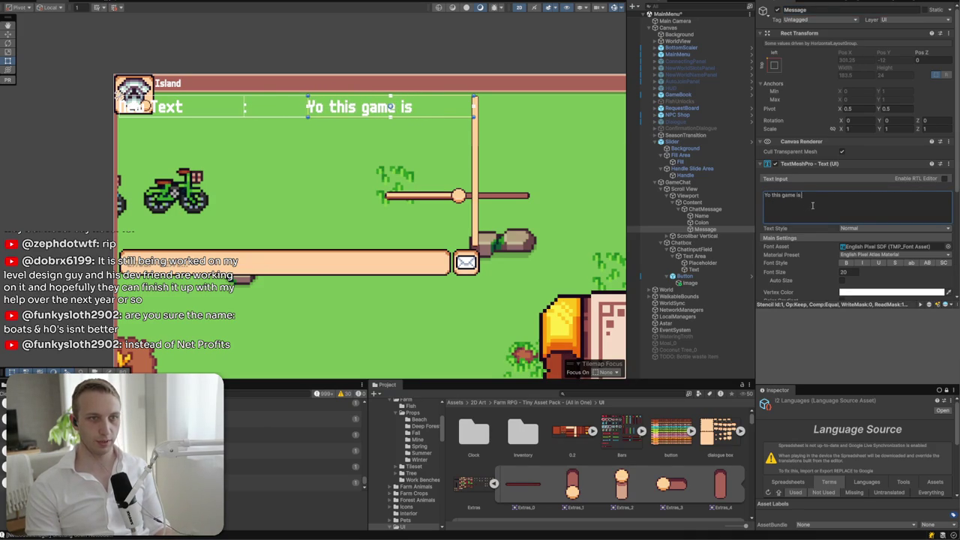
{"action": "type", "text": " lit af"}
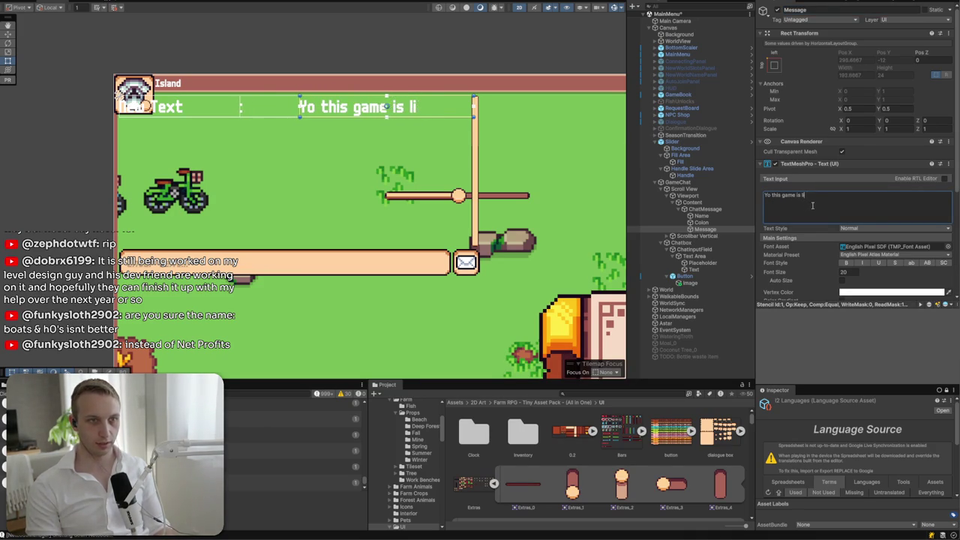
{"action": "key", "text": "ctrl+a"}
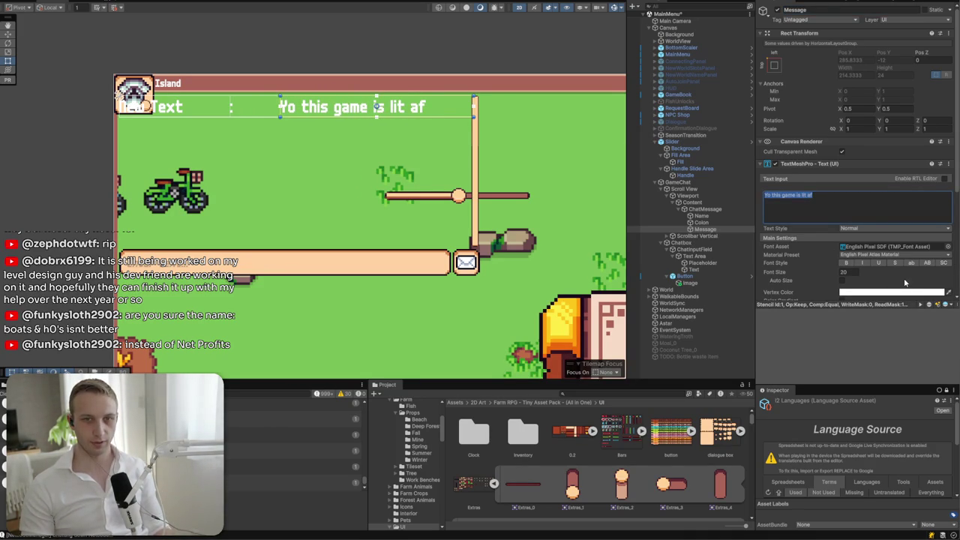
{"action": "left_click", "coordinate": [704, 216]}
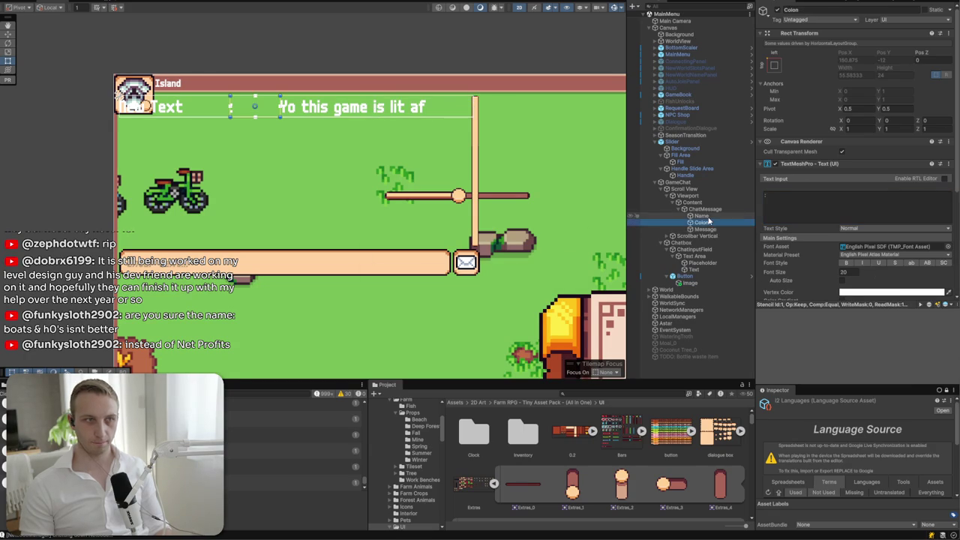
- Add a Content Size Fitter to Name with Horizontal Fit set to Preferred Size
{"action": "scroll", "coordinate": [843, 228], "scroll_direction": "down", "scroll_amount": 5}
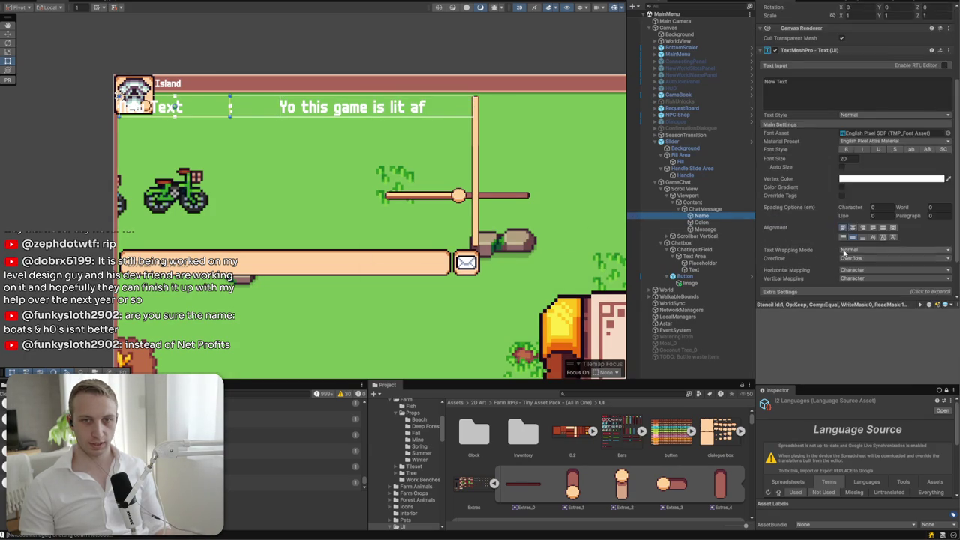
{"action": "left_click", "coordinate": [846, 289]}
{"action": "type", "text": "hori"}
{"action": "key", "text": "BackSpace"}
{"action": "key", "text": "BackSpace"}
{"action": "key", "text": "BackSpace"}
{"action": "type", "text": "content"}
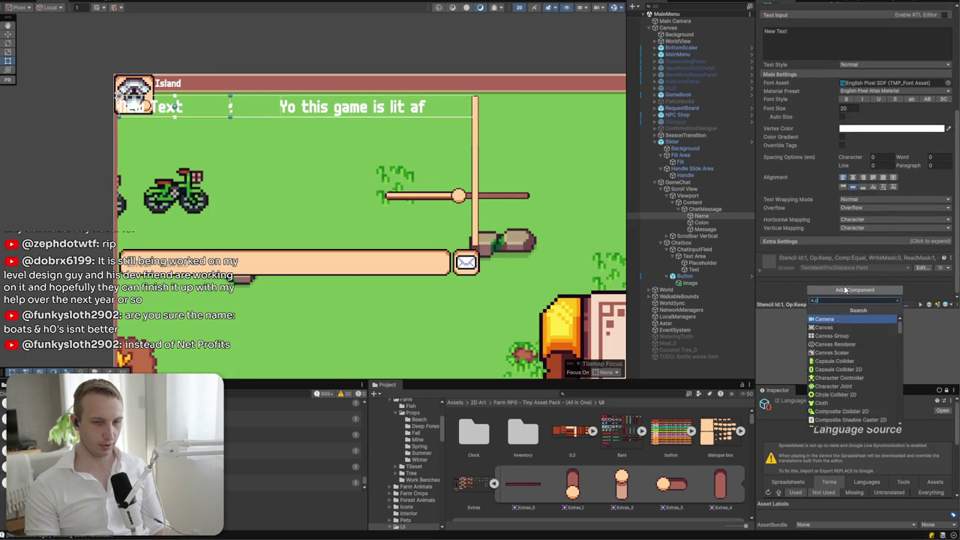
{"action": "key", "text": "Return"}
{"action": "left_click", "coordinate": [858, 268]}
{"action": "left_click", "coordinate": [870, 294]}
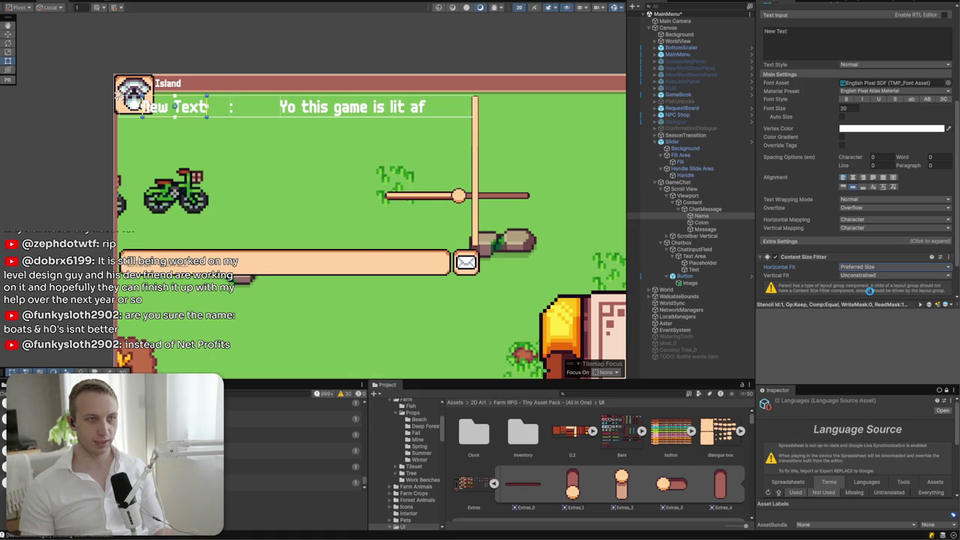
- On ChatMessage's layout group, uncheck Child Force Expand Width and set Spacing to 4
{"action": "left_click", "coordinate": [704, 208]}
{"action": "left_click", "coordinate": [842, 323]}
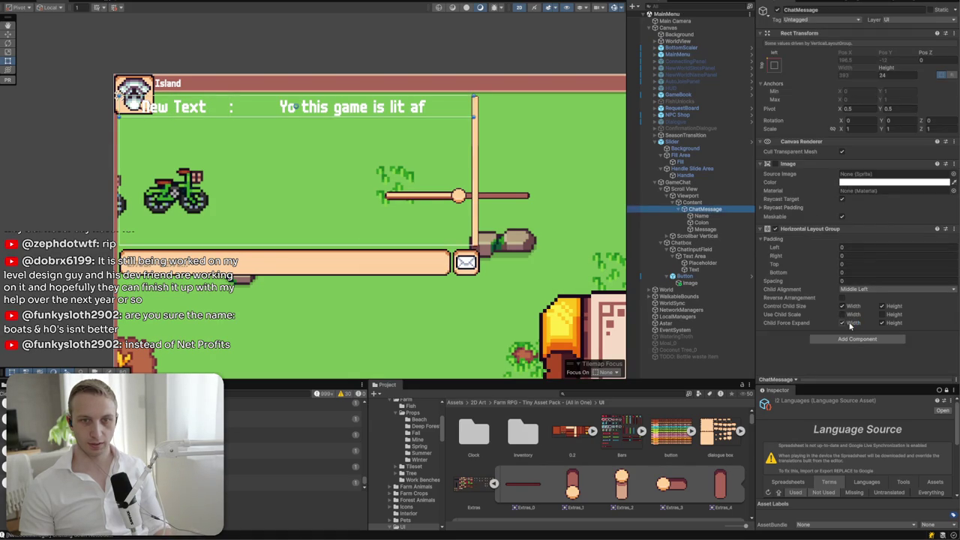
{"action": "left_click", "coordinate": [847, 323]}
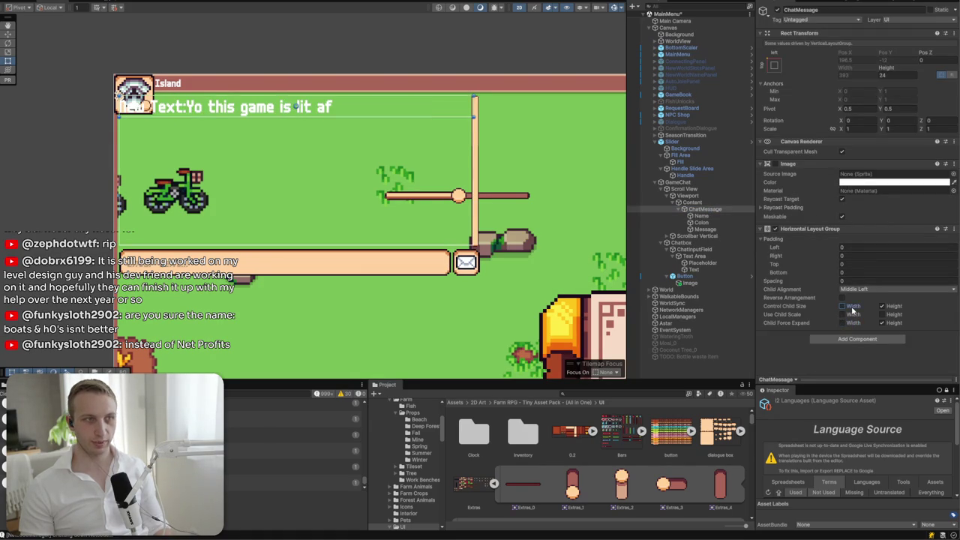
{"action": "left_click", "coordinate": [866, 281]}
{"action": "type", "text": "5"}
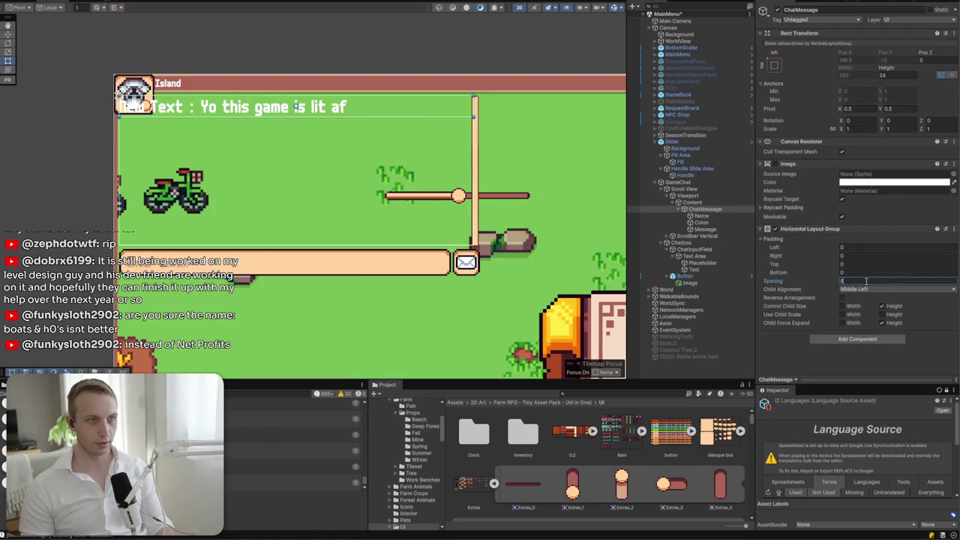
{"action": "key", "text": "BackSpace"}
{"action": "type", "text": "4"}
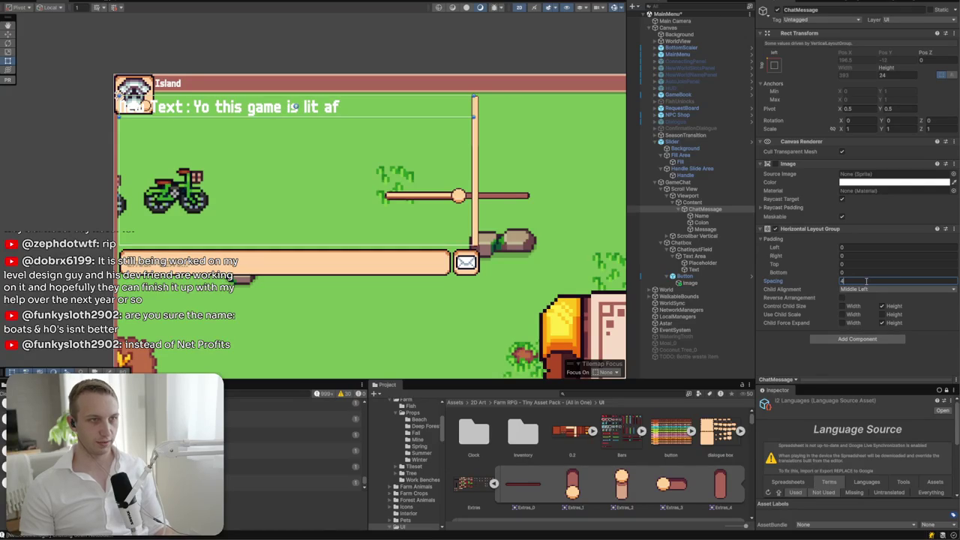
- Select the Message label and remove the stray test characters from its text
{"action": "left_click", "coordinate": [696, 269]}
{"action": "left_click", "coordinate": [712, 264]}
{"action": "left_click", "coordinate": [713, 230]}
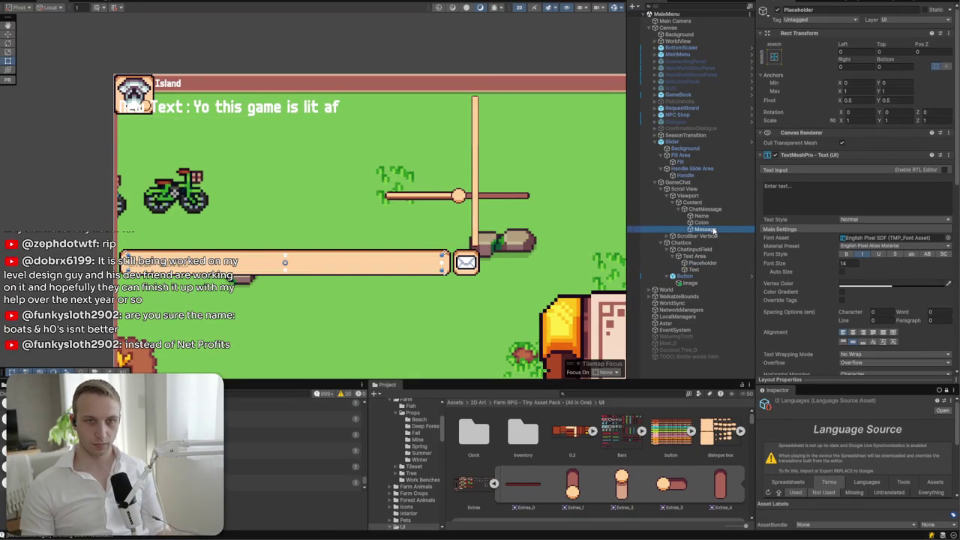
{"action": "left_click", "coordinate": [855, 199]}
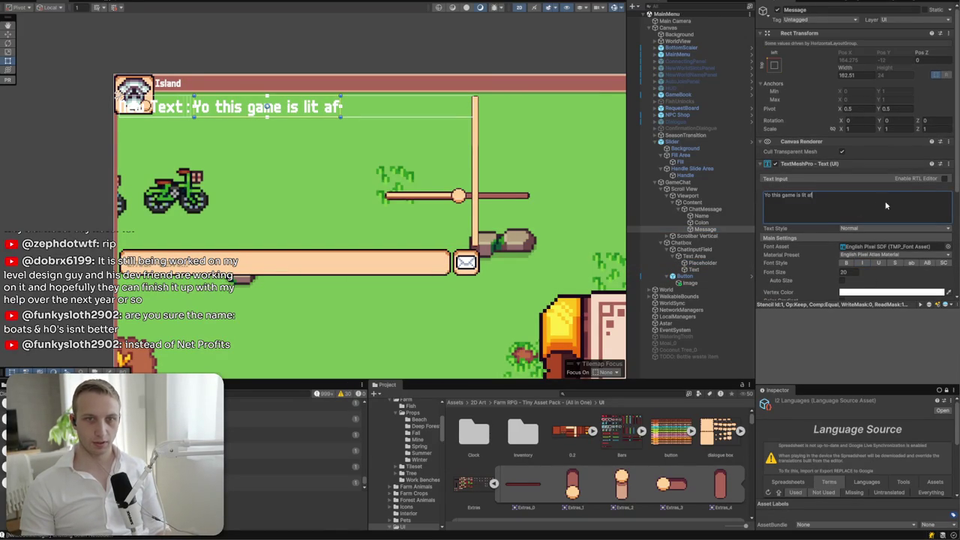
{"action": "type", "text": "as"}
{"action": "key", "text": "BackSpace"}
{"action": "key", "text": "BackSpace"}
{"action": "key", "text": "BackSpace"}
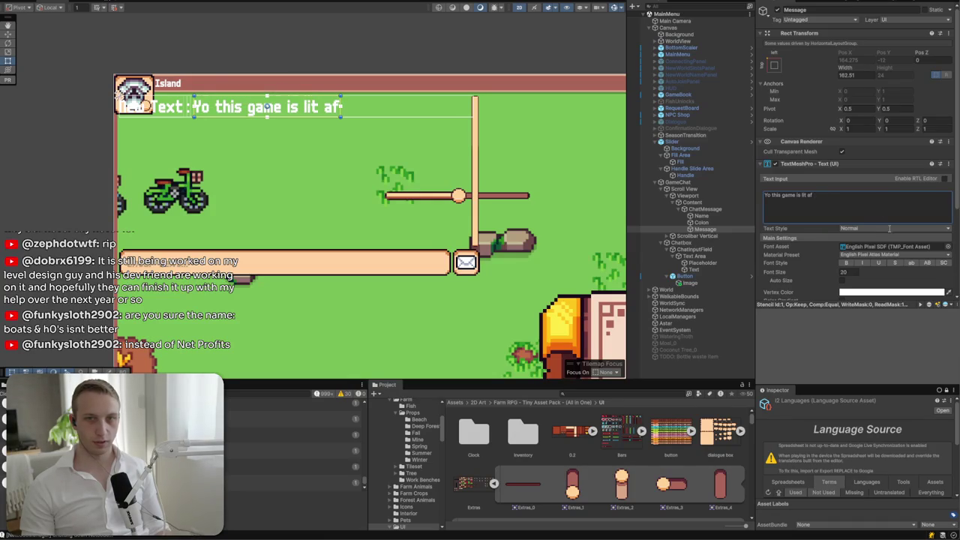
- Add a Content Size Fitter to Message with Horizontal Fit set to Preferred Size
{"action": "scroll", "coordinate": [871, 267], "scroll_direction": "down", "scroll_amount": 5}
{"action": "left_click", "coordinate": [862, 290]}
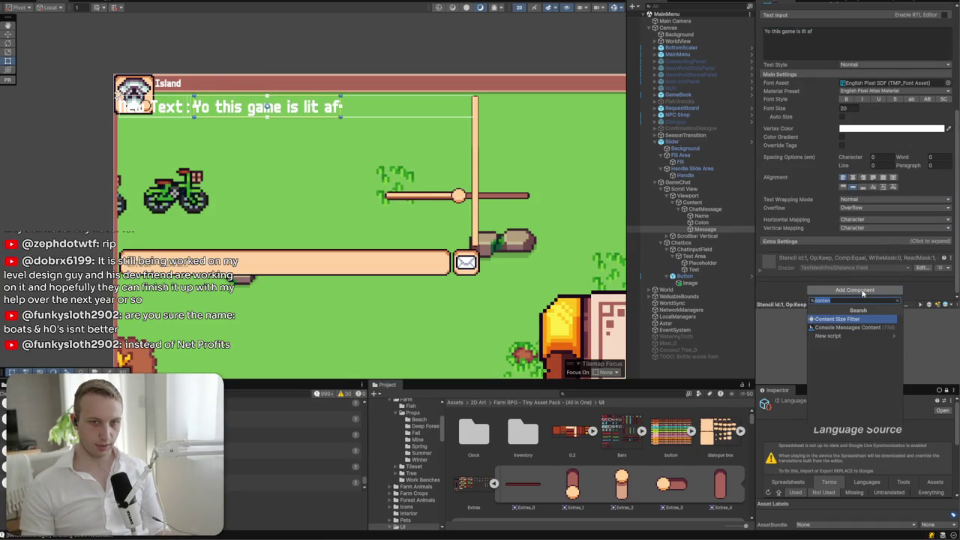
{"action": "key", "text": "Return"}
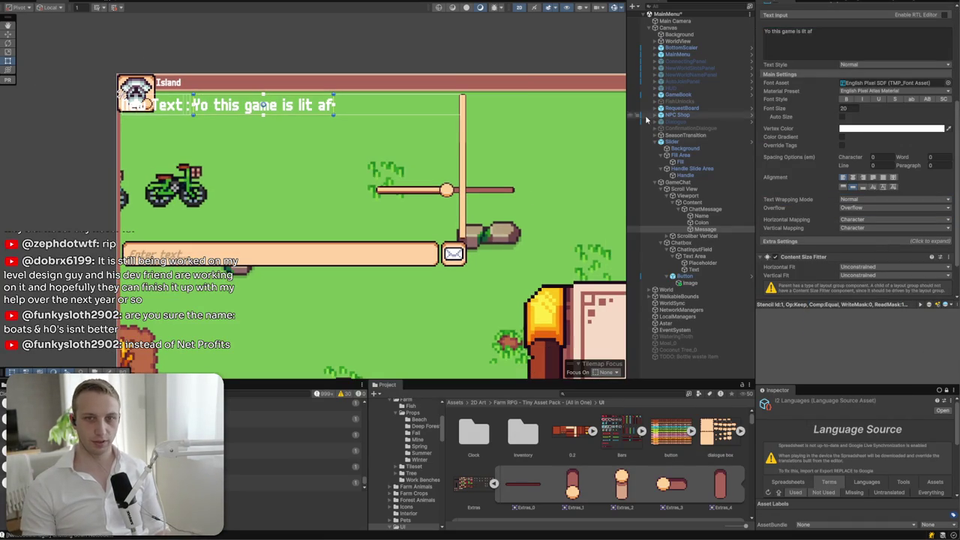
{"action": "scroll", "coordinate": [859, 233], "scroll_direction": "down", "scroll_amount": 1}
{"action": "left_click", "coordinate": [871, 228]}
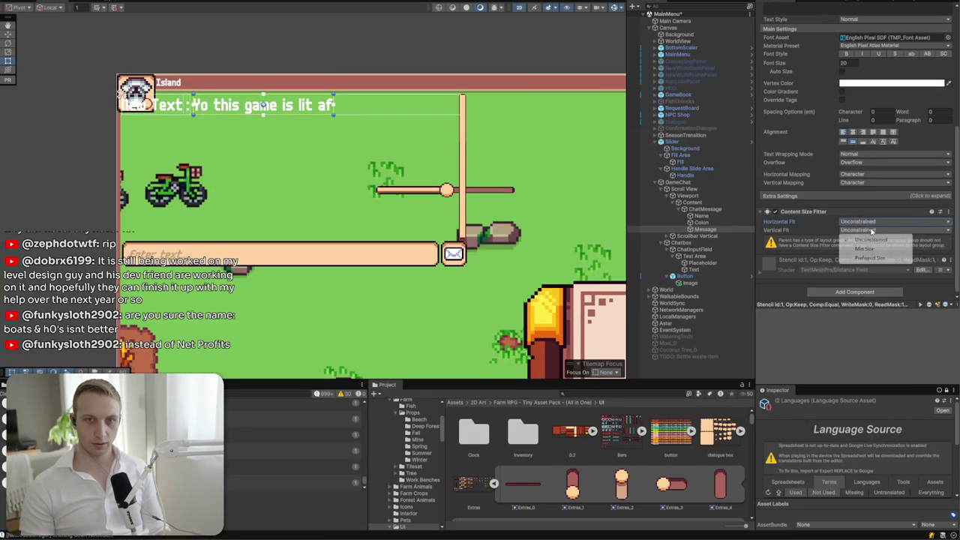
{"action": "left_click", "coordinate": [874, 259]}
{"action": "left_click", "coordinate": [870, 222]}
{"action": "left_click", "coordinate": [870, 246]}
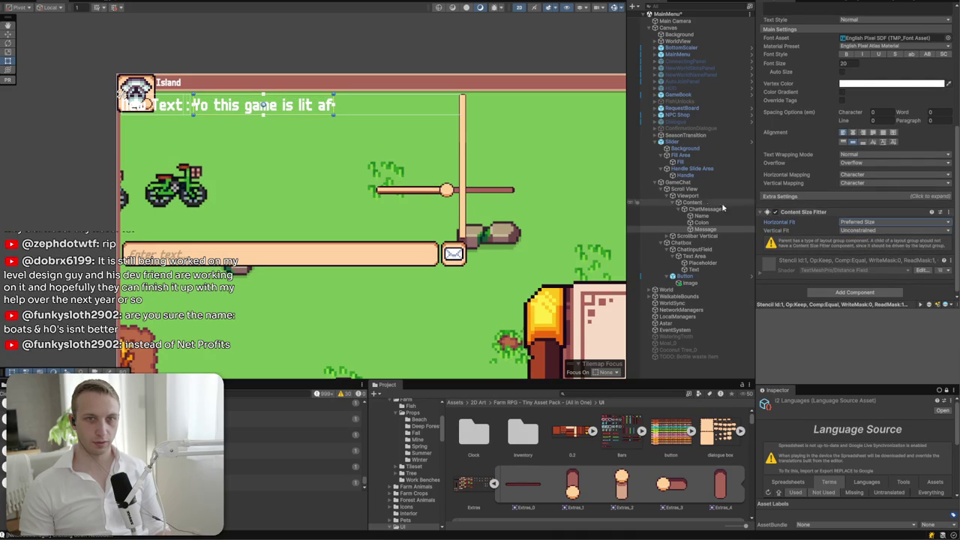
{"action": "scroll", "coordinate": [893, 150], "scroll_direction": "up", "scroll_amount": 3}
- Set Pivot X to 0 on Message and Name, testing the message's growth with extra text
{"action": "type", "text": "asd aasd asd asdasd"}
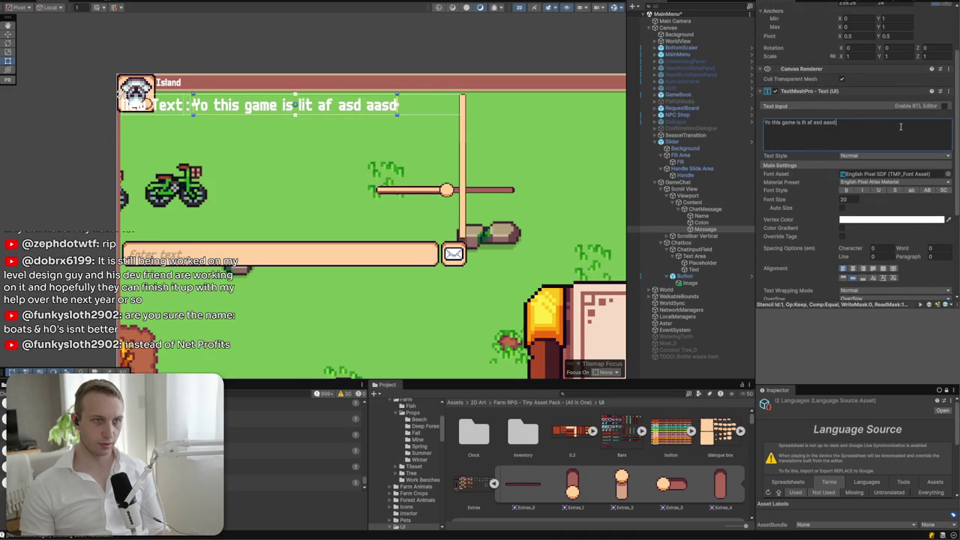
{"action": "scroll", "coordinate": [862, 244], "scroll_direction": "up", "scroll_amount": 2}
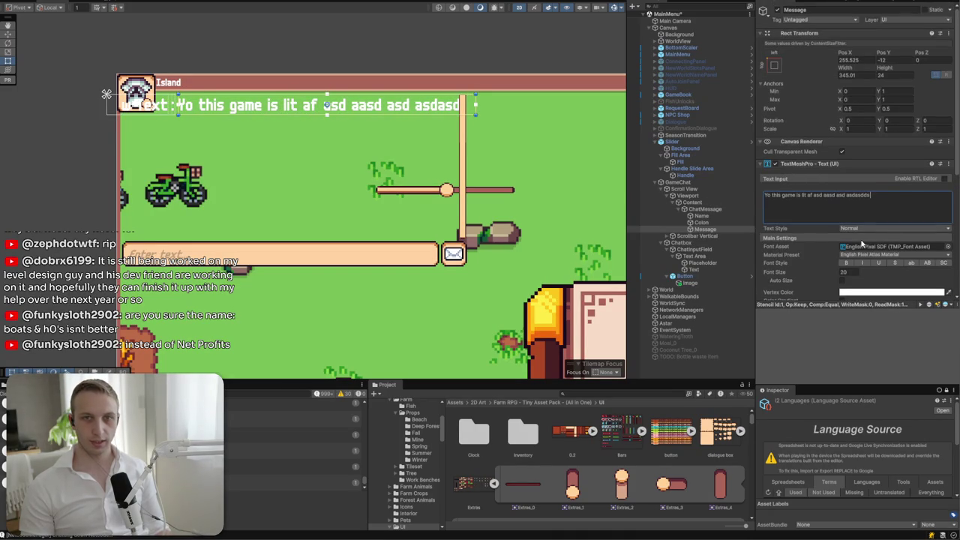
{"action": "left_click", "coordinate": [862, 109]}
{"action": "type", "text": "0"}
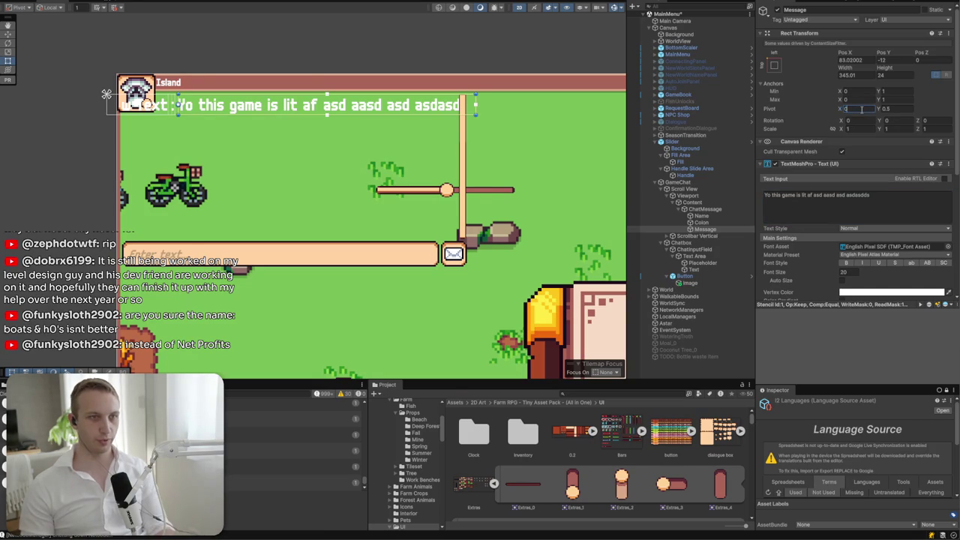
{"action": "left_click", "coordinate": [893, 202]}
{"action": "type", "text": "asdasdd"}
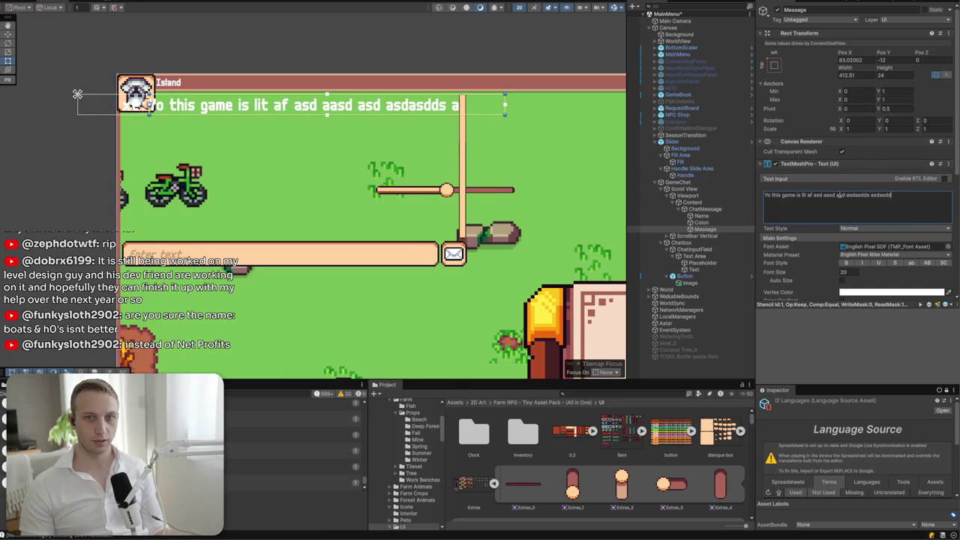
{"action": "left_click_drag", "start_coordinate": [837, 194], "coordinate": [921, 199]}
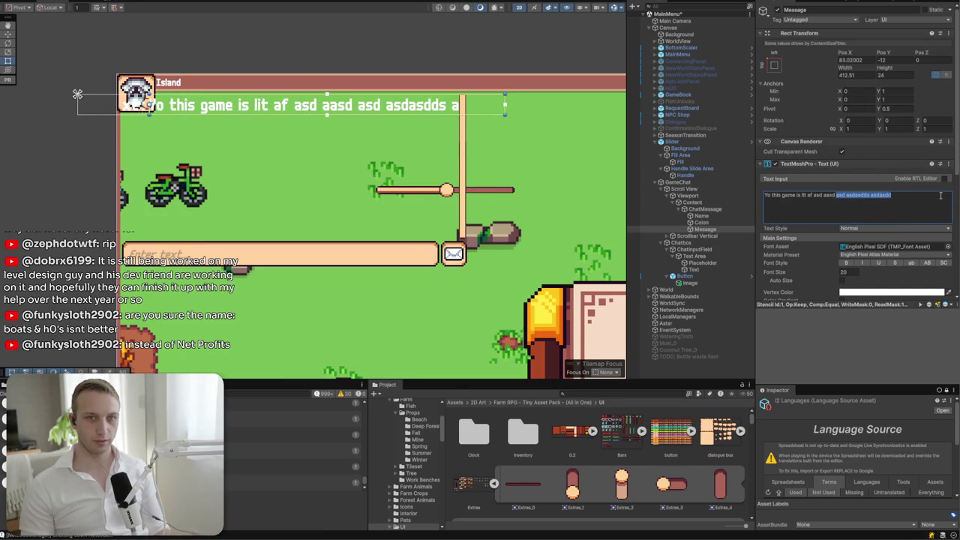
{"action": "type", "text": "asdas"}
{"action": "key", "text": "BackSpace"}
{"action": "key", "text": "BackSpace"}
{"action": "key", "text": "BackSpace"}
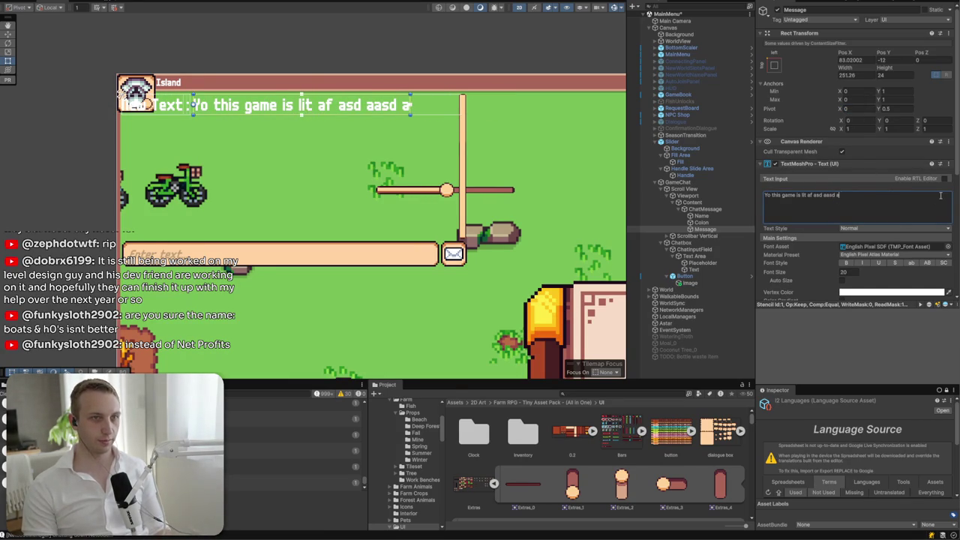
{"action": "left_click", "coordinate": [719, 216]}
{"action": "left_click", "coordinate": [855, 110]}
{"action": "type", "text": "0"}
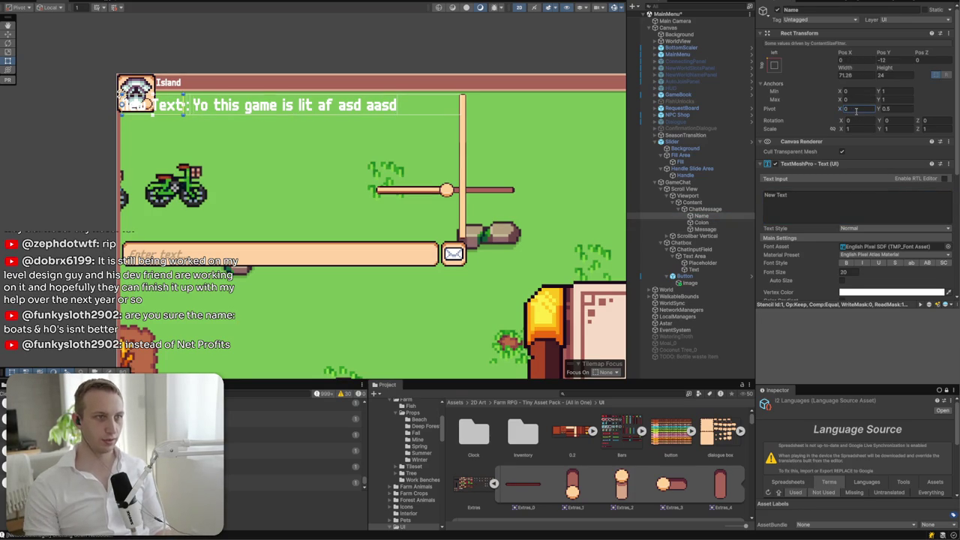
- Eyedrop a reddish-brown vertex colour for Colon and a pale tan for Message
{"action": "left_click", "coordinate": [718, 223]}
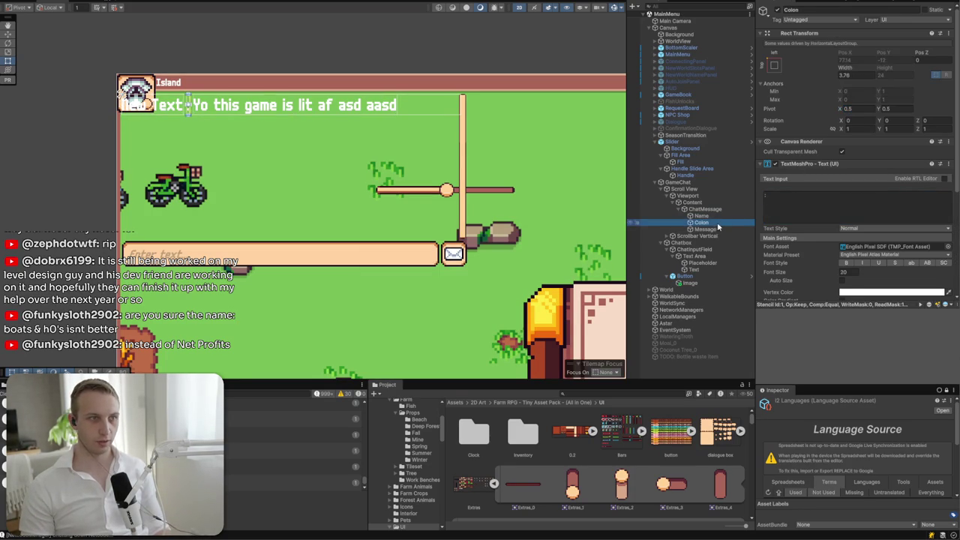
{"action": "left_click", "coordinate": [602, 221]}
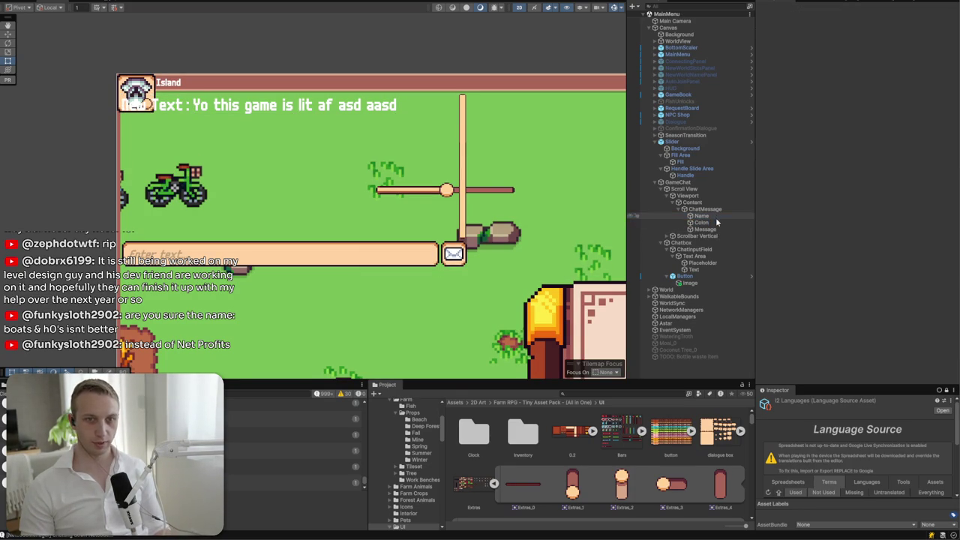
{"action": "left_click", "coordinate": [704, 223]}
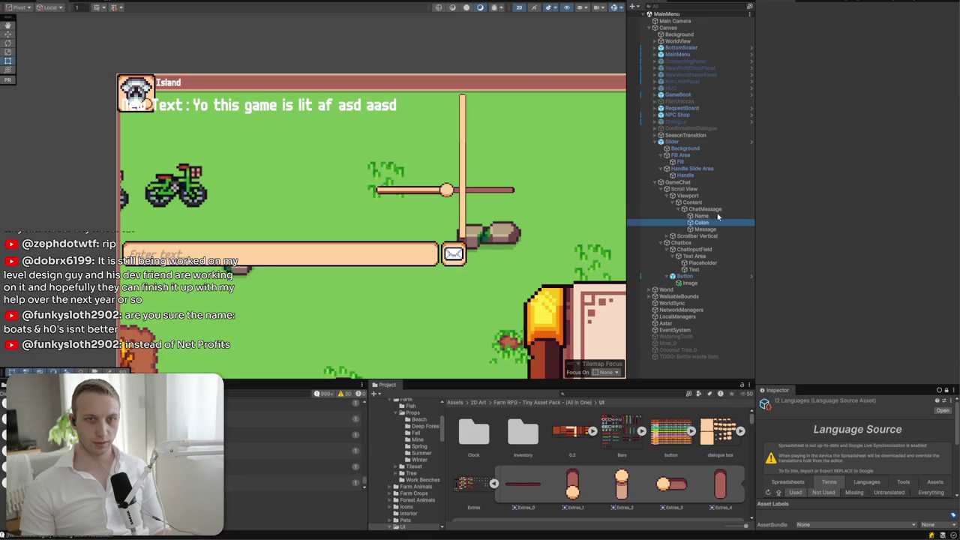
{"action": "left_click", "coordinate": [947, 295]}
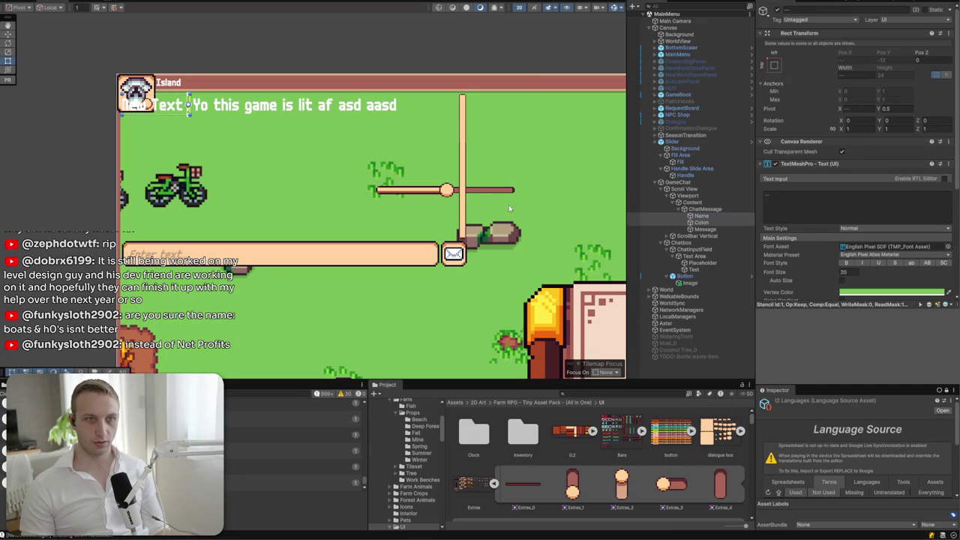
{"action": "left_click", "coordinate": [492, 195]}
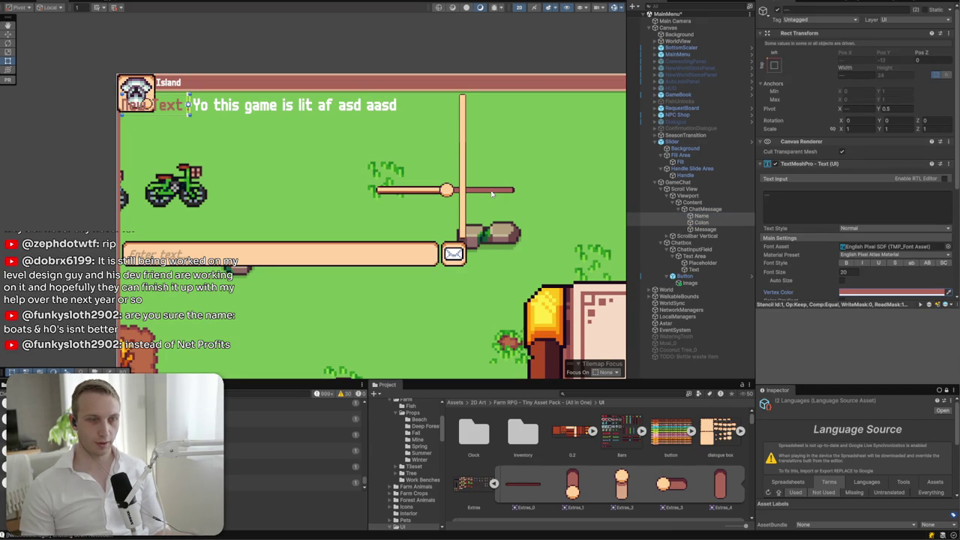
{"action": "left_click", "coordinate": [701, 229]}
{"action": "left_click", "coordinate": [947, 292]}
{"action": "left_click", "coordinate": [463, 190]}
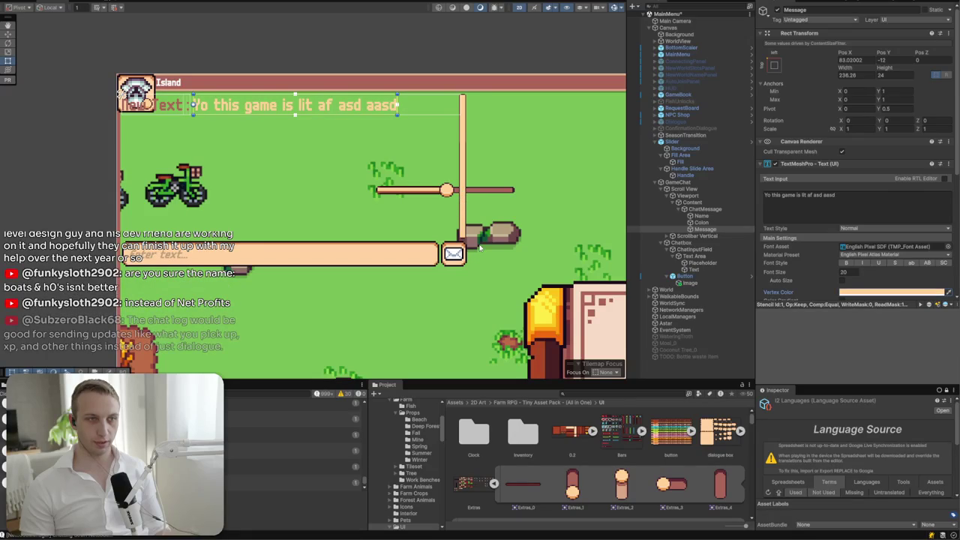
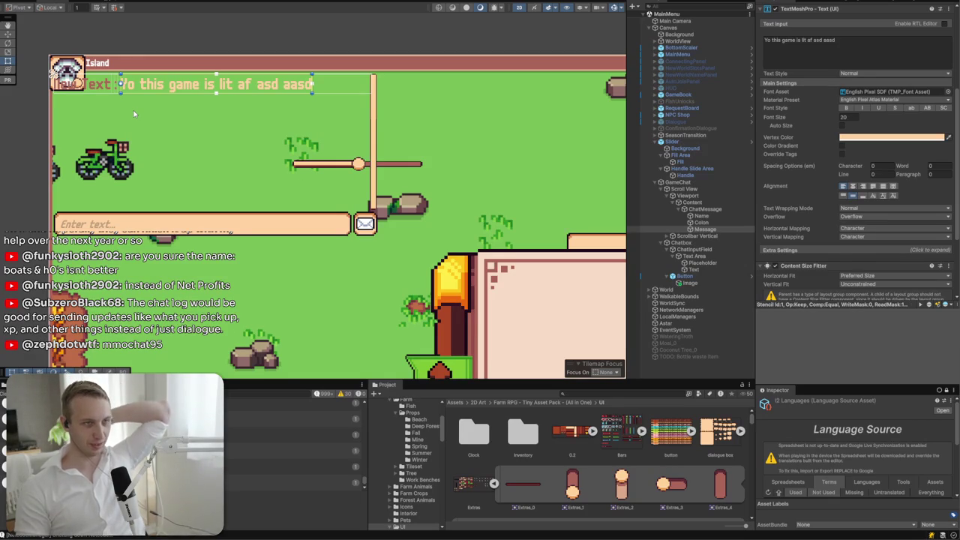
- Disable and then remove the Shadow component on the Message text
{"action": "left_click", "coordinate": [721, 217]}
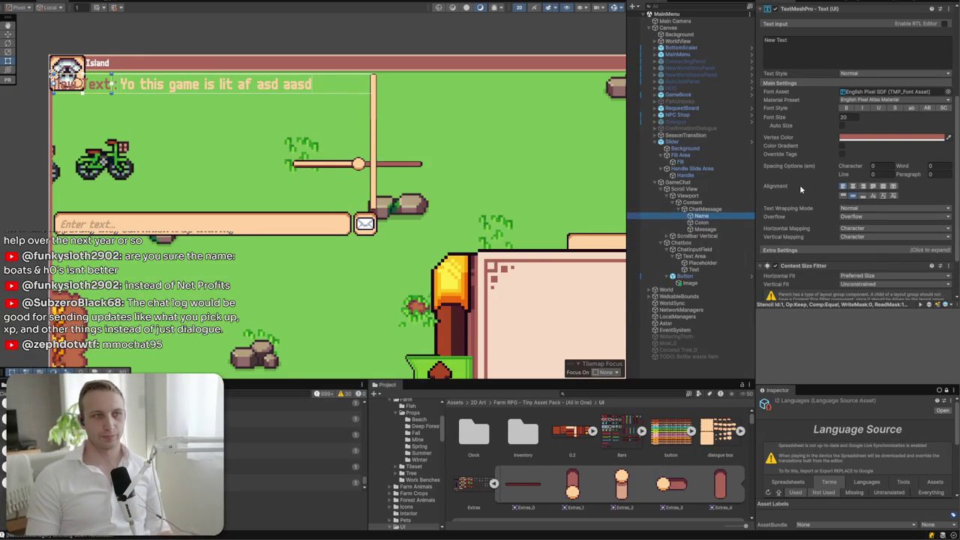
{"action": "scroll", "coordinate": [800, 184], "scroll_direction": "down", "scroll_amount": 1}
{"action": "scroll", "coordinate": [238, 125], "scroll_direction": "up", "scroll_amount": 2}
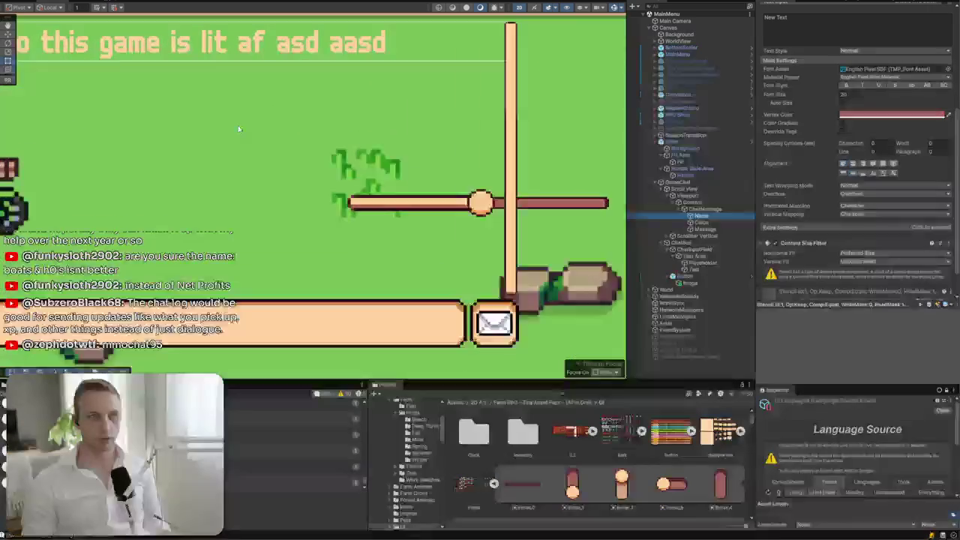
{"action": "left_click_drag", "start_coordinate": [238, 125], "coordinate": [487, 197]}
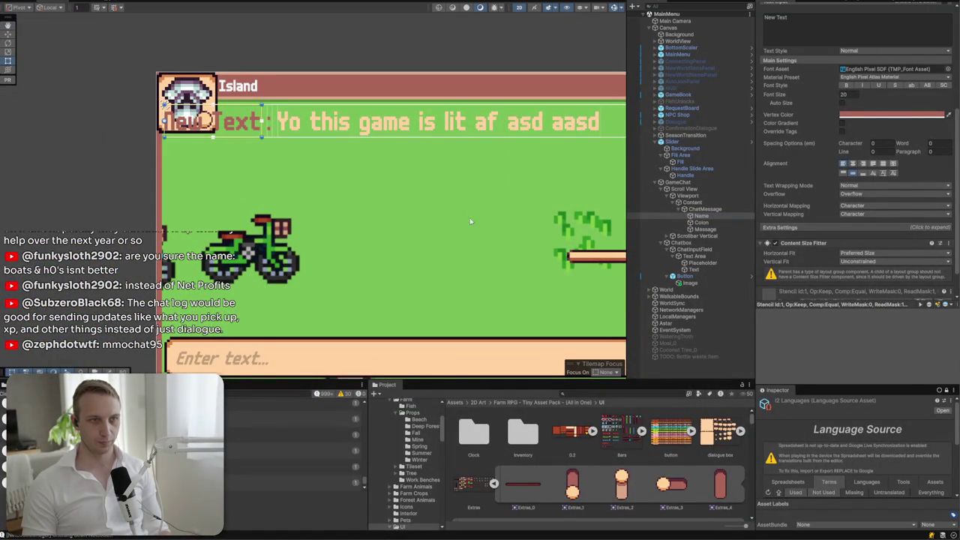
{"action": "left_click_drag", "start_coordinate": [468, 215], "coordinate": [456, 202]}
{"action": "left_click", "coordinate": [729, 229]}
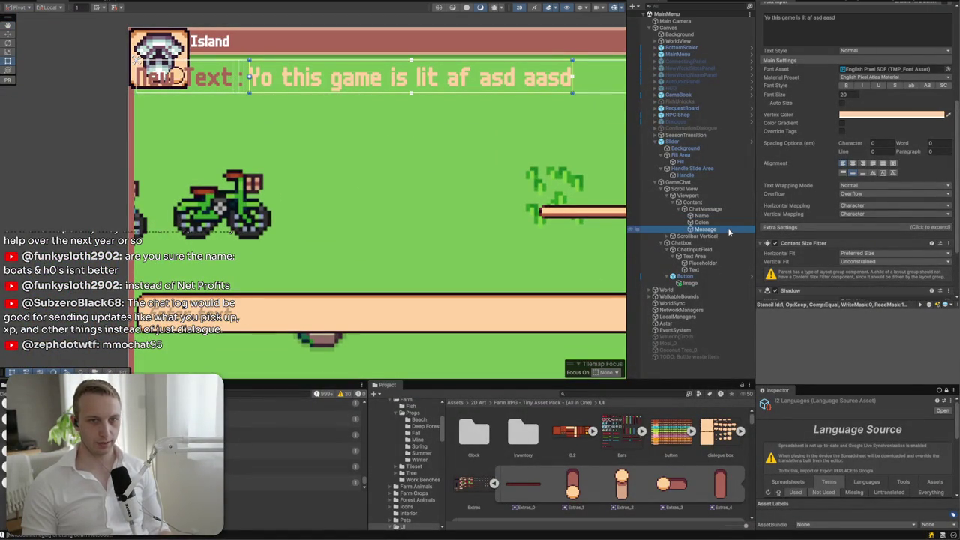
{"action": "scroll", "coordinate": [810, 215], "scroll_direction": "down", "scroll_amount": 3}
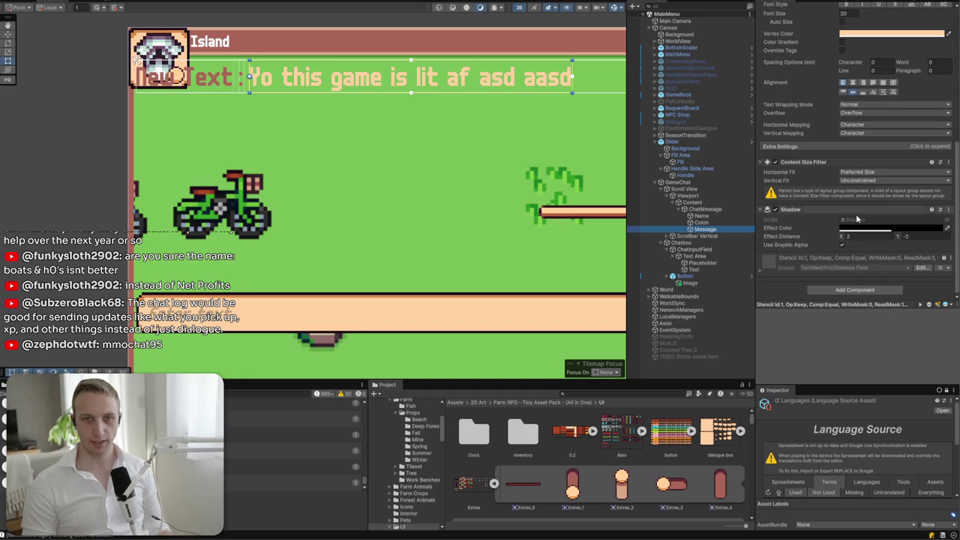
{"action": "left_click", "coordinate": [777, 212]}
{"action": "left_click", "coordinate": [778, 212]}
{"action": "left_click", "coordinate": [949, 210]}
{"action": "left_click", "coordinate": [874, 230]}
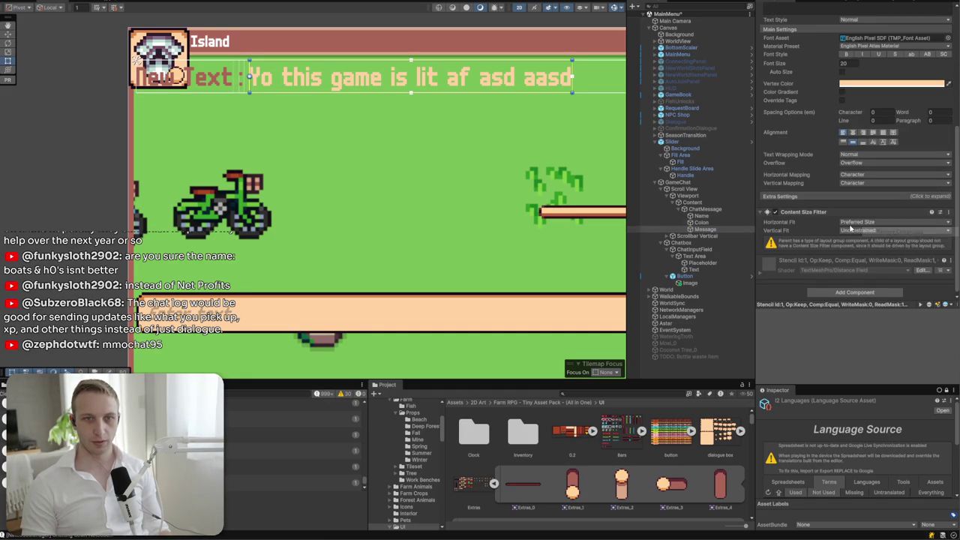
- Set the Message text's vertex colour to a warm near-white, FFF5F5
{"action": "left_click", "coordinate": [868, 83]}
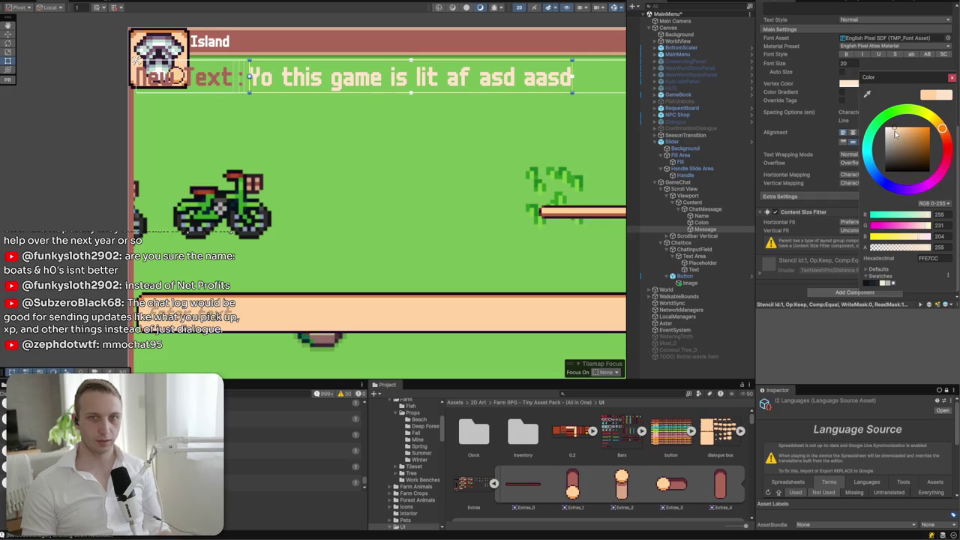
{"action": "left_click_drag", "start_coordinate": [893, 132], "coordinate": [889, 126]}
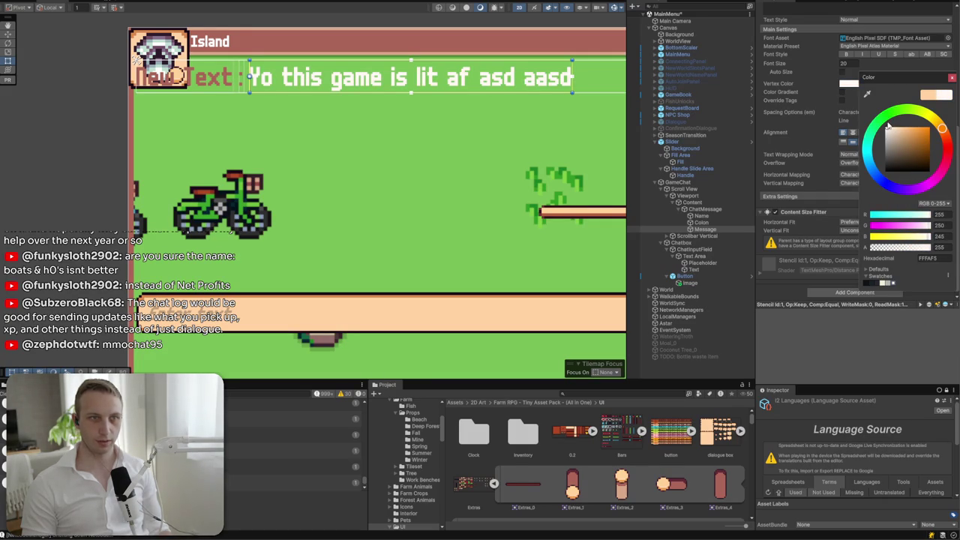
{"action": "scroll", "coordinate": [888, 126], "scroll_direction": "up", "scroll_amount": 3}
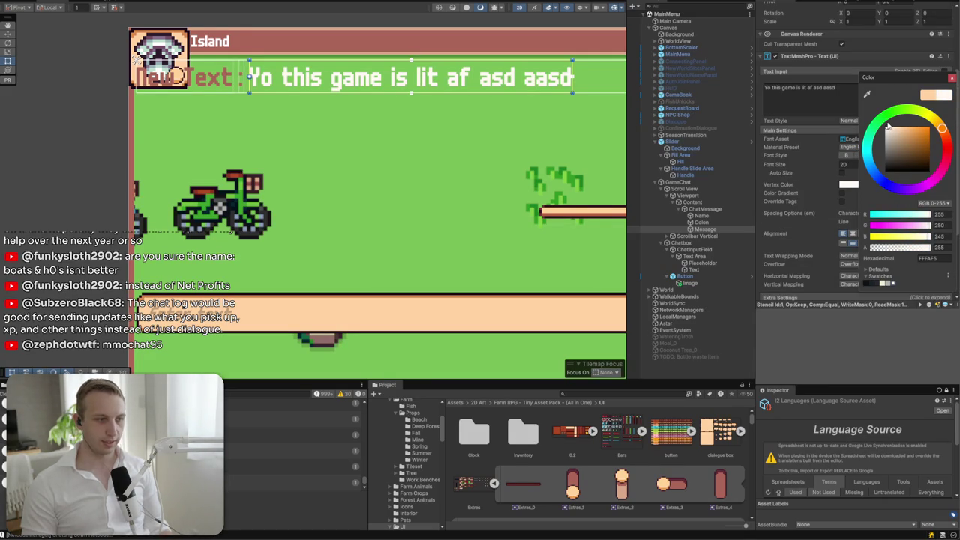
{"action": "left_click", "coordinate": [935, 257]}
{"action": "type", "text": "FEFEF"}
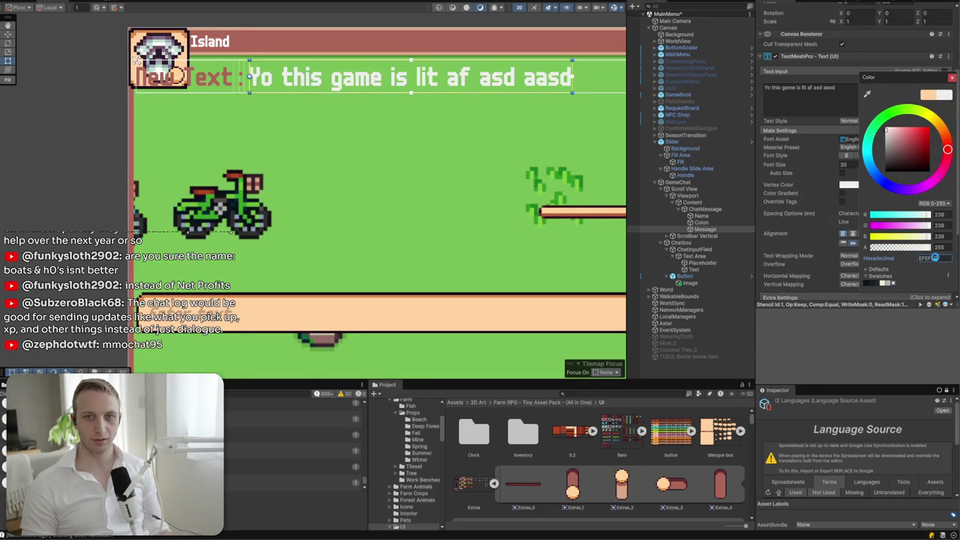
{"action": "key", "text": "Return"}
{"action": "left_click_drag", "start_coordinate": [890, 138], "coordinate": [889, 120]}
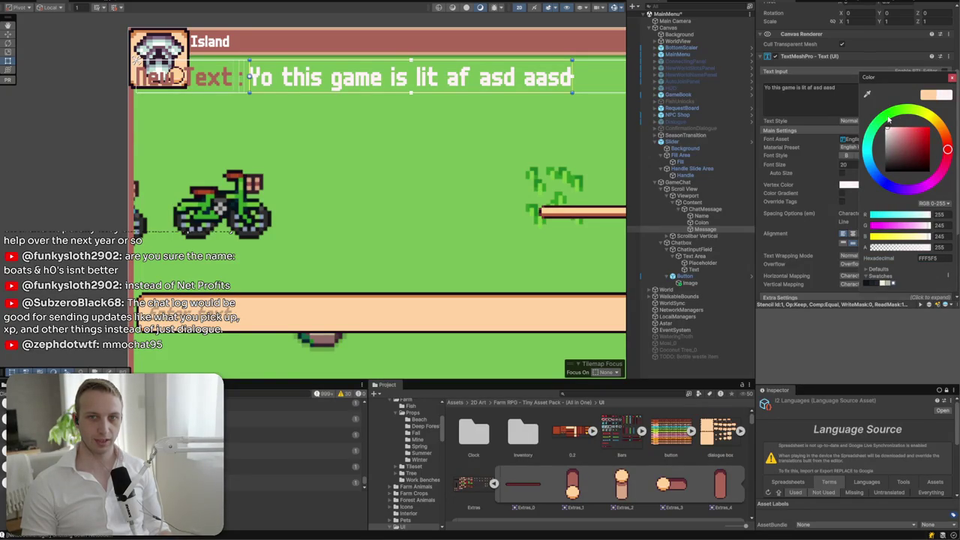
{"action": "left_click", "coordinate": [951, 78]}
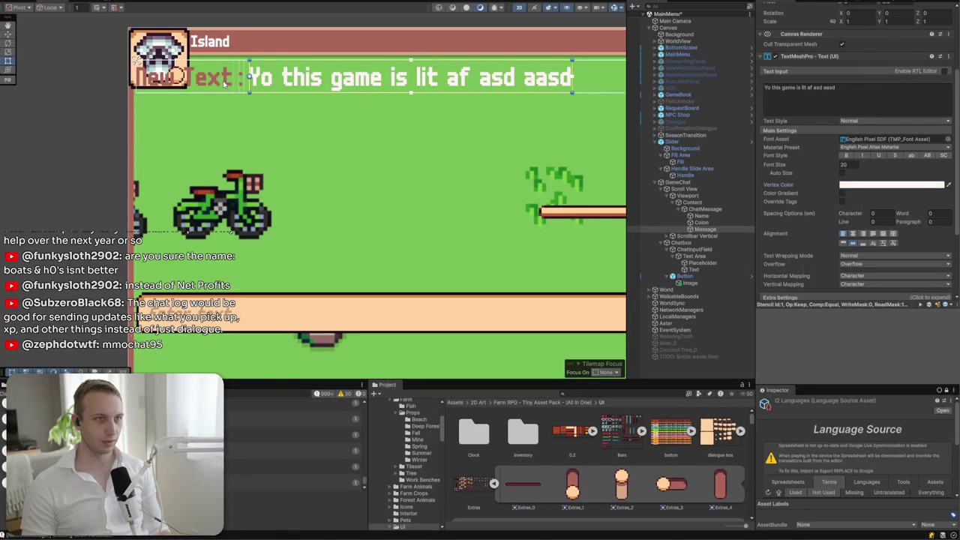
{"action": "left_click", "coordinate": [226, 82]}
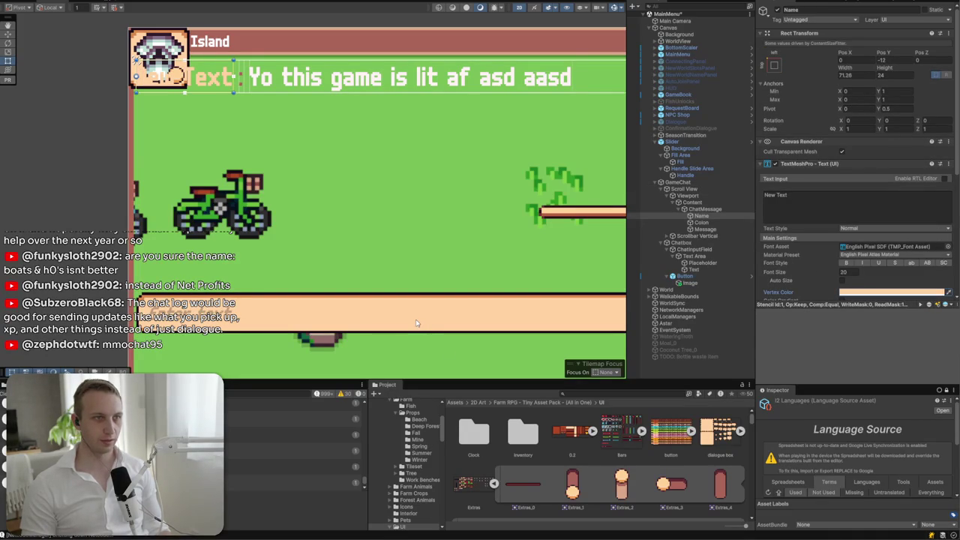
- Darken the Name text's vertex colour slightly and change its text to Applejack
{"action": "left_click", "coordinate": [872, 293]}
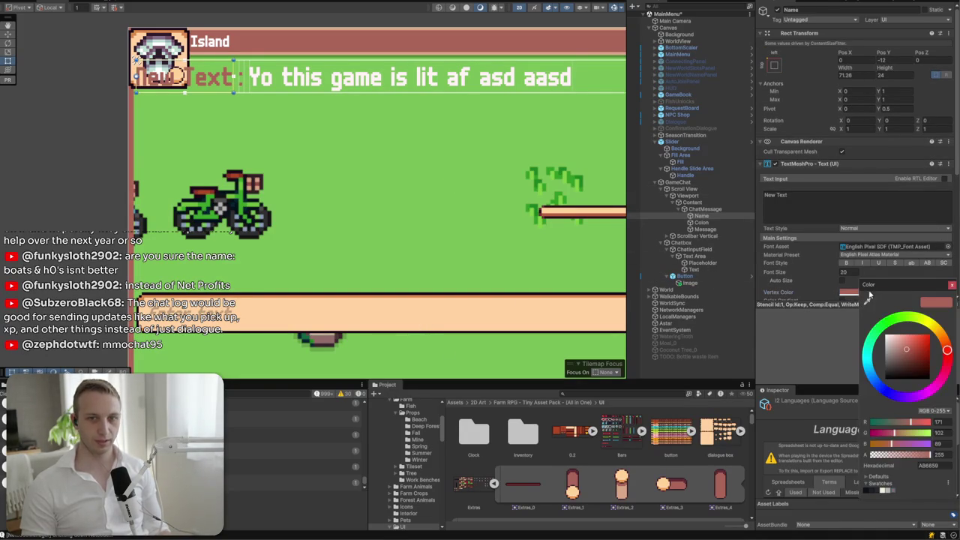
{"action": "left_click_drag", "start_coordinate": [908, 351], "coordinate": [910, 357]}
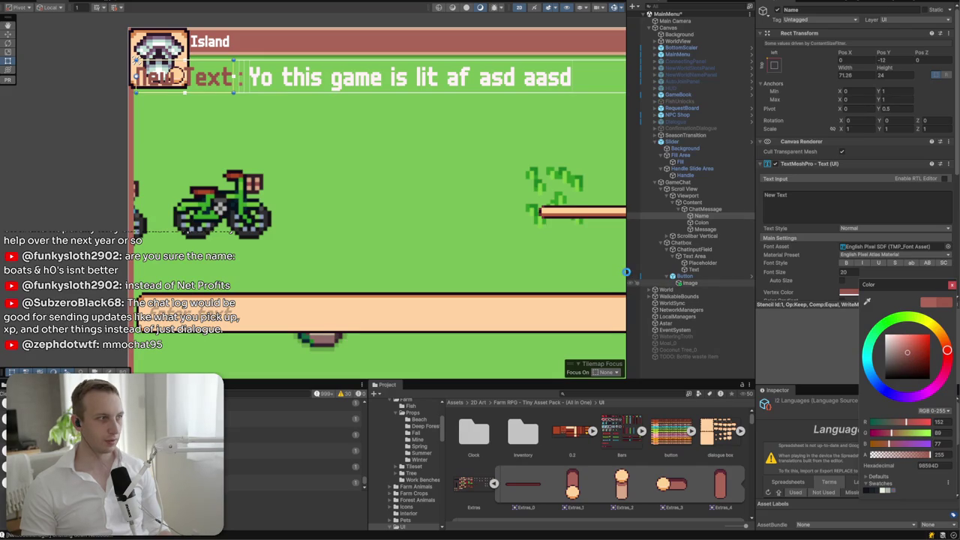
{"action": "left_click", "coordinate": [952, 285]}
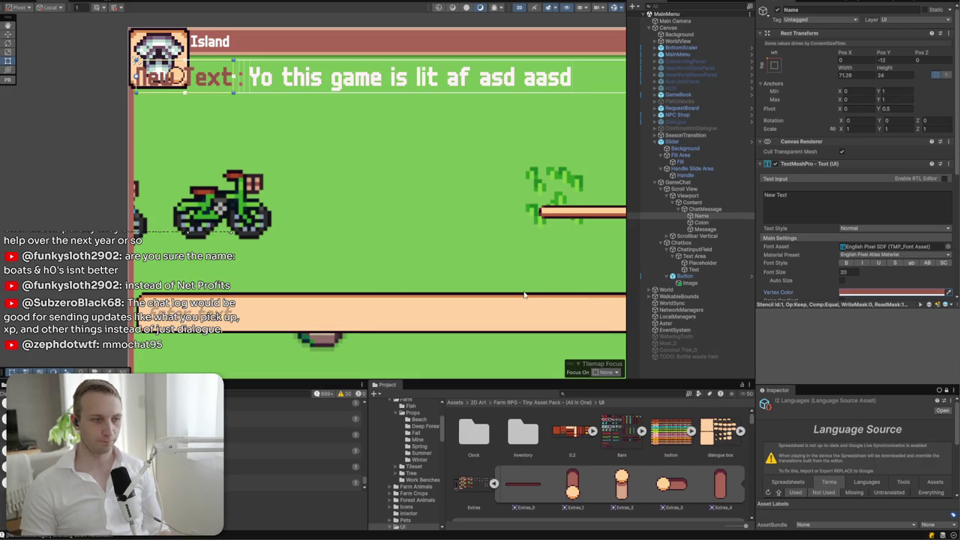
{"action": "left_click", "coordinate": [831, 203]}
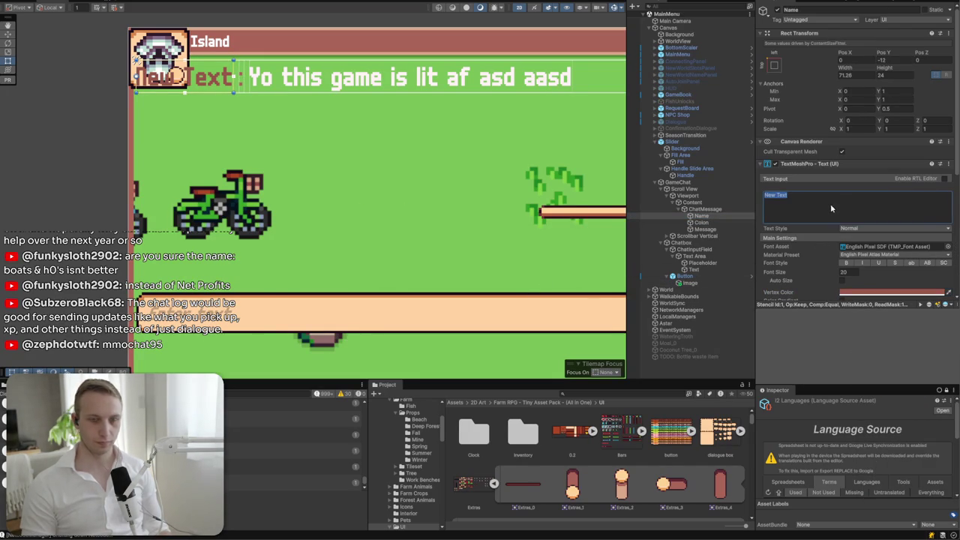
{"action": "type", "text": "Applejack"}
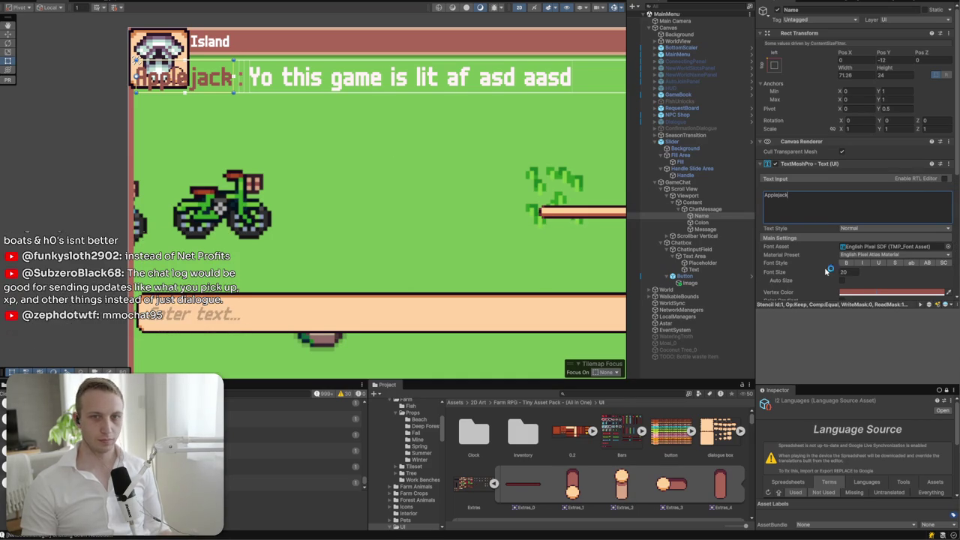
{"action": "left_click", "coordinate": [892, 292]}
- Set the Colon text's vertex colour to 98584C
{"action": "left_click", "coordinate": [701, 223]}
{"action": "left_click", "coordinate": [866, 293]}
{"action": "type", "text": "98584C"}
{"action": "key", "text": "Return"}
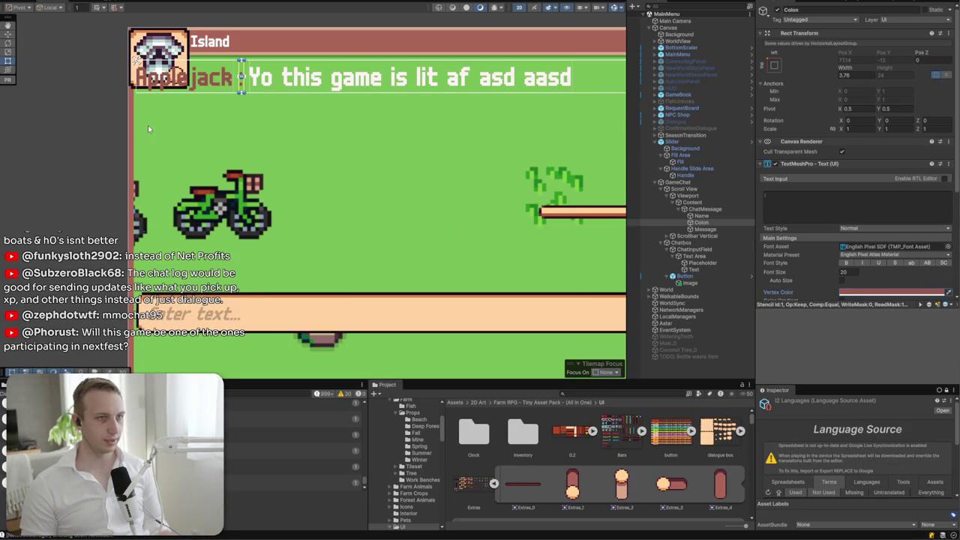
{"action": "left_click", "coordinate": [466, 92]}
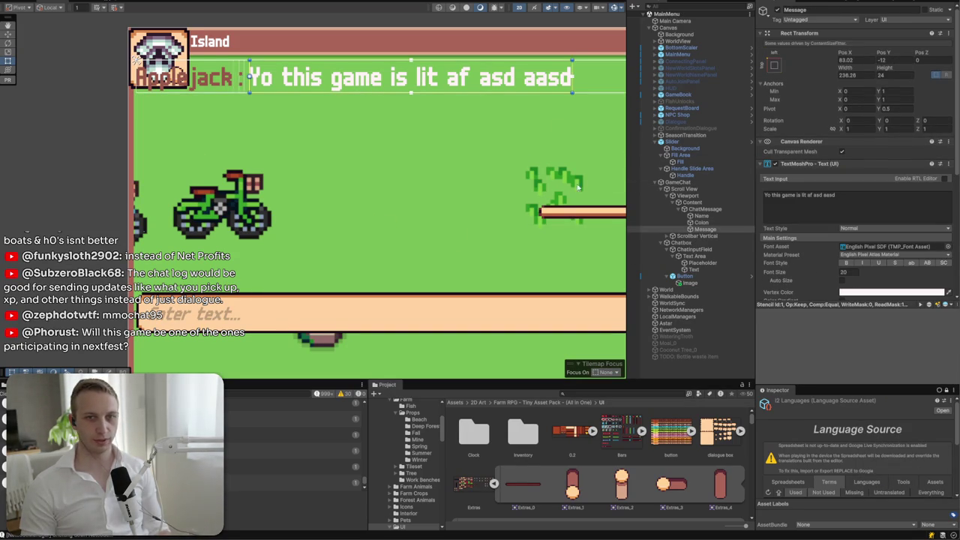
- Append test characters to the Message text, then delete them again
{"action": "left_click_drag", "start_coordinate": [497, 183], "coordinate": [318, 197]}
{"action": "left_click", "coordinate": [838, 201]}
{"action": "left_click", "coordinate": [887, 204]}
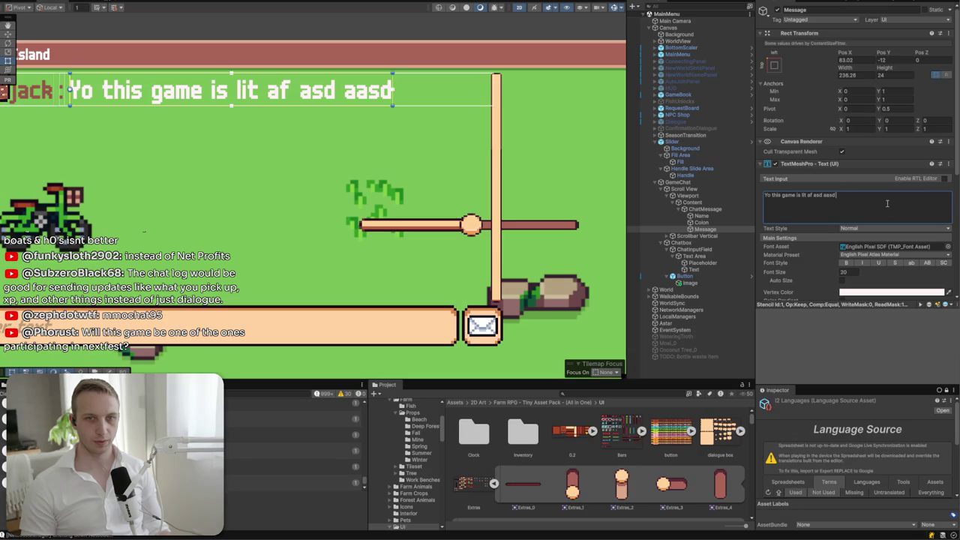
{"action": "type", "text": "asdsssssssssss"}
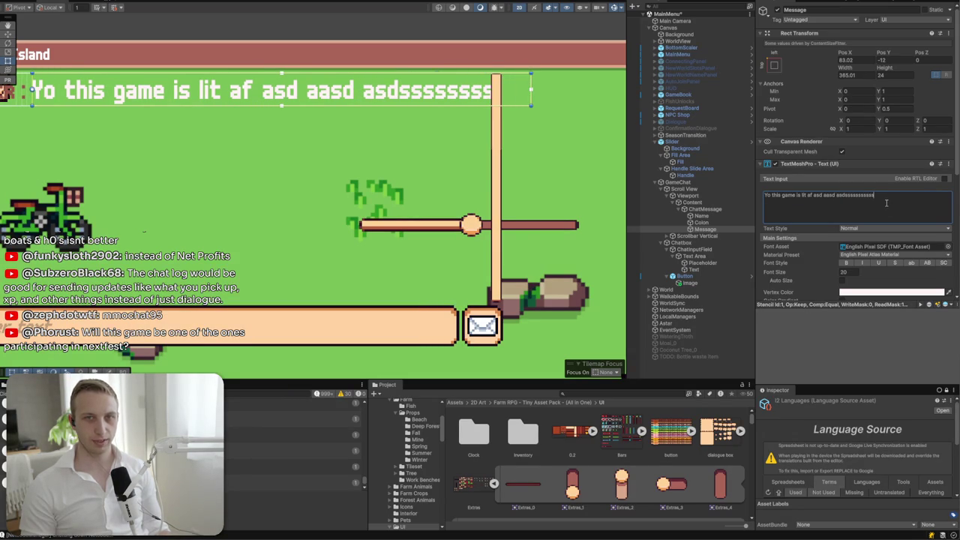
{"action": "key", "text": "ctrl+BackSpace"}
{"action": "scroll", "coordinate": [409, 104], "scroll_direction": "down", "scroll_amount": 2}
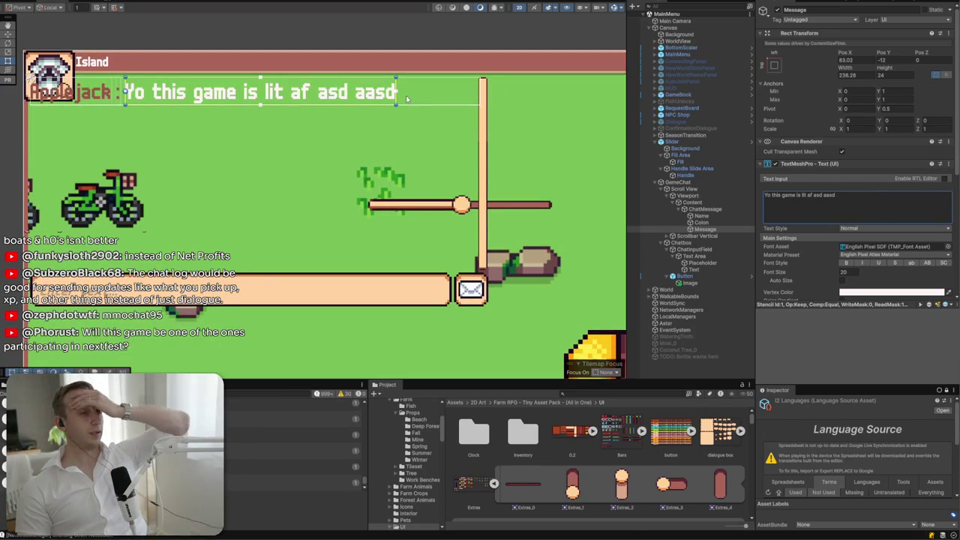
- Add a Content Size Fitter to ChatMessage with Vertical Fit set to Preferred Size
{"action": "left_click", "coordinate": [705, 209]}
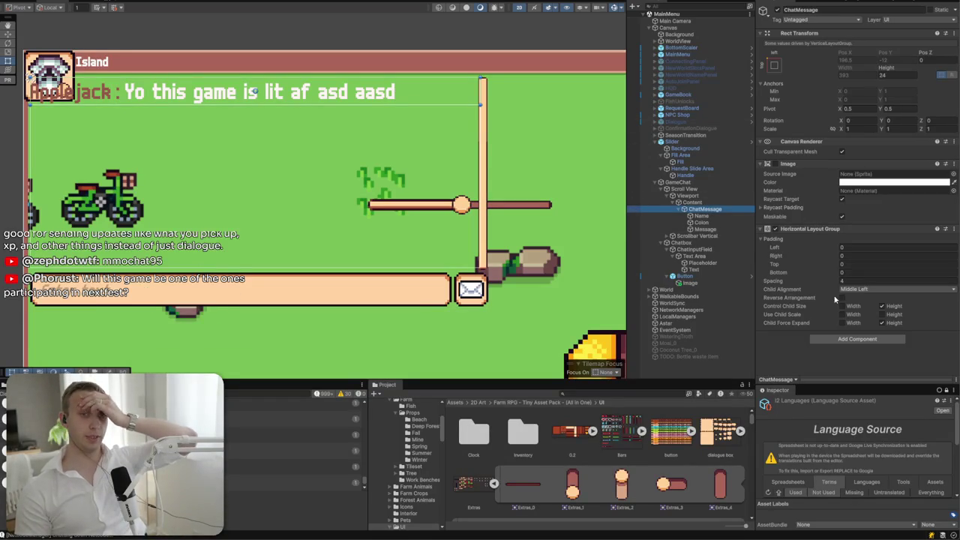
{"action": "left_click", "coordinate": [849, 339]}
{"action": "type", "text": "shad"}
{"action": "key", "text": "BackSpace"}
{"action": "key", "text": "BackSpace"}
{"action": "key", "text": "BackSpace"}
{"action": "type", "text": "content"}
{"action": "key", "text": "Return"}
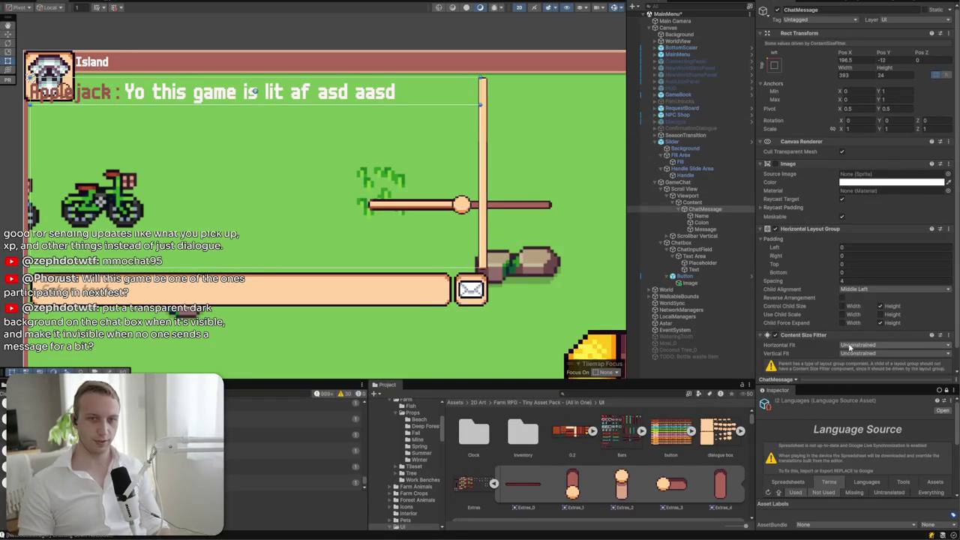
{"action": "left_click", "coordinate": [860, 353]}
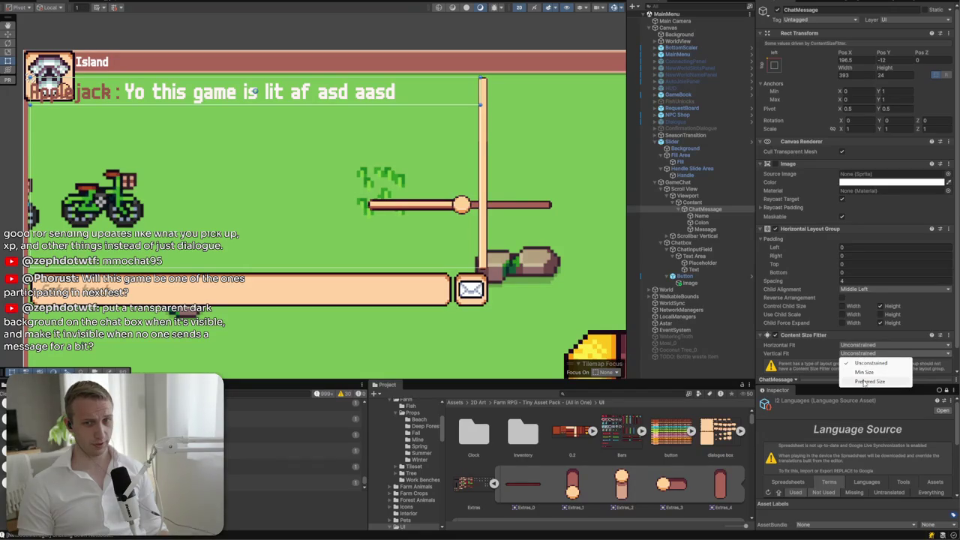
{"action": "left_click", "coordinate": [865, 382]}
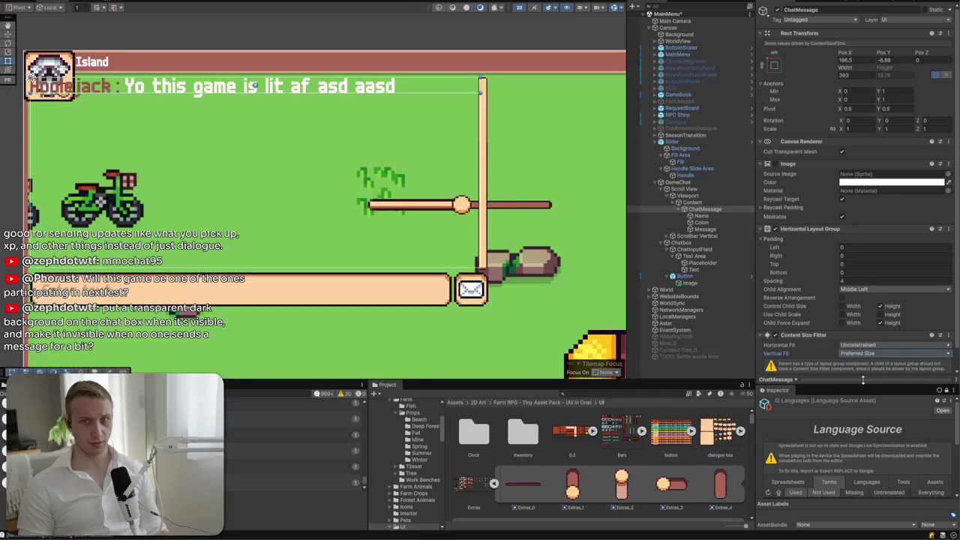
- Trim the test message back to end at 'aasd' and remove the Message's Content Size Fitter
{"action": "left_click", "coordinate": [749, 230]}
{"action": "left_click", "coordinate": [861, 201]}
{"action": "type", "text": "saddddddddddddd"}
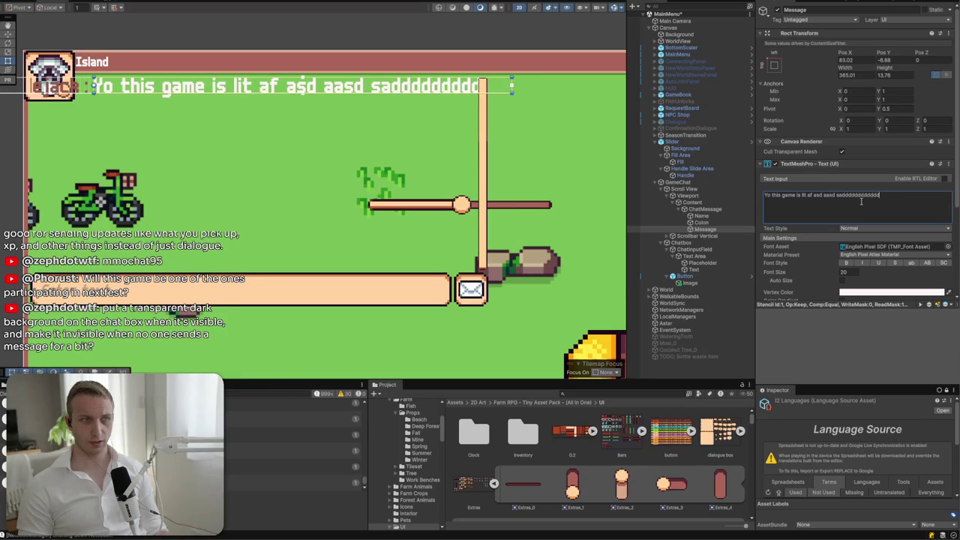
{"action": "key", "text": "ctrl+BackSpace"}
{"action": "scroll", "coordinate": [862, 203], "scroll_direction": "down", "scroll_amount": 3}
{"action": "scroll", "coordinate": [861, 203], "scroll_direction": "down", "scroll_amount": 3}
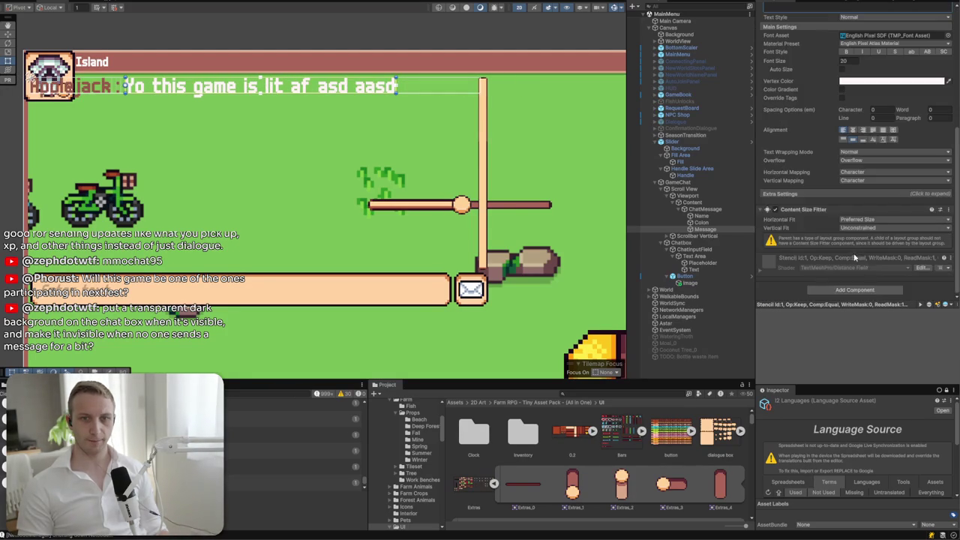
{"action": "left_click", "coordinate": [948, 210]}
{"action": "left_click", "coordinate": [899, 231]}
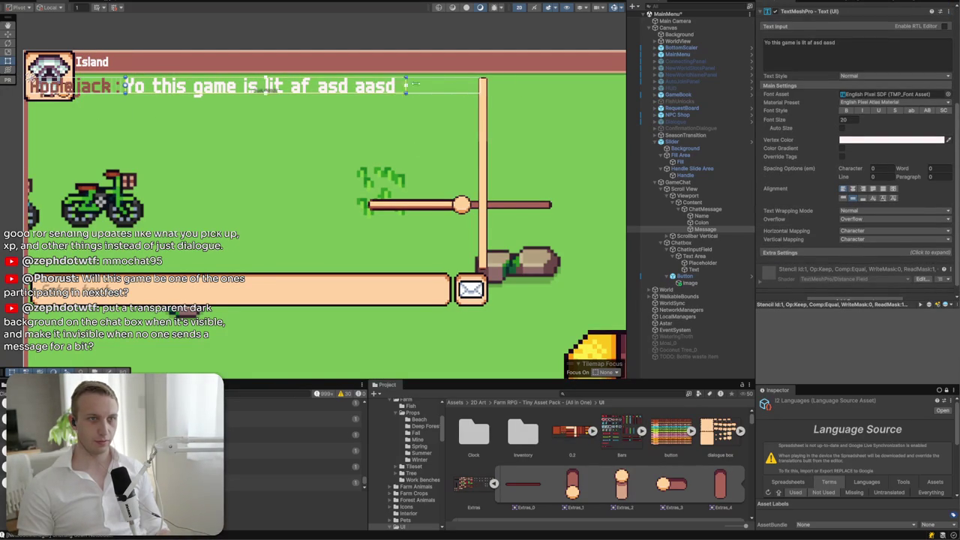
- Append a long string of 's' characters to the Message text to test wrapping
{"action": "left_click", "coordinate": [773, 52]}
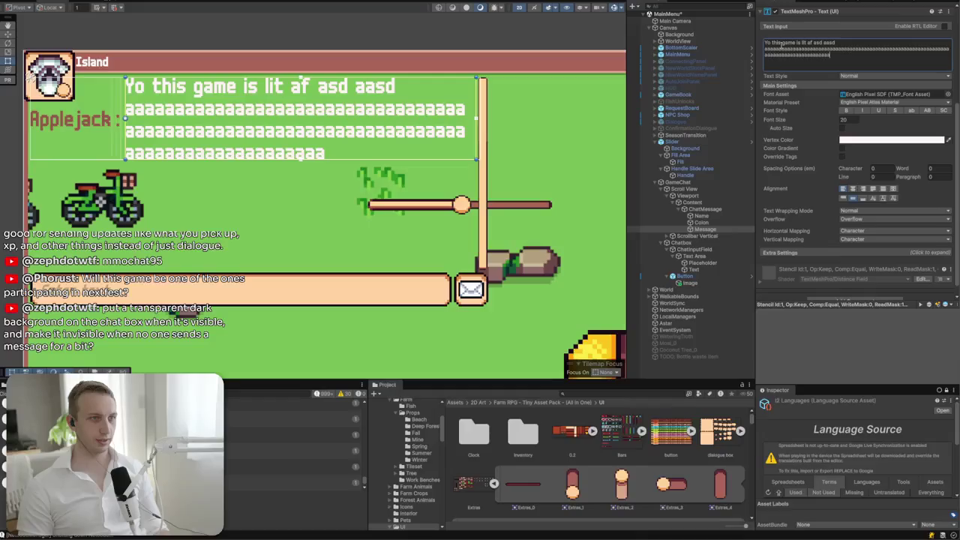
{"action": "left_click", "coordinate": [701, 215]}
{"action": "left_click", "coordinate": [845, 293]}
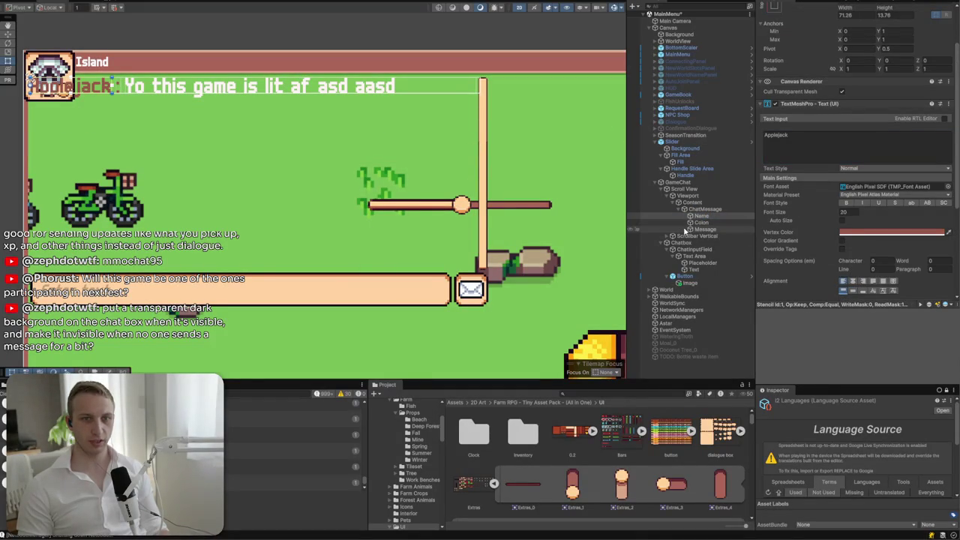
{"action": "left_click", "coordinate": [705, 229]}
{"action": "left_click", "coordinate": [861, 143]}
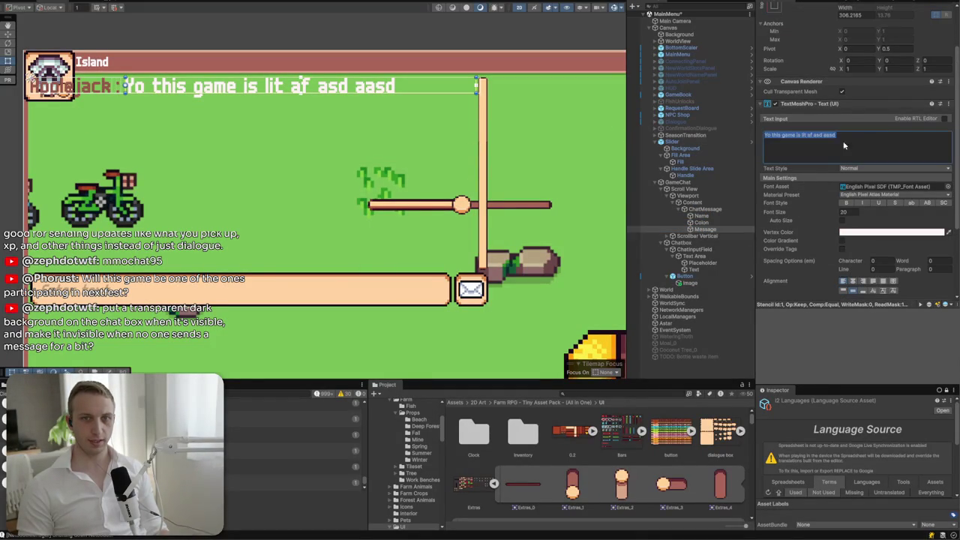
{"action": "left_click", "coordinate": [844, 283]}
{"action": "left_click", "coordinate": [870, 138]}
{"action": "type", "text": "ssssssssssssssss"}
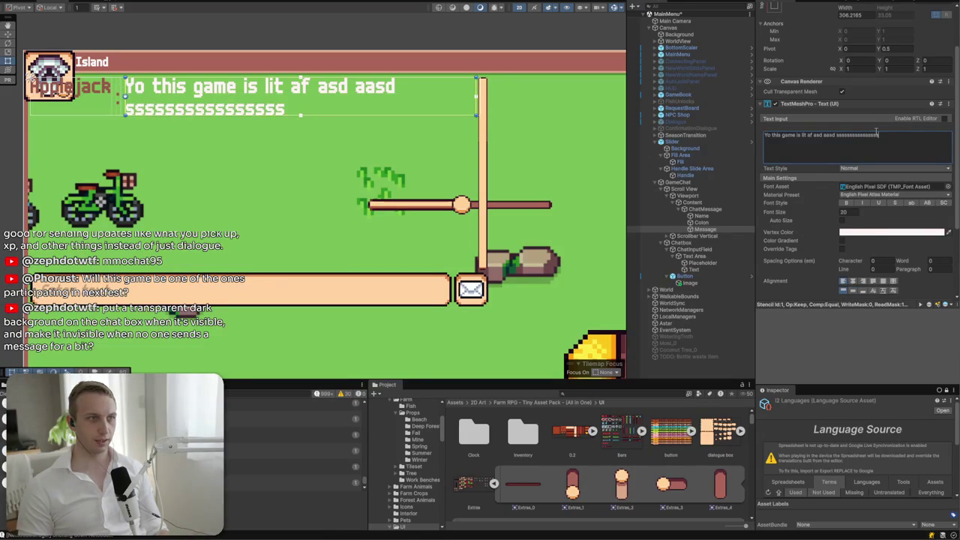
{"action": "type", "text": "sssssssssssssssssssssssssssssssssssssssssssss"}
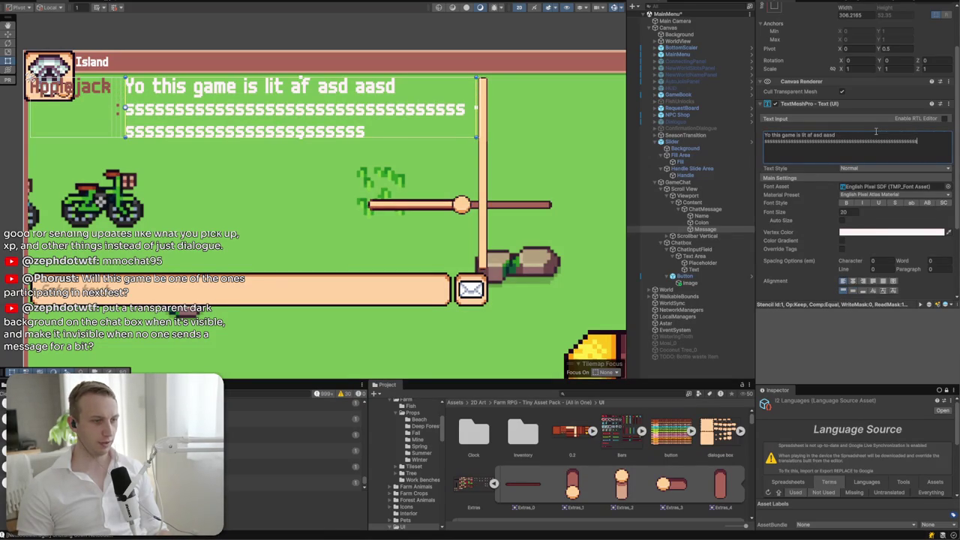
{"action": "left_click", "coordinate": [697, 222]}
{"action": "left_click", "coordinate": [846, 291]}
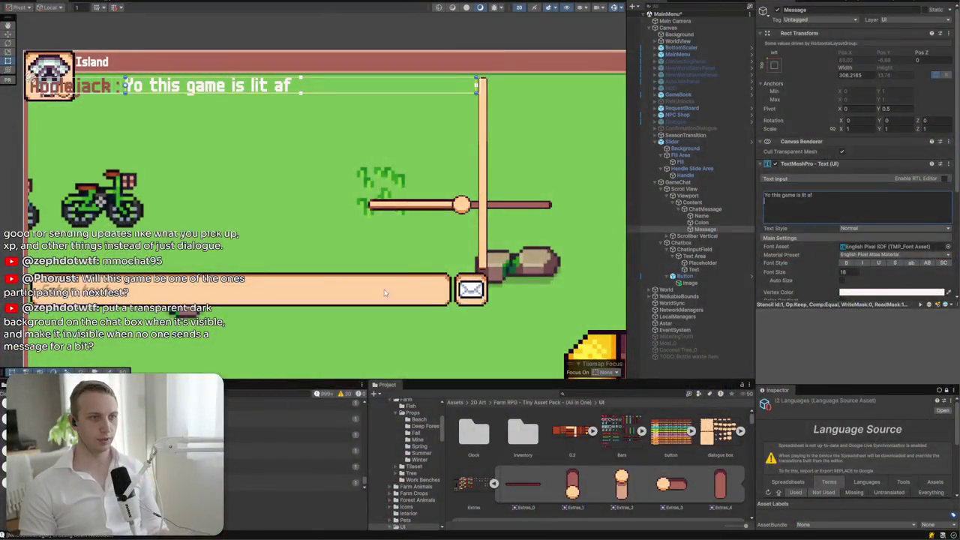
- Set the Rect Transform Right of the chat input's Text and Placeholder to 34
{"action": "left_click", "coordinate": [363, 293]}
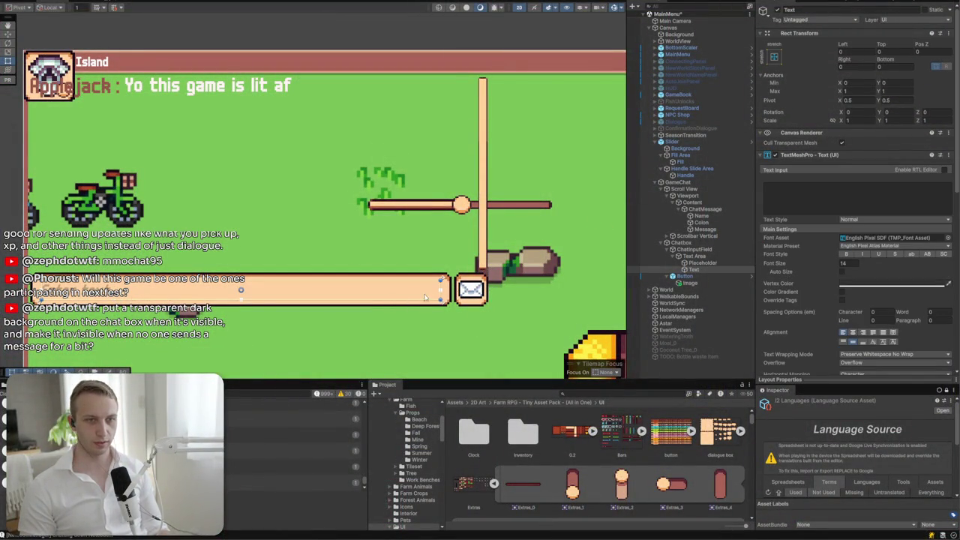
{"action": "left_click", "coordinate": [748, 269]}
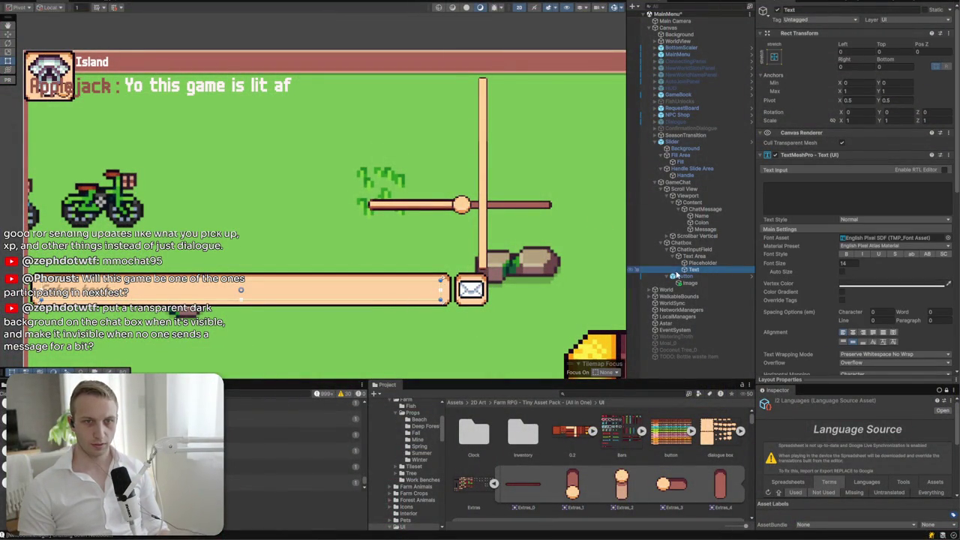
{"action": "left_click", "coordinate": [699, 264], "text": "shift"}
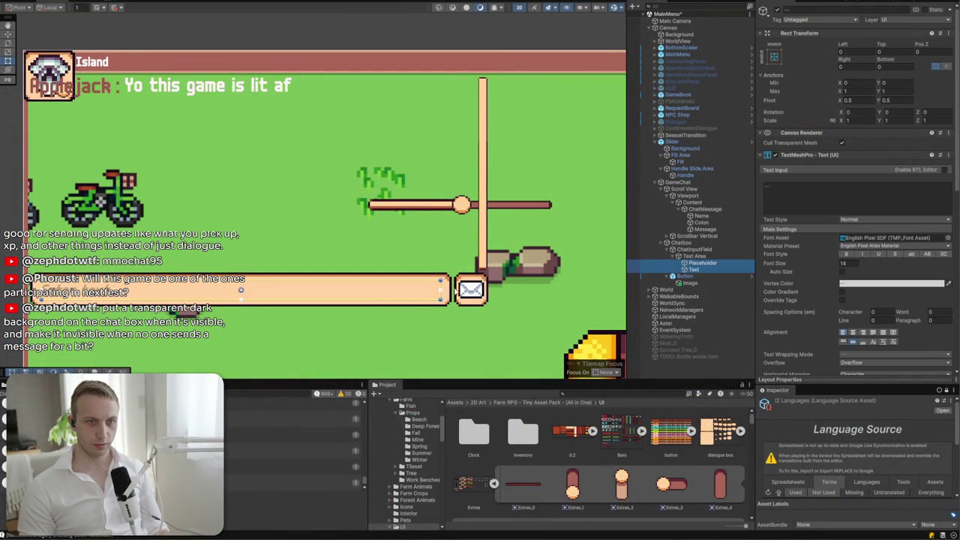
{"action": "left_click_drag", "start_coordinate": [439, 283], "coordinate": [402, 283]}
{"action": "left_click", "coordinate": [852, 68]}
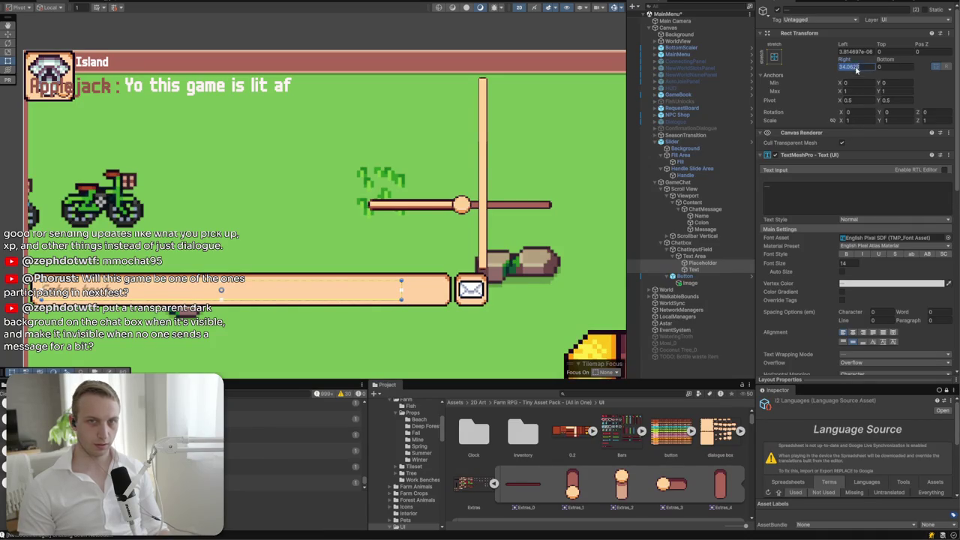
{"action": "type", "text": "34"}
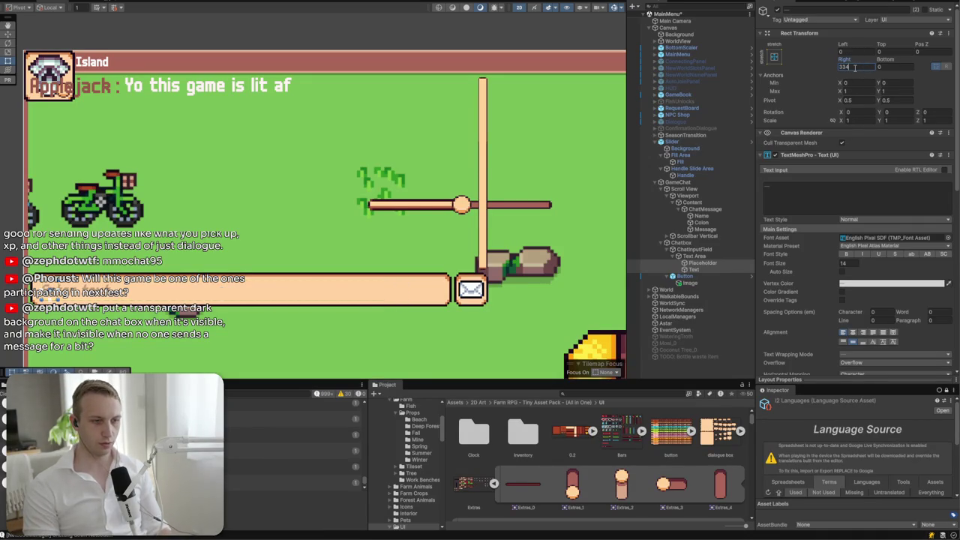
{"action": "key", "text": "BackSpace"}
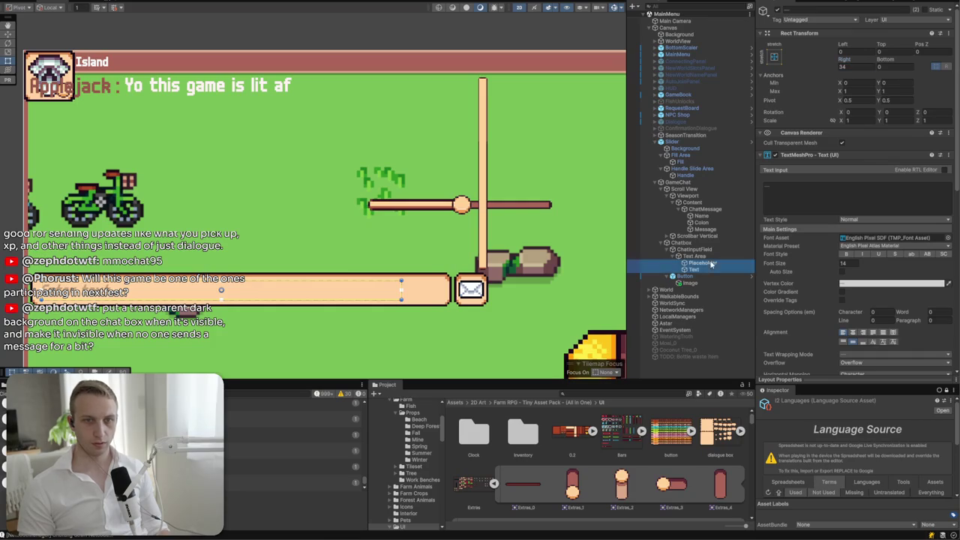
- Add a UI Text - TextMeshPro child showing 'New Text' under ChatInputField
{"action": "left_click", "coordinate": [709, 256]}
{"action": "right_click", "coordinate": [711, 259]}
{"action": "mouse_move", "coordinate": [729, 406]}
{"action": "left_click", "coordinate": [692, 250]}
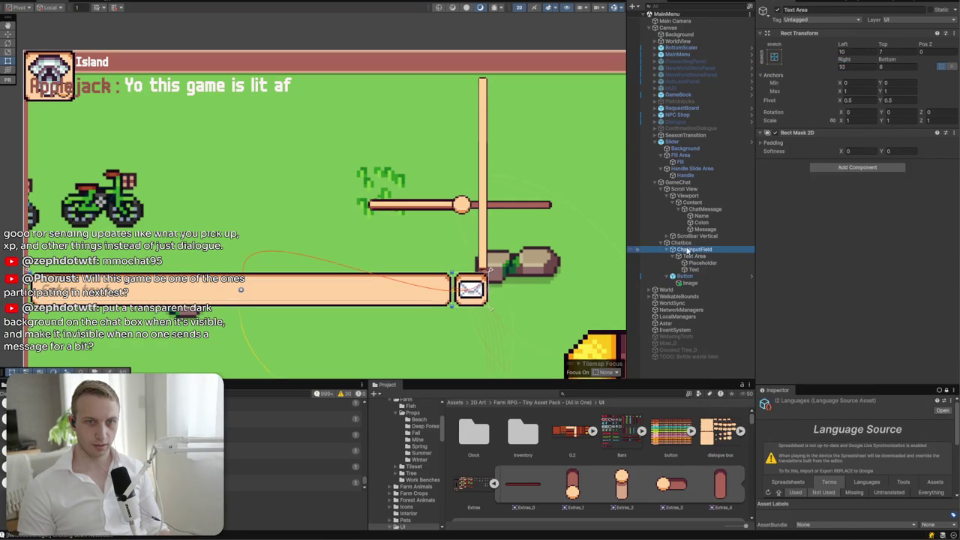
{"action": "right_click", "coordinate": [692, 252]}
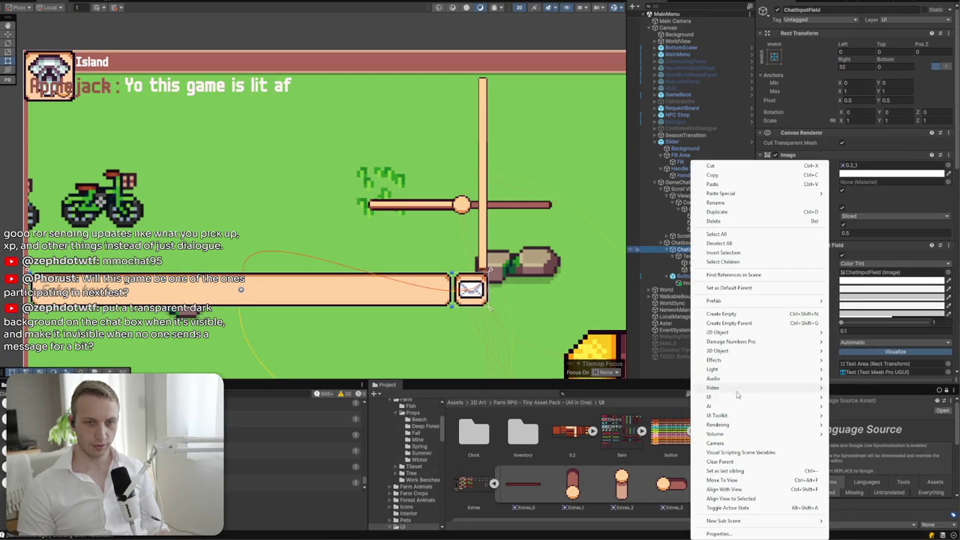
{"action": "mouse_move", "coordinate": [734, 397]}
{"action": "left_click", "coordinate": [864, 409]}
{"action": "left_click", "coordinate": [829, 196]}
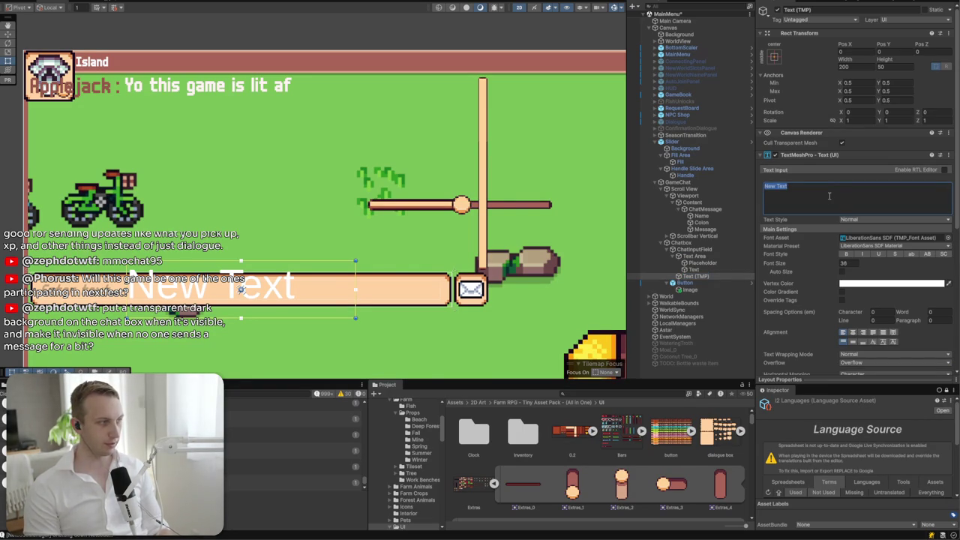
{"action": "left_click", "coordinate": [682, 149]}
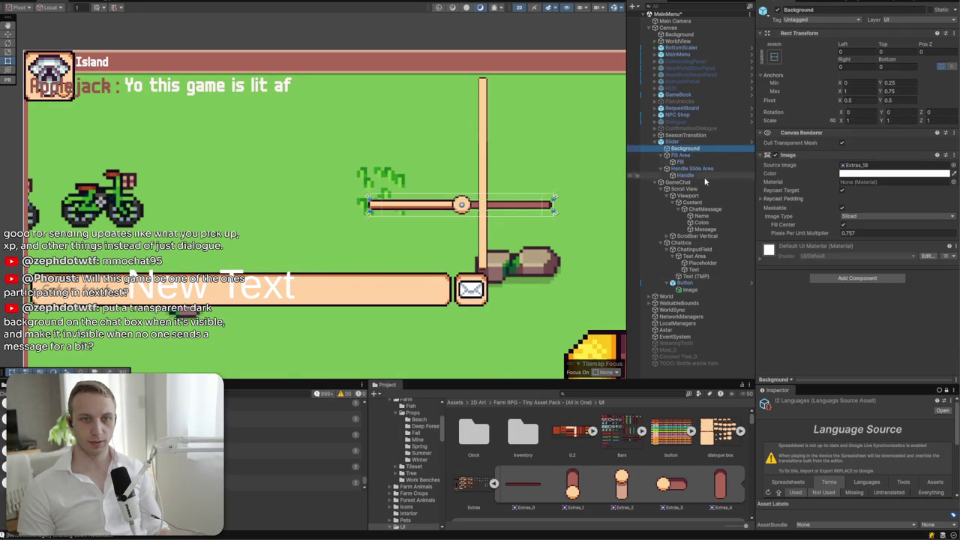
- Enable the Scroll View's Image, clear its Source Image, and set its colour to black
{"action": "left_click", "coordinate": [703, 182]}
{"action": "left_click", "coordinate": [686, 189]}
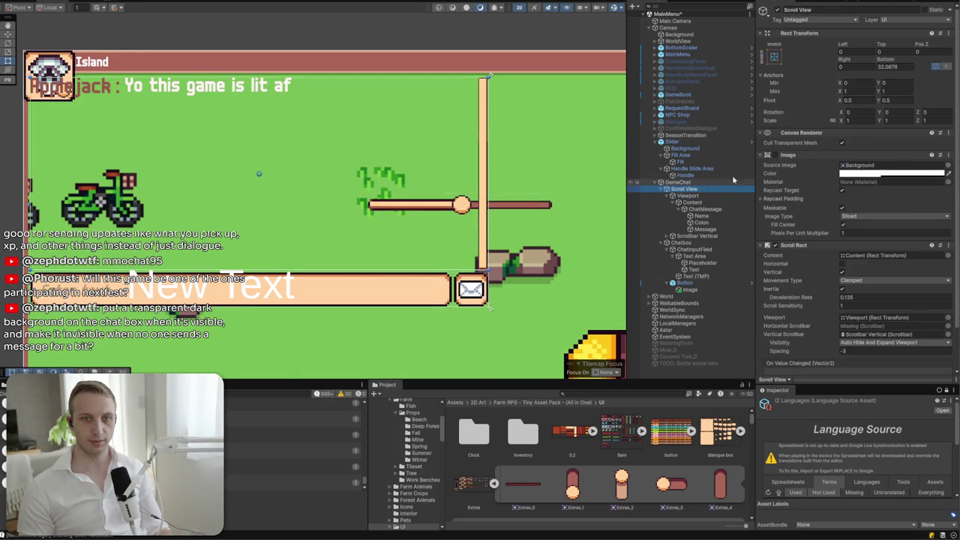
{"action": "left_click", "coordinate": [776, 156]}
{"action": "left_click", "coordinate": [872, 166]}
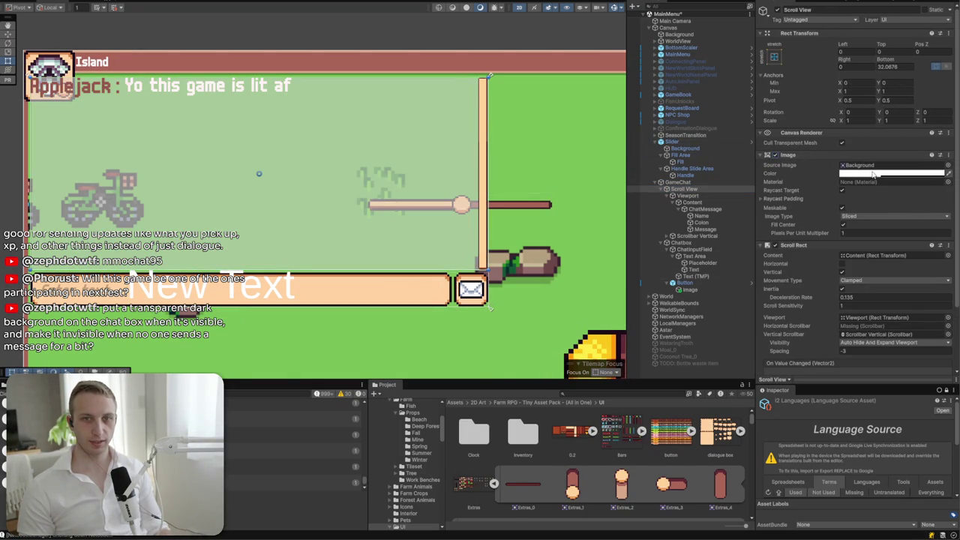
{"action": "key", "text": "Delete"}
{"action": "left_click", "coordinate": [891, 173]}
{"action": "left_click_drag", "start_coordinate": [896, 218], "coordinate": [833, 297]}
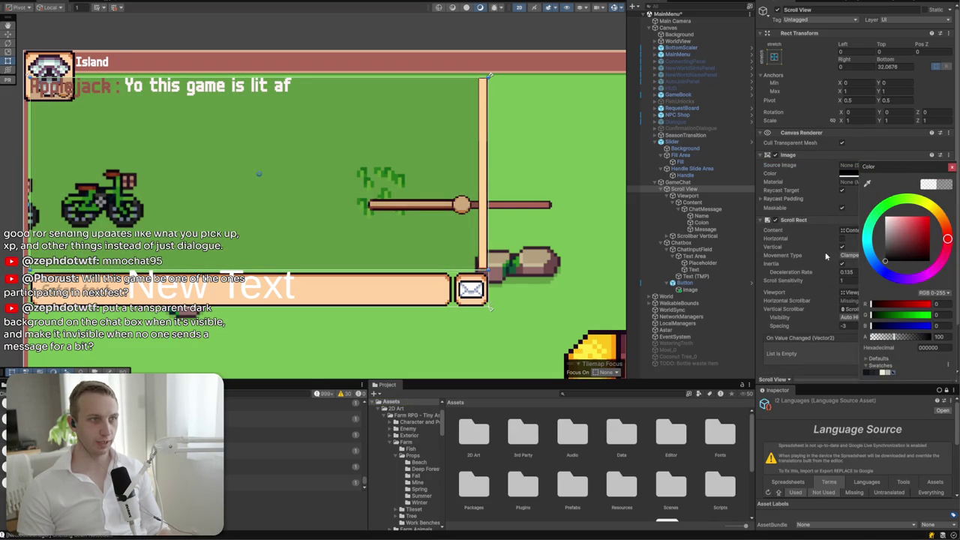
{"action": "left_click", "coordinate": [952, 170]}
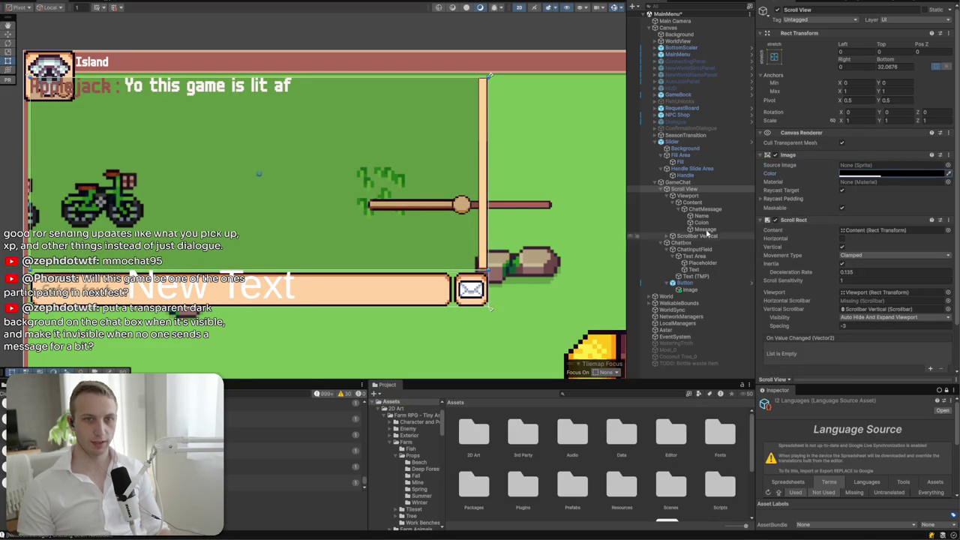
{"action": "left_click", "coordinate": [700, 222]}
{"action": "left_click", "coordinate": [700, 215], "text": "ctrl"}
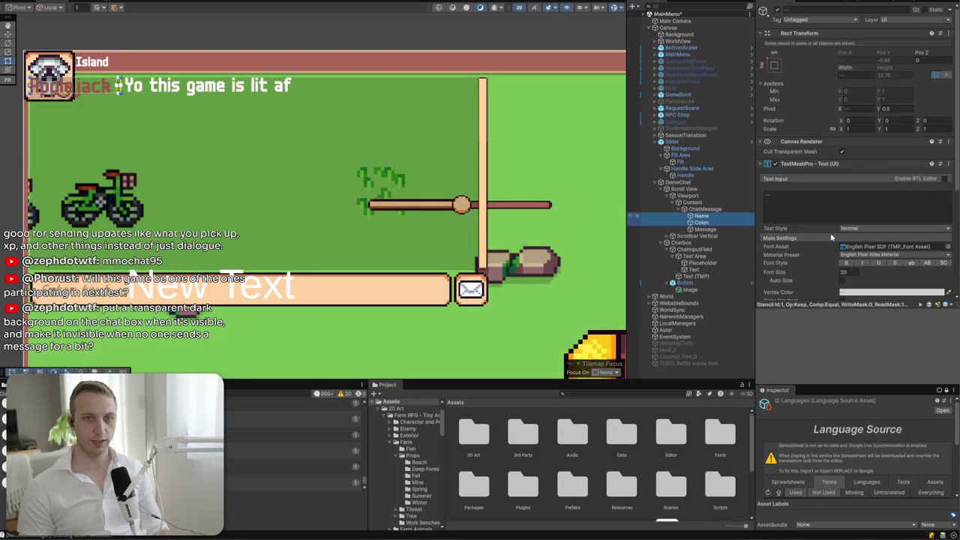
- Tint the Name text dark red and look through the font asset list
{"action": "left_click", "coordinate": [863, 292]}
{"action": "left_click_drag", "start_coordinate": [912, 349], "coordinate": [925, 348]}
{"action": "left_click", "coordinate": [948, 285]}
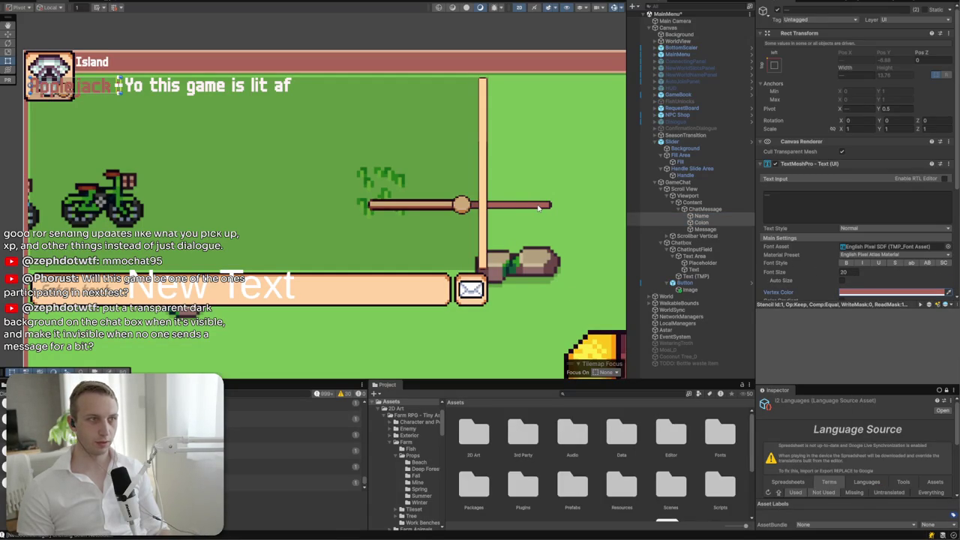
{"action": "left_click", "coordinate": [947, 246]}
{"action": "left_click", "coordinate": [952, 243]}
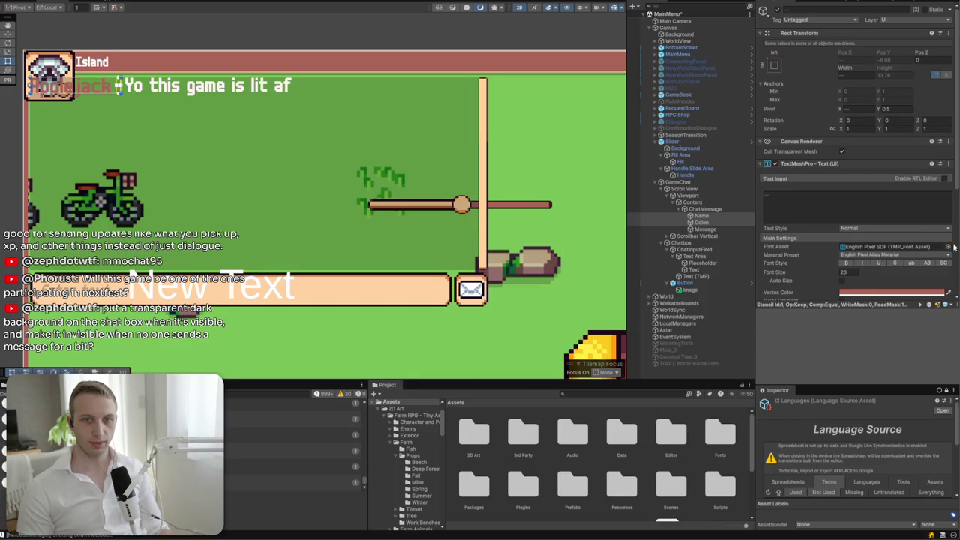
- Try lighter tints on the Name text, then cancel to keep the reddish-brown colour
{"action": "left_click", "coordinate": [869, 293]}
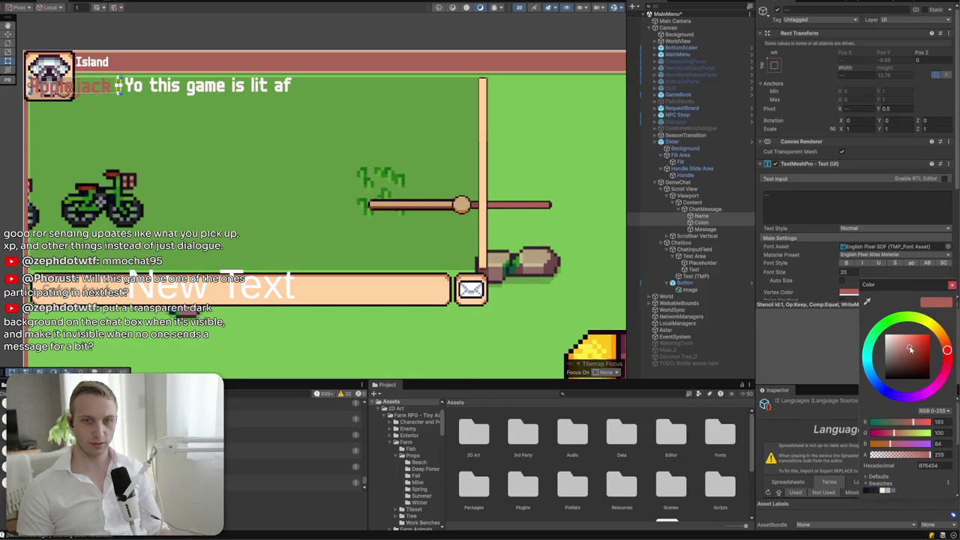
{"action": "mouse_move", "coordinate": [907, 349]}
{"action": "left_mouse_down"}
{"action": "mouse_move", "coordinate": [898, 352]}
{"action": "mouse_move", "coordinate": [911, 352]}
{"action": "left_mouse_up"}
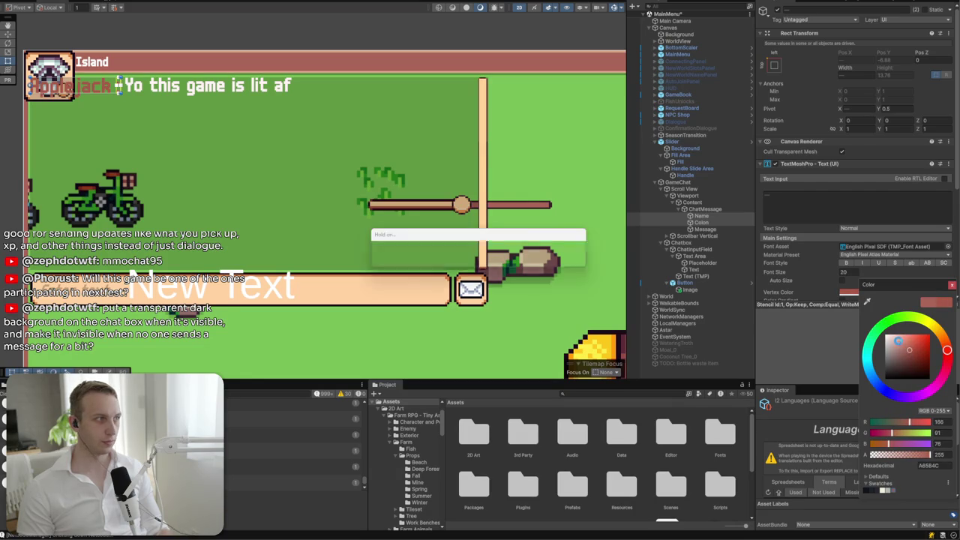
{"action": "mouse_move", "coordinate": [891, 334]}
{"action": "left_mouse_down"}
{"action": "mouse_move", "coordinate": [901, 314]}
{"action": "mouse_move", "coordinate": [882, 318]}
{"action": "left_mouse_up"}
{"action": "left_click", "coordinate": [951, 286]}
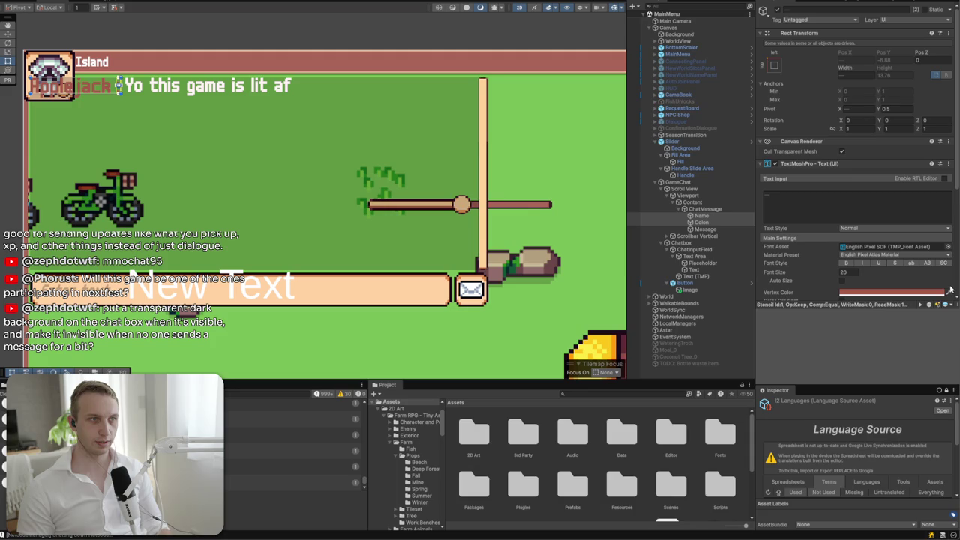
{"action": "left_click", "coordinate": [950, 289]}
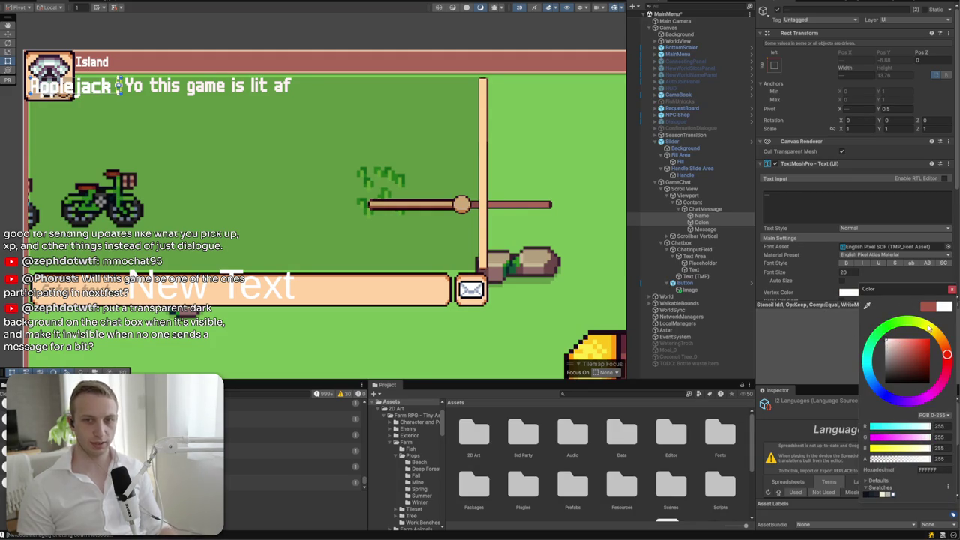
{"action": "key", "text": "Escape"}
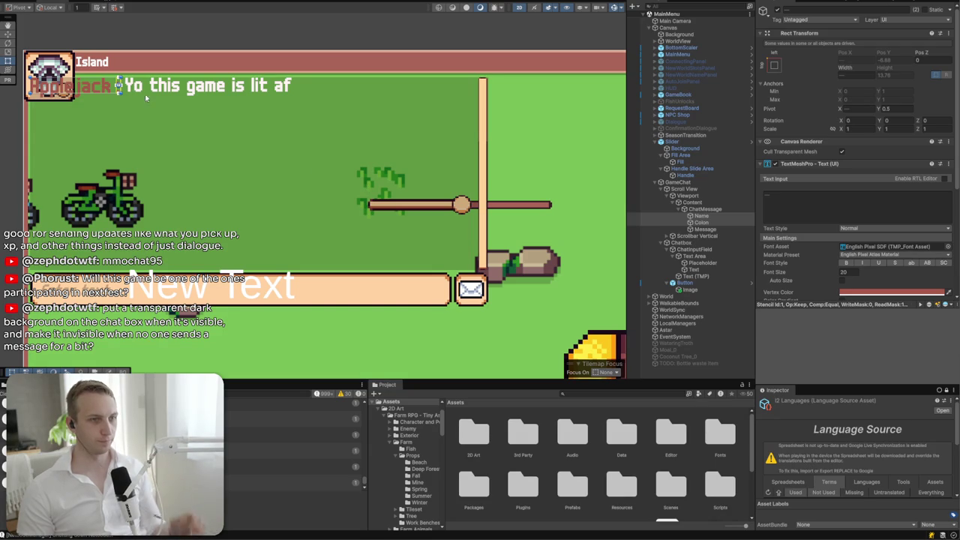
{"action": "left_click", "coordinate": [240, 288]}
{"action": "left_click", "coordinate": [240, 289]}
- Set the new text to 12, rename it RemainingCharacters, and use font size 20
{"action": "left_click", "coordinate": [804, 206]}
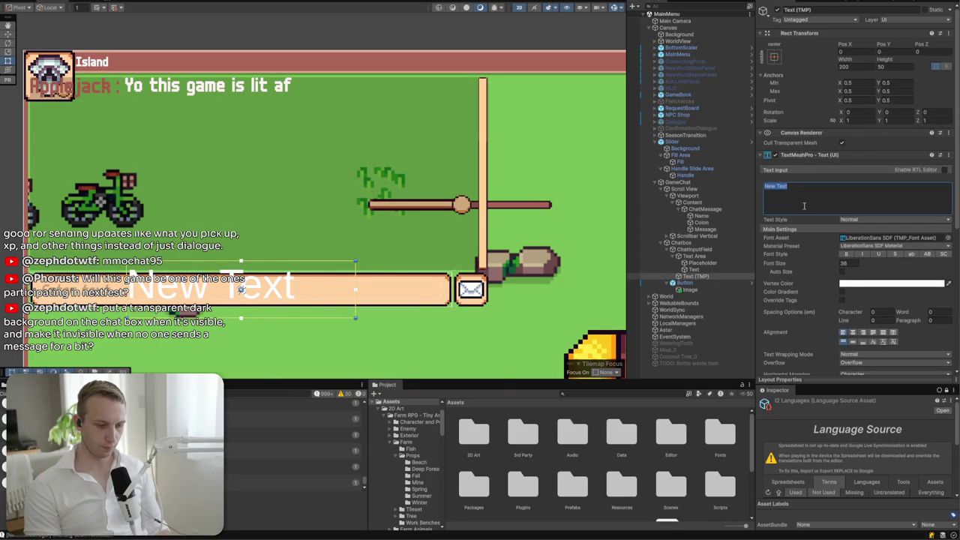
{"action": "type", "text": "12"}
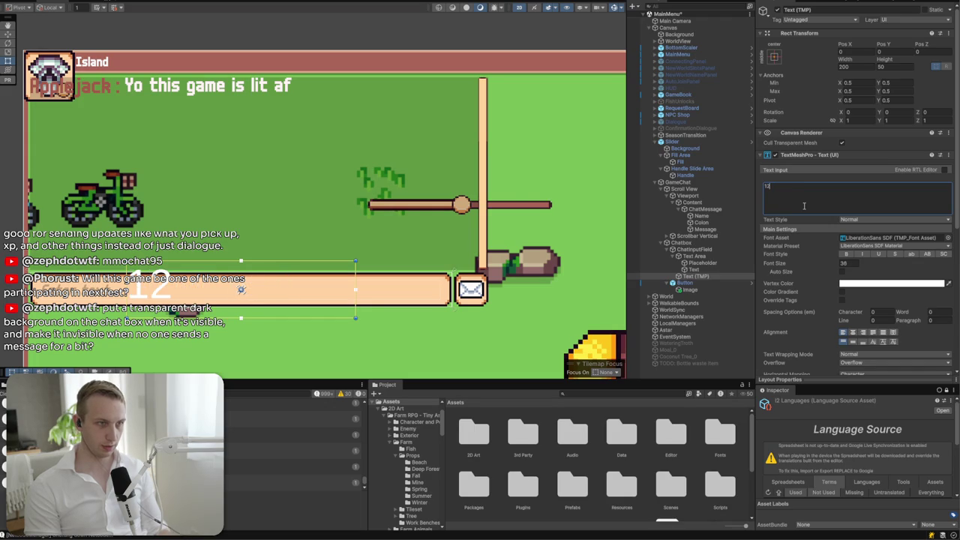
{"action": "left_click", "coordinate": [829, 10]}
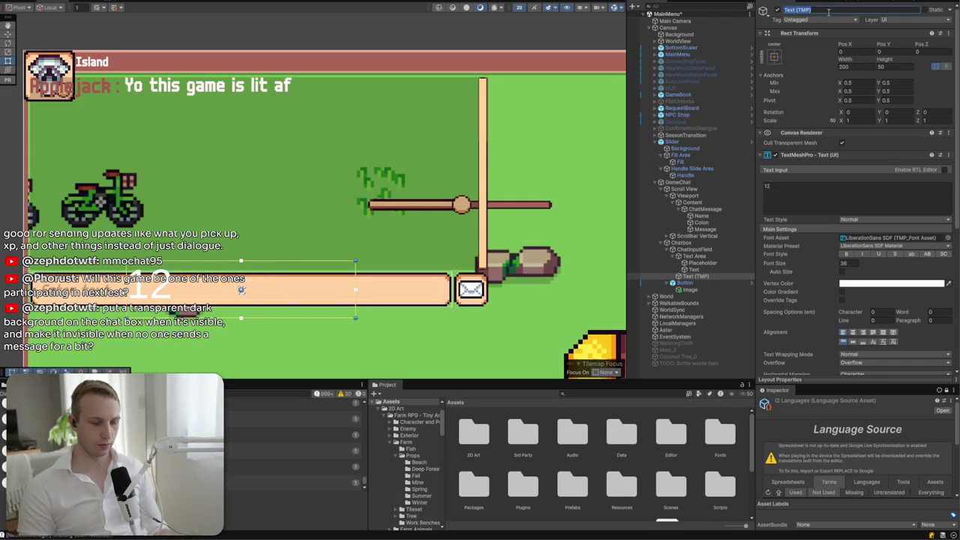
{"action": "type", "text": "Remaining"}
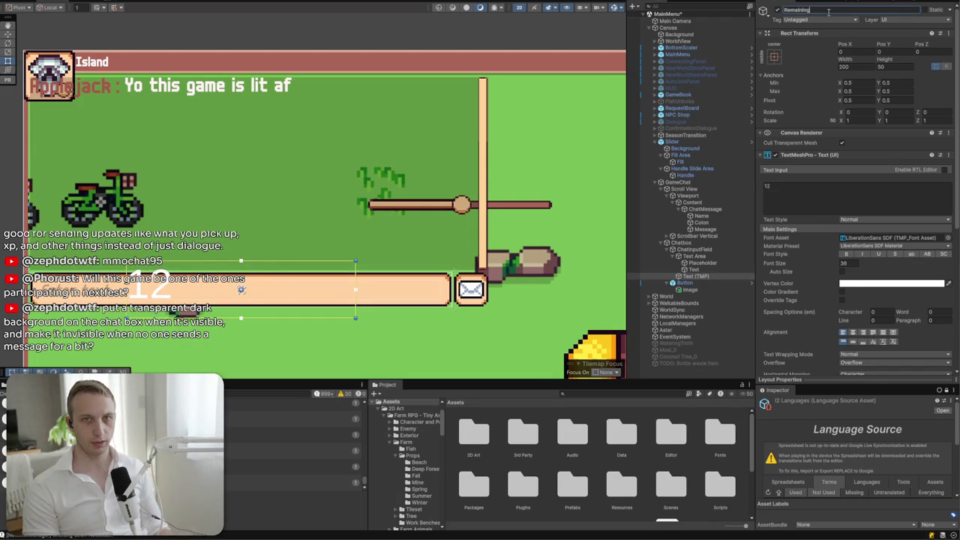
{"action": "type", "text": "Characters"}
{"action": "key", "text": "Return"}
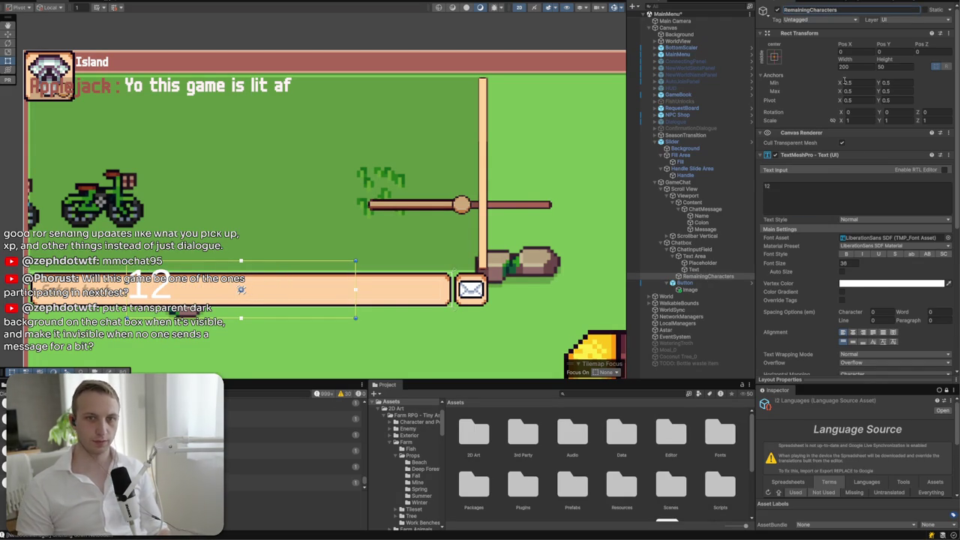
{"action": "type", "text": "20"}
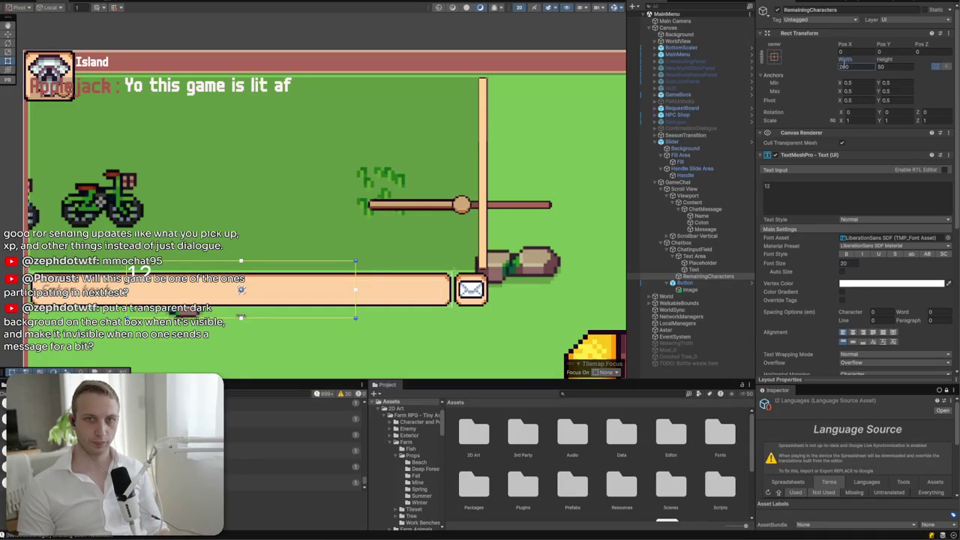
- Anchor the counter middle-right with height 24, right-aligned, at the input box's right end
{"action": "left_click", "coordinate": [774, 57]}
{"action": "left_click", "coordinate": [839, 140]}
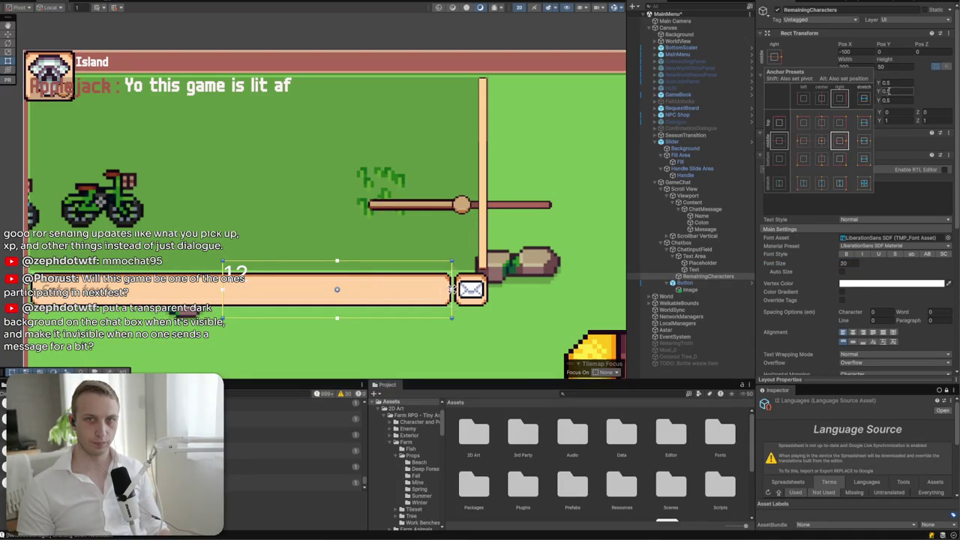
{"action": "double_click", "coordinate": [885, 67]}
{"action": "type", "text": "24"}
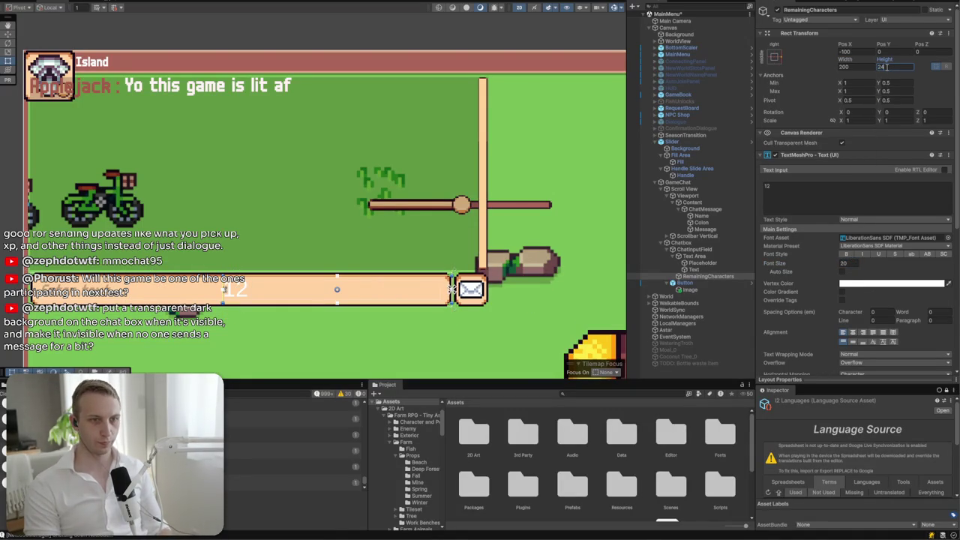
{"action": "left_click", "coordinate": [862, 332]}
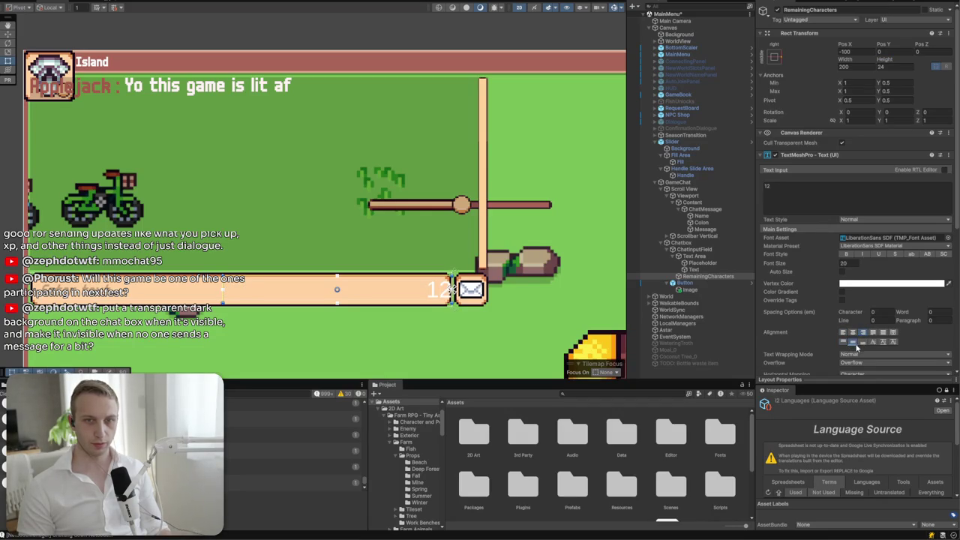
{"action": "mouse_move", "coordinate": [223, 294]}
{"action": "left_mouse_down"}
{"action": "mouse_move", "coordinate": [341, 302]}
{"action": "mouse_move", "coordinate": [450, 290]}
{"action": "left_mouse_up"}
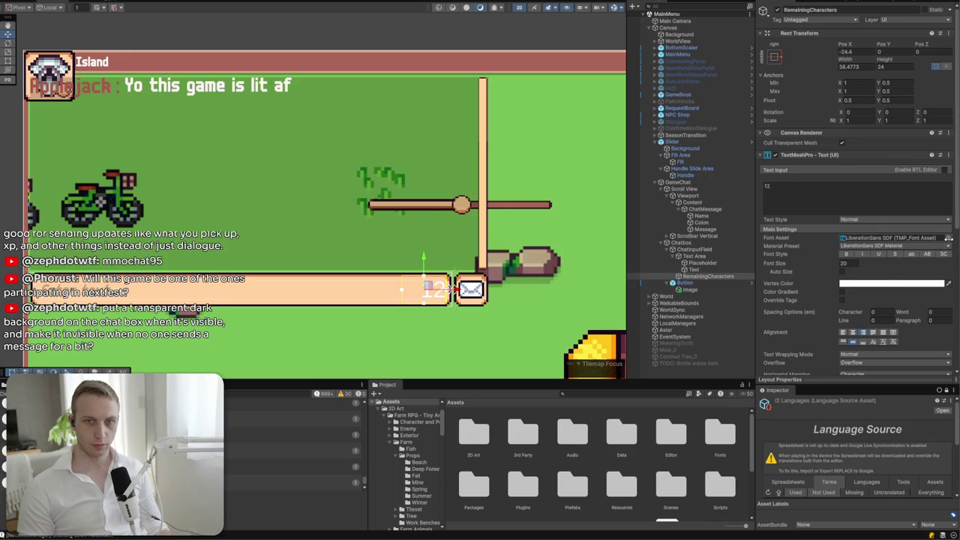
- Give the counter the English Pixel SDF font and dark grey 323232 colour
{"action": "left_click", "coordinate": [948, 245]}
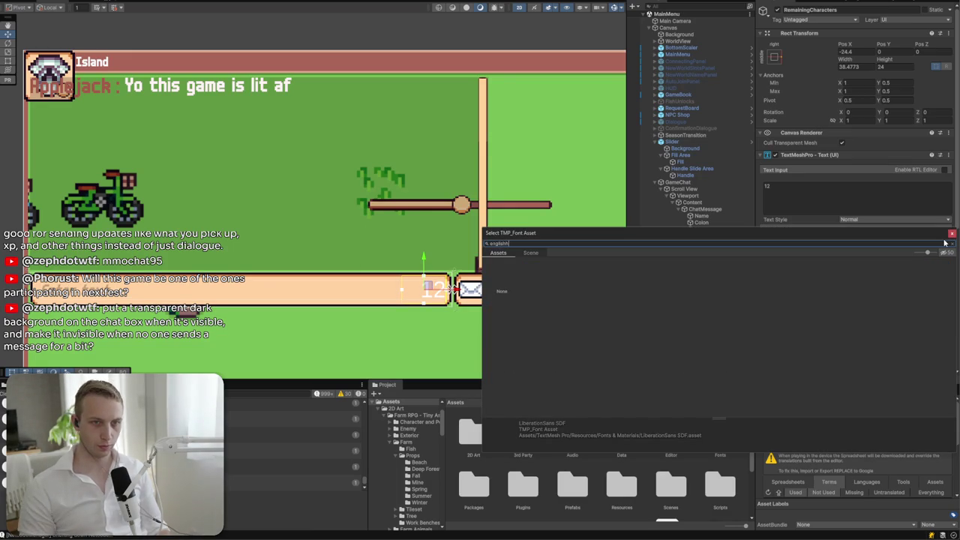
{"action": "key", "text": "ctrl+a"}
{"action": "type", "text": "s"}
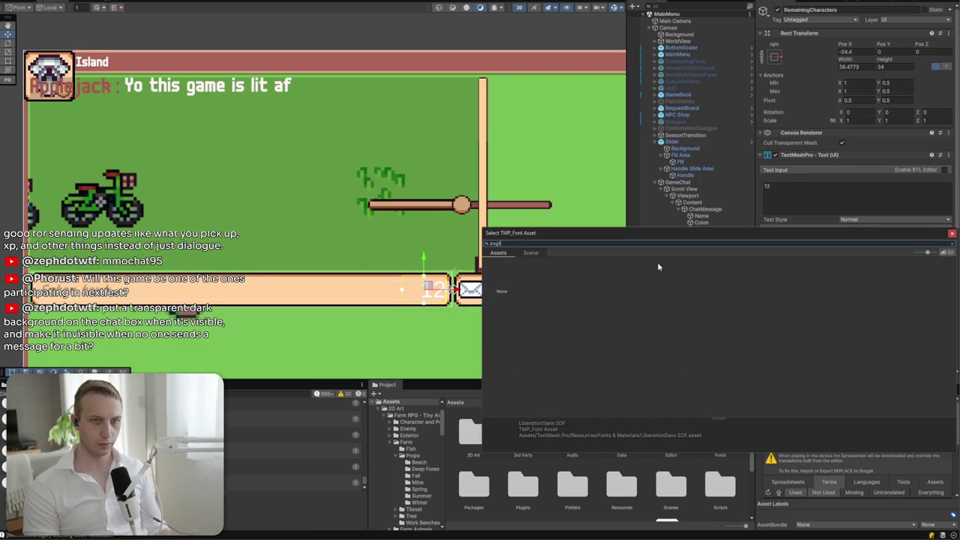
{"action": "double_click", "coordinate": [542, 280]}
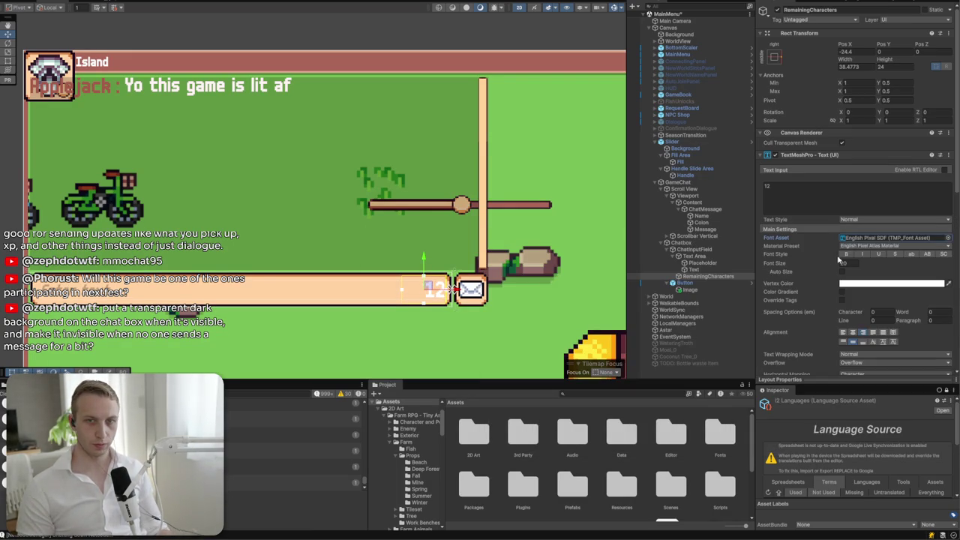
{"action": "left_click", "coordinate": [880, 286]}
{"action": "left_click", "coordinate": [930, 457]}
{"action": "type", "text": "323232"}
{"action": "key", "text": "Return"}
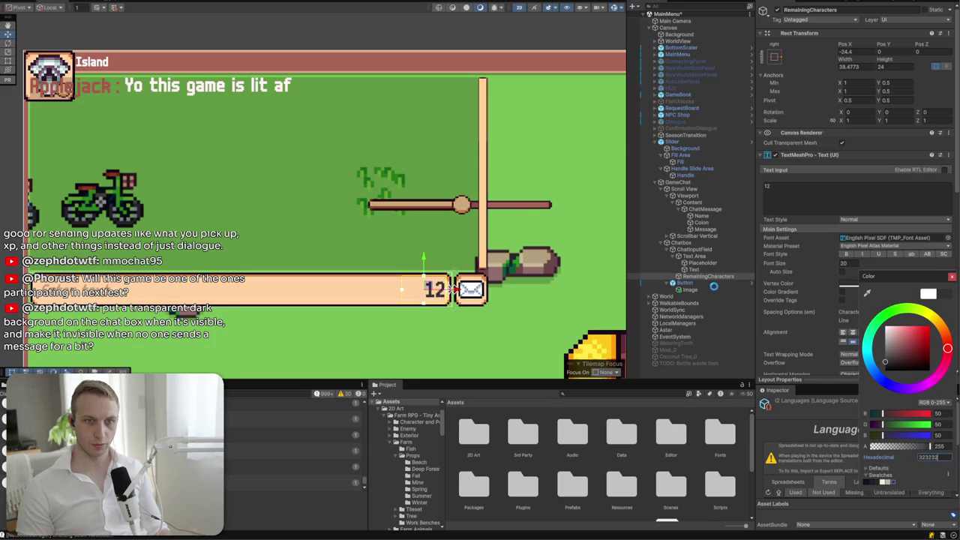
{"action": "left_click", "coordinate": [951, 277]}
- Set the Placeholder text's vertex colour to 323232
{"action": "left_click", "coordinate": [703, 263]}
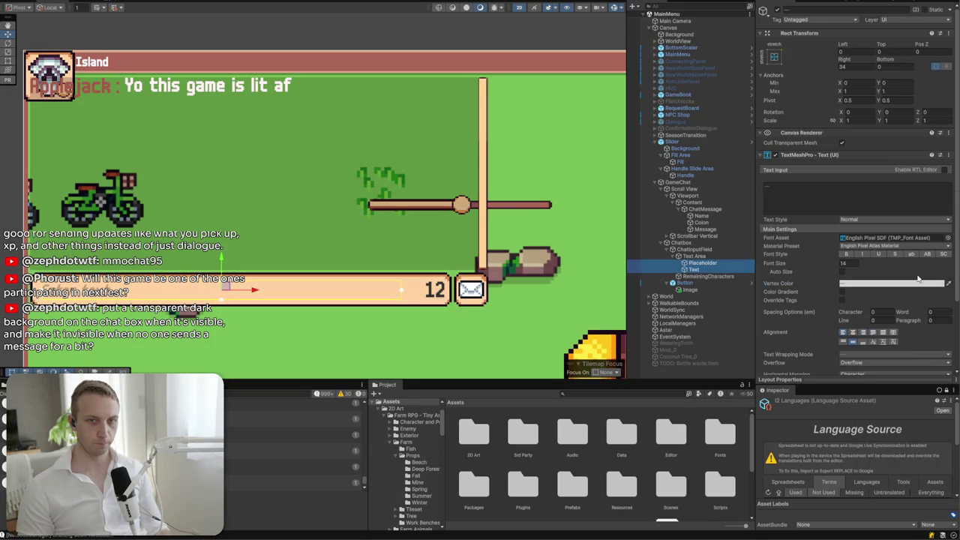
{"action": "left_click", "coordinate": [940, 286]}
{"action": "left_click", "coordinate": [934, 458]}
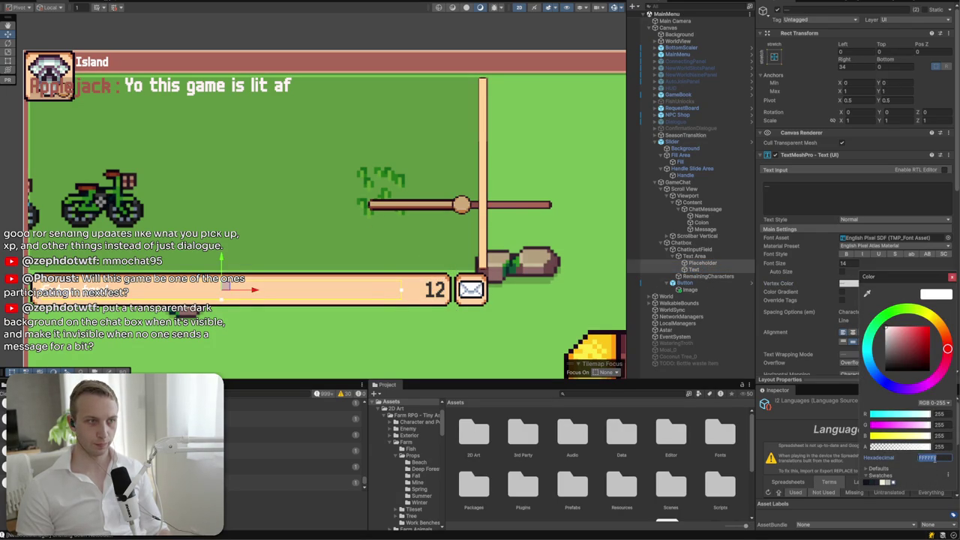
{"action": "type", "text": "323232"}
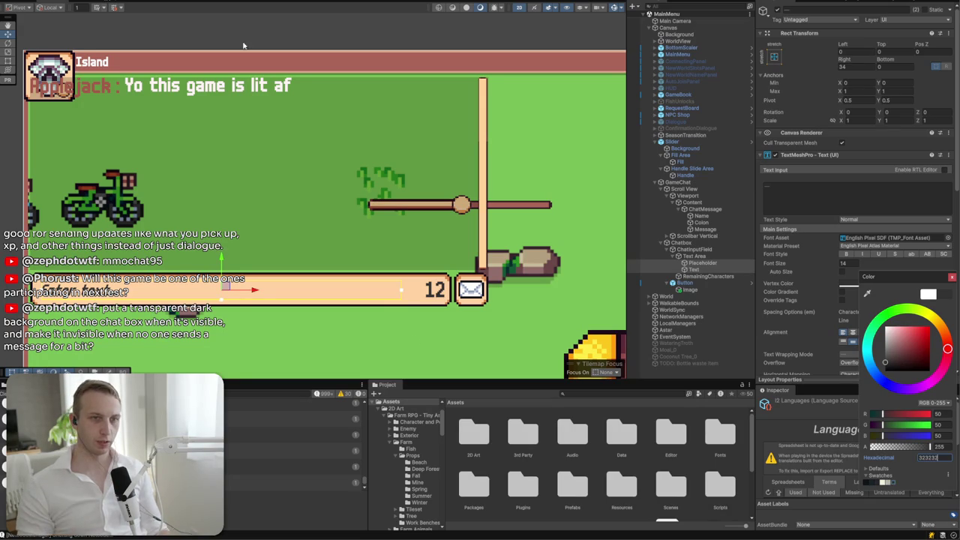
{"action": "left_click", "coordinate": [443, 299]}
- Narrow the counter's rect from its left edge and set its font size to 18
{"action": "left_click", "coordinate": [440, 293]}
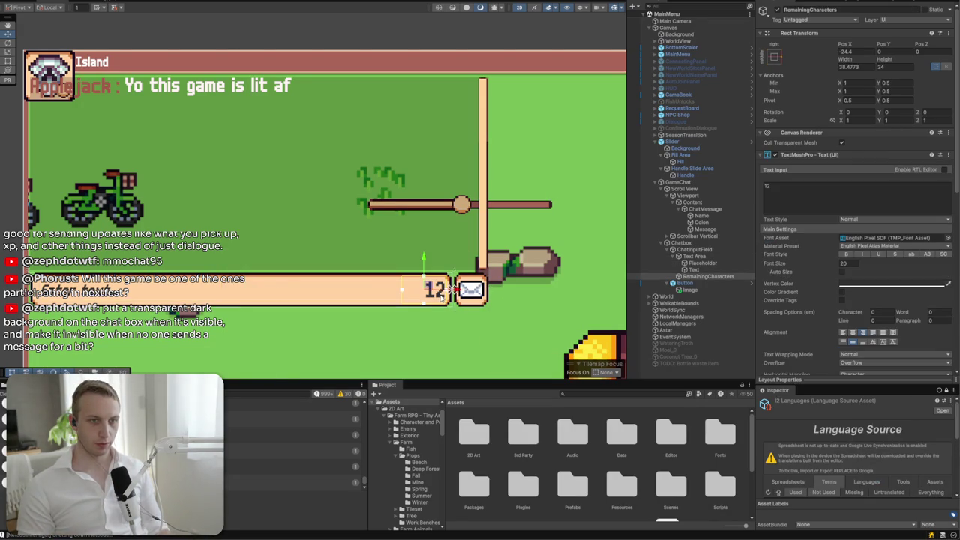
{"action": "key", "text": "t"}
{"action": "left_click_drag", "start_coordinate": [403, 298], "coordinate": [415, 298]}
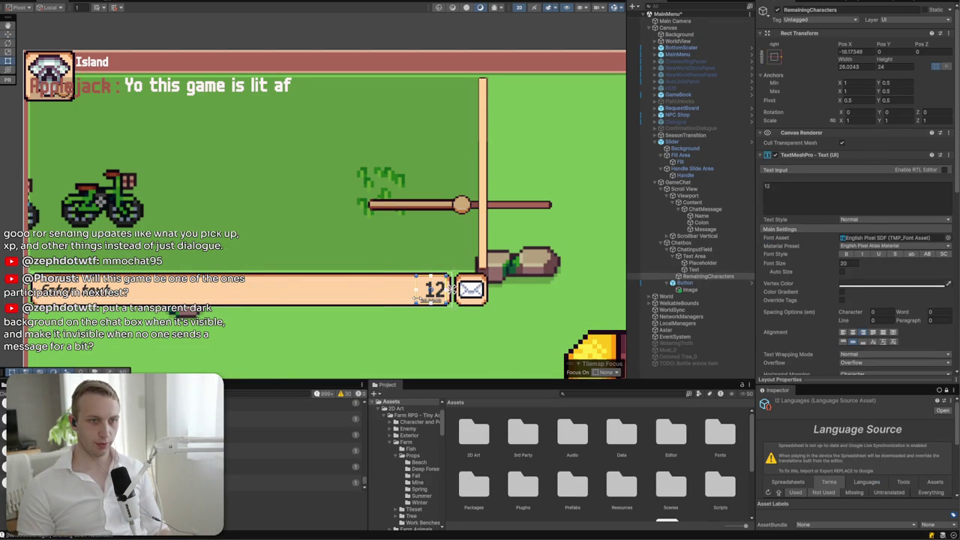
{"action": "type", "text": "15"}
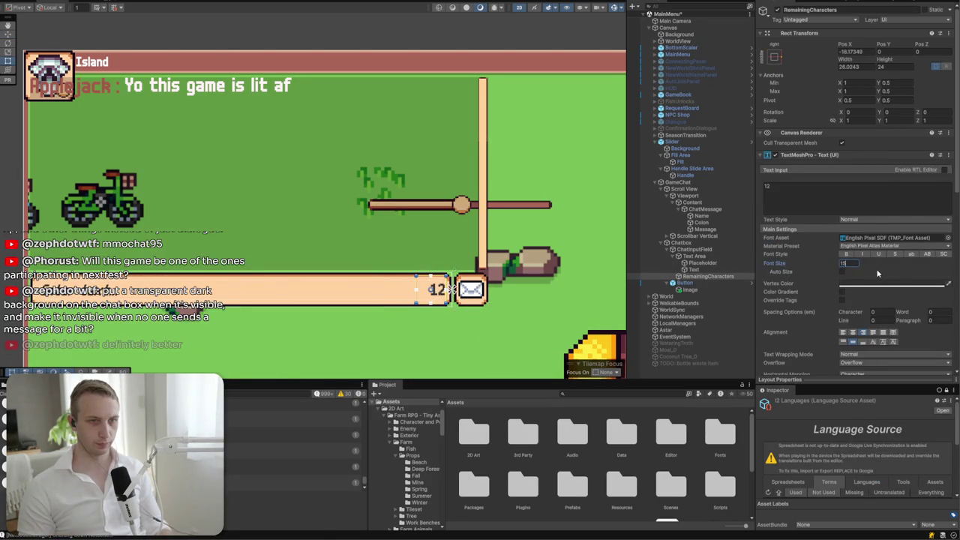
{"action": "key", "text": "BackSpace"}
{"action": "type", "text": "8"}
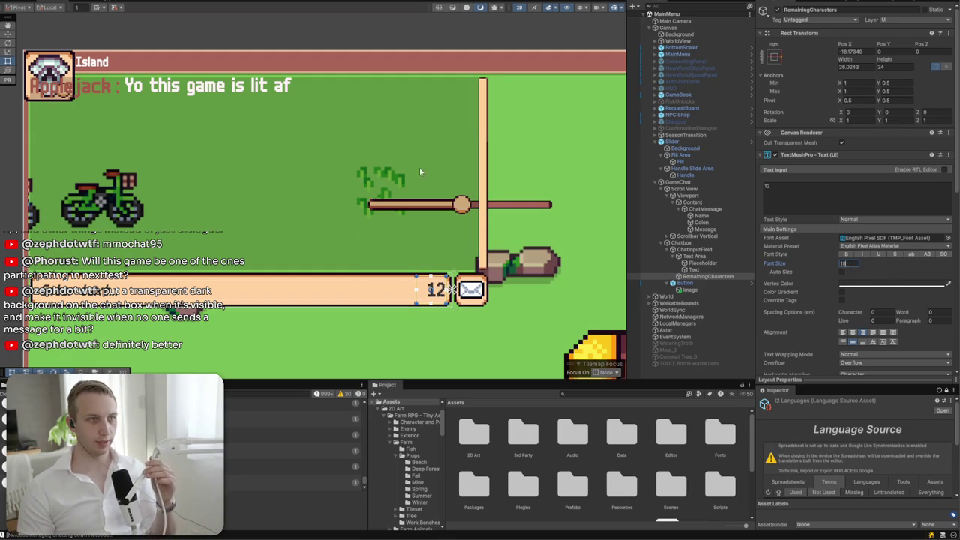
- Duplicate the ChatMessage and set the Content's Vertical Layout Group spacing to 4
{"action": "left_click", "coordinate": [707, 209]}
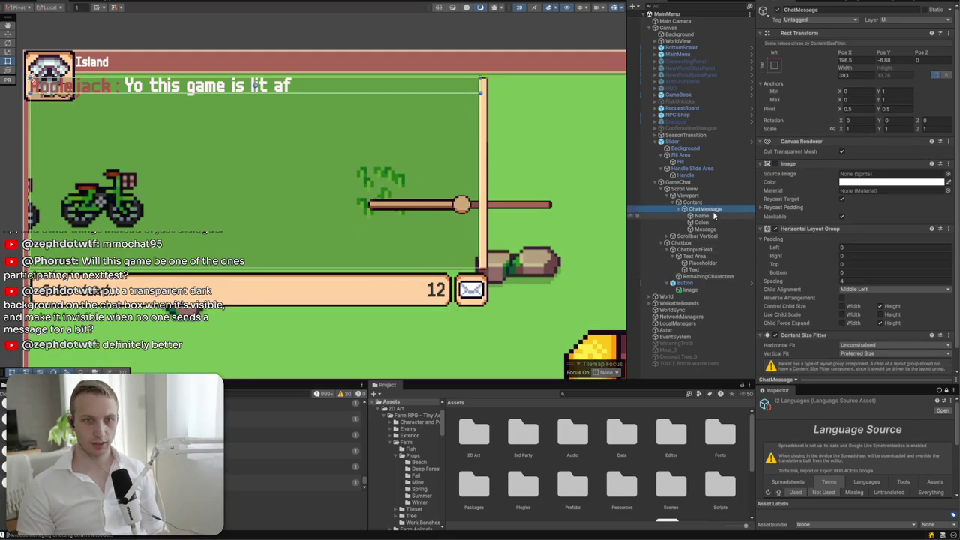
{"action": "key", "text": "ctrl+d"}
{"action": "key", "text": "ctrl+d"}
{"action": "key", "text": "ctrl+d"}
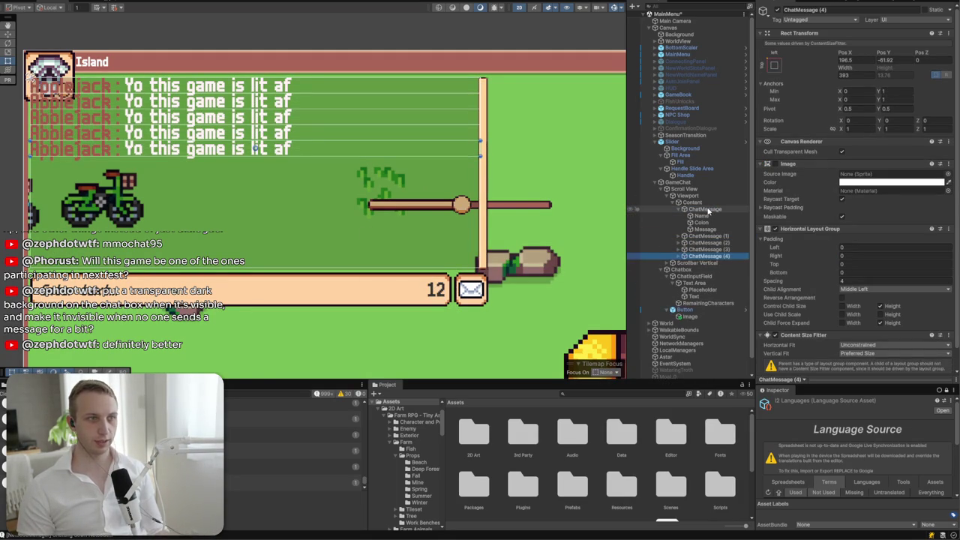
{"action": "left_click", "coordinate": [705, 203]}
{"action": "left_click", "coordinate": [853, 185]}
{"action": "type", "text": "4"}
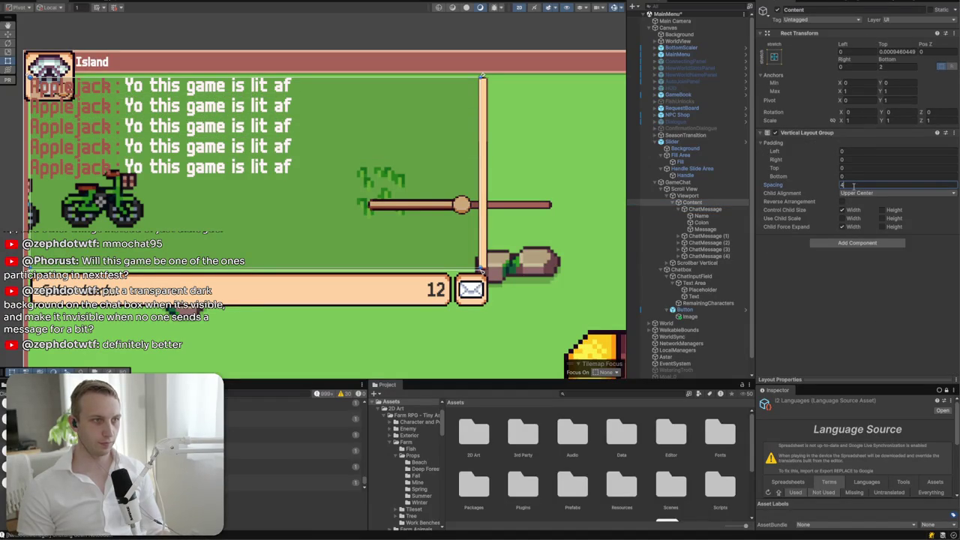
{"action": "key", "text": "BackSpace"}
{"action": "type", "text": "8"}
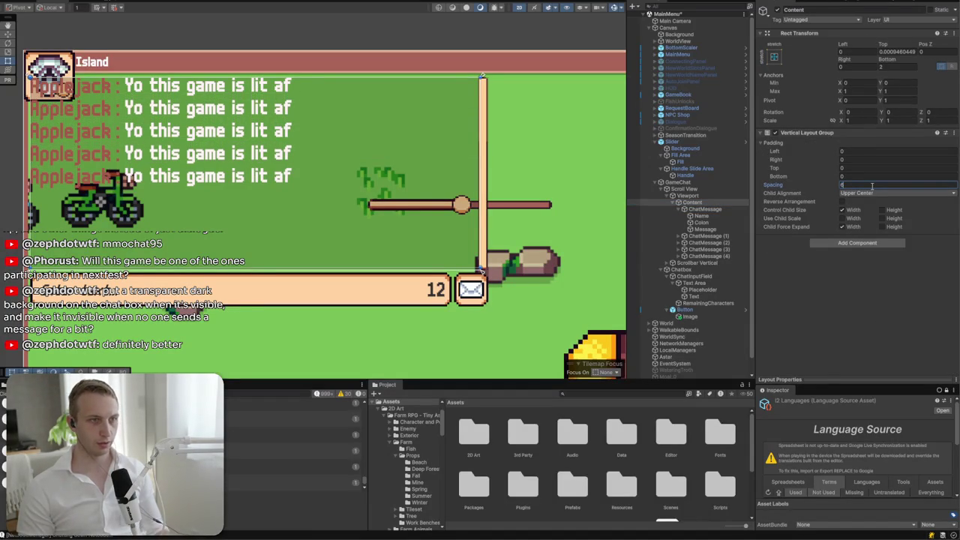
{"action": "key", "text": "BackSpace"}
{"action": "type", "text": "4"}
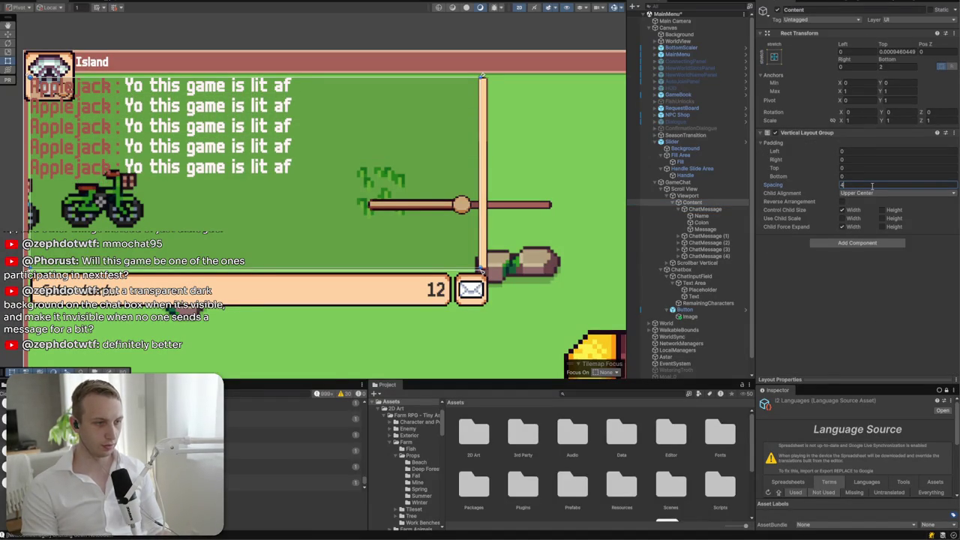
- Delete the Slider and its children from the canvas, then select the Scroll View
{"action": "mouse_move", "coordinate": [407, 208]}
{"action": "left_mouse_down"}
{"action": "mouse_move", "coordinate": [540, 222]}
{"action": "mouse_move", "coordinate": [477, 191]}
{"action": "left_mouse_up"}
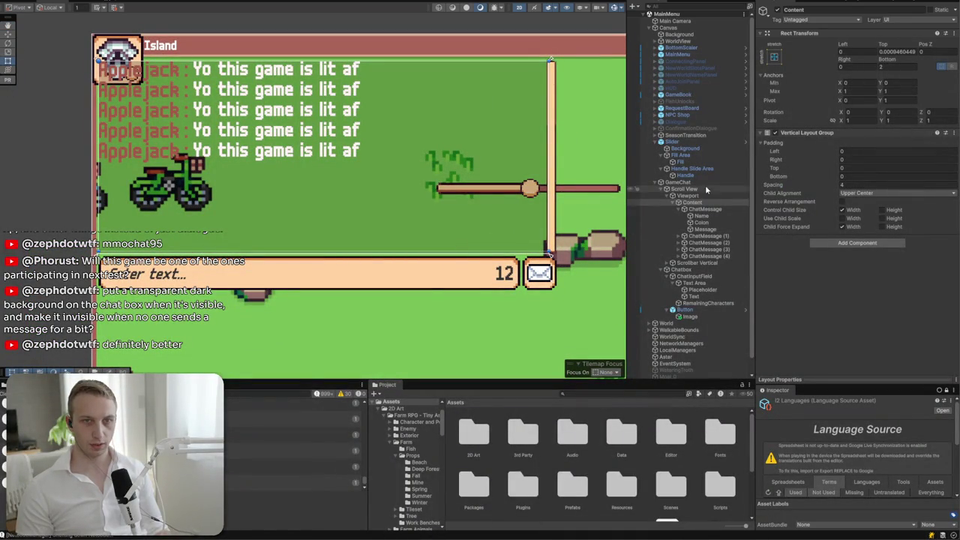
{"action": "left_click", "coordinate": [672, 142]}
{"action": "key", "text": "Delete"}
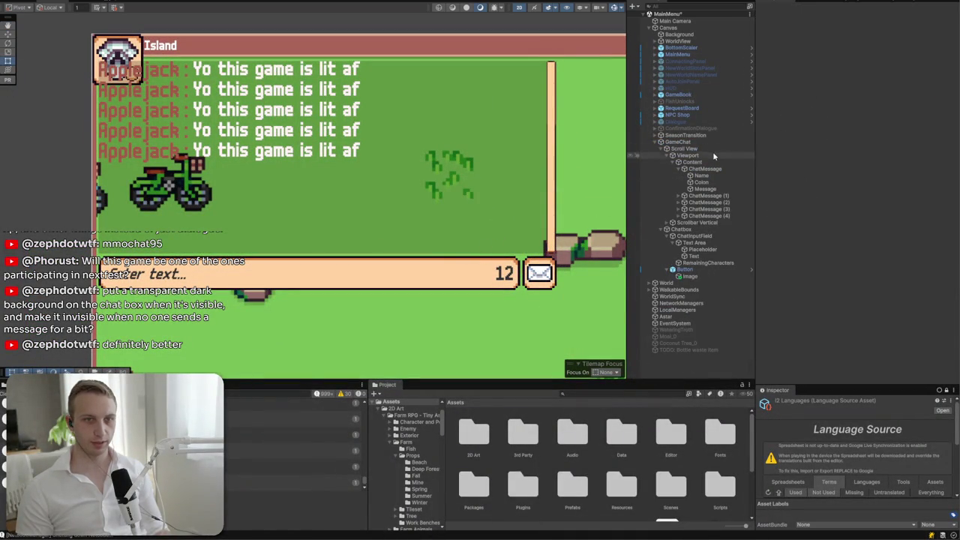
{"action": "left_click", "coordinate": [714, 141]}
{"action": "left_click", "coordinate": [713, 150]}
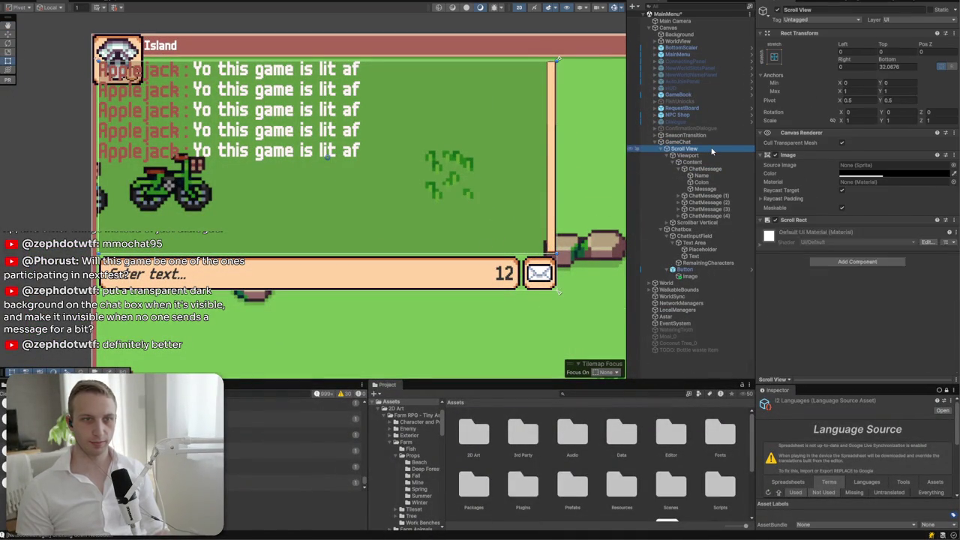
- Give the GameChat panel a Rect Transform height of 170 and Pos Y of -110
{"action": "left_click", "coordinate": [653, 141]}
{"action": "left_click_drag", "start_coordinate": [462, 289], "coordinate": [460, 254]}
{"action": "double_click", "coordinate": [886, 67]}
{"action": "type", "text": "170"}
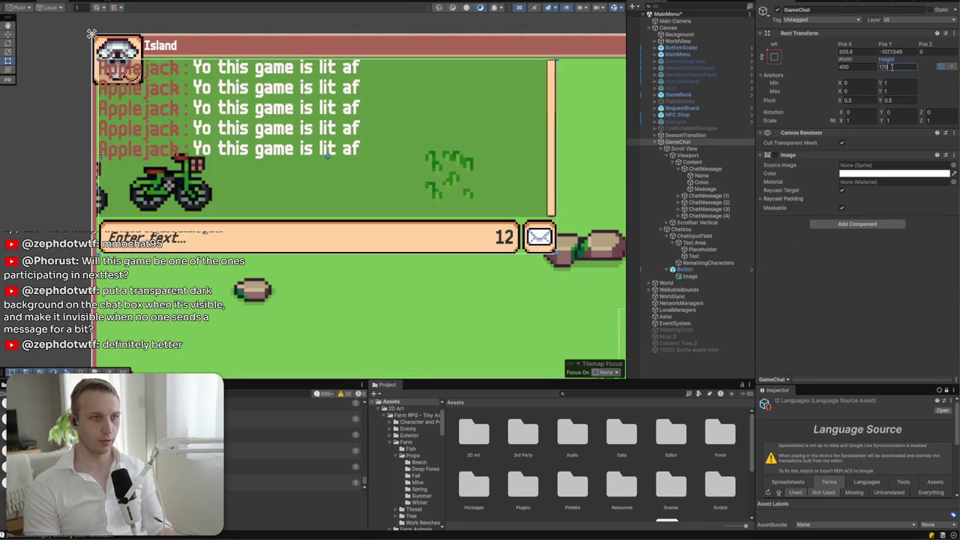
{"action": "double_click", "coordinate": [904, 51]}
{"action": "type", "text": "-100"}
{"action": "left_click_drag", "start_coordinate": [331, 120], "coordinate": [328, 128]}
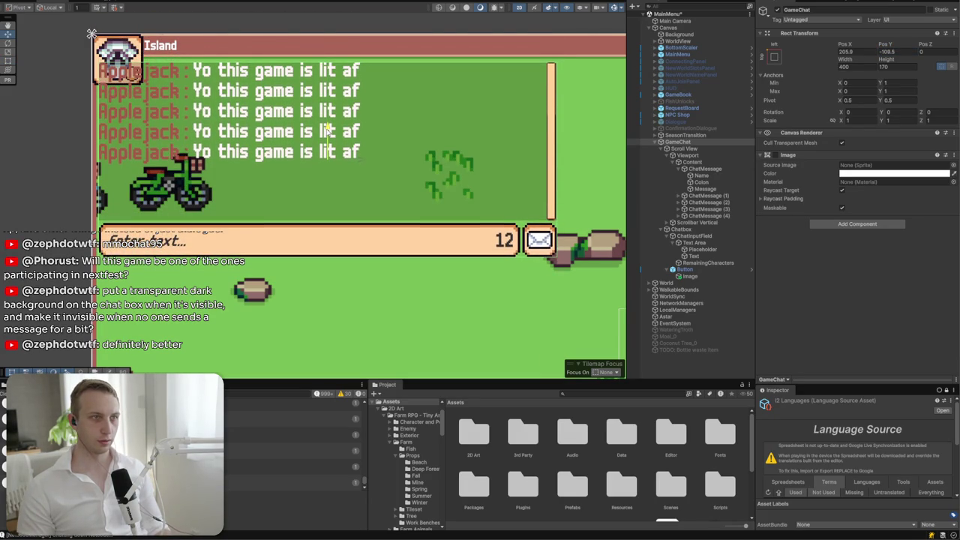
{"action": "left_click", "coordinate": [889, 51]}
{"action": "type", "text": "-110"}
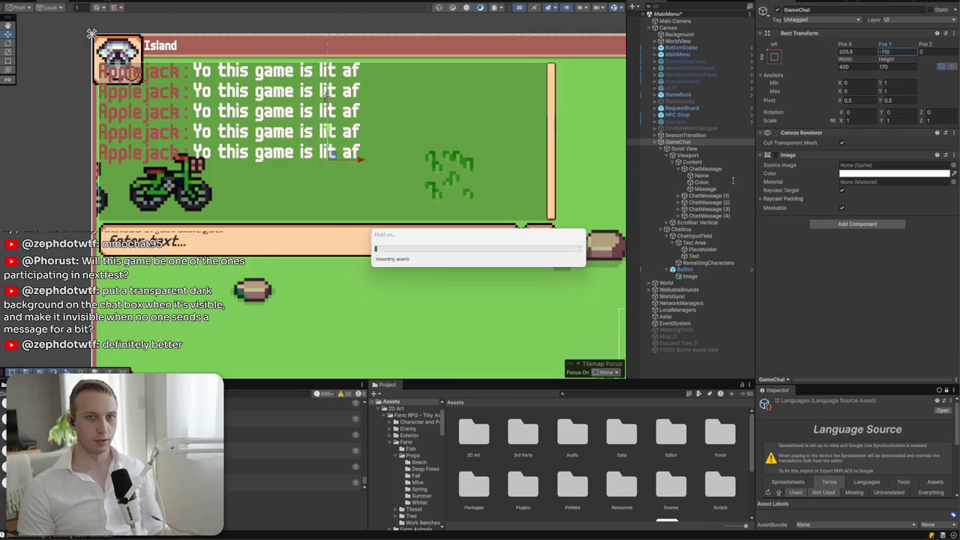
{"action": "left_click", "coordinate": [696, 143]}
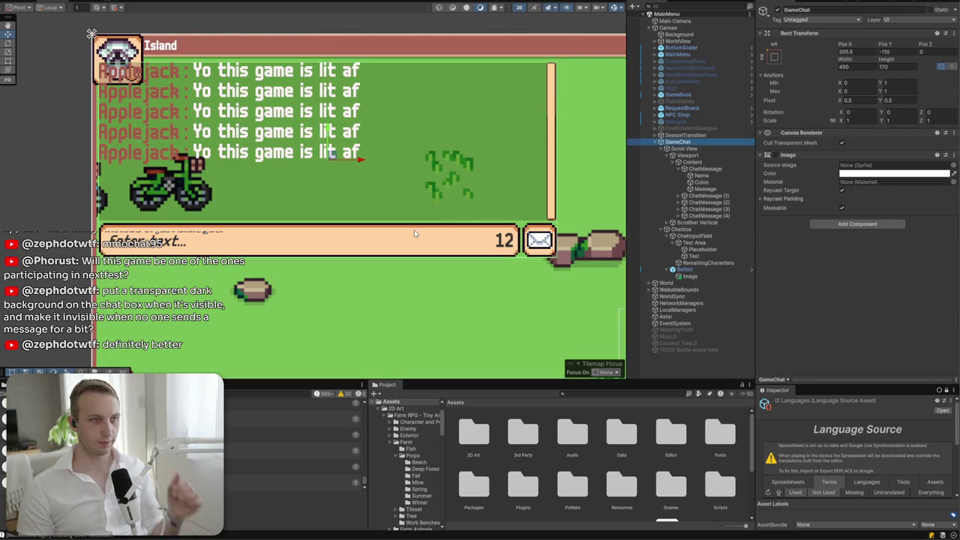
- Reorder GameChat around SeasonTransition in the Hierarchy and collapse its children
{"action": "left_click_drag", "start_coordinate": [679, 143], "coordinate": [680, 136]}
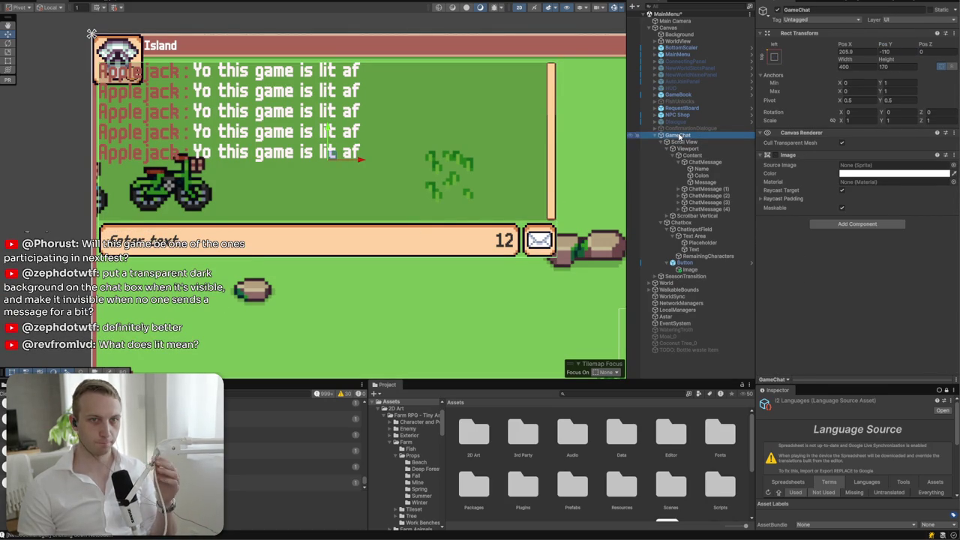
{"action": "key", "text": "Left"}
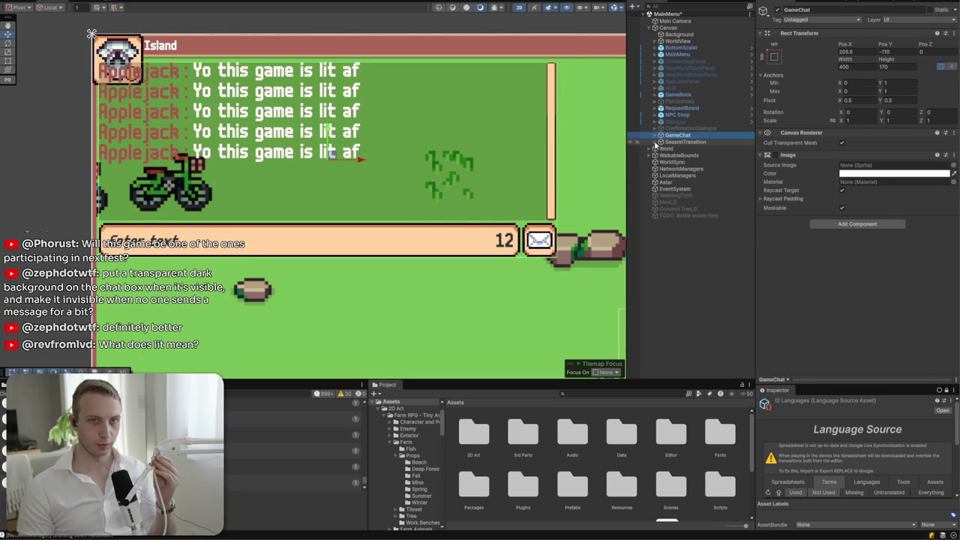
{"action": "left_click_drag", "start_coordinate": [685, 138], "coordinate": [684, 151]}
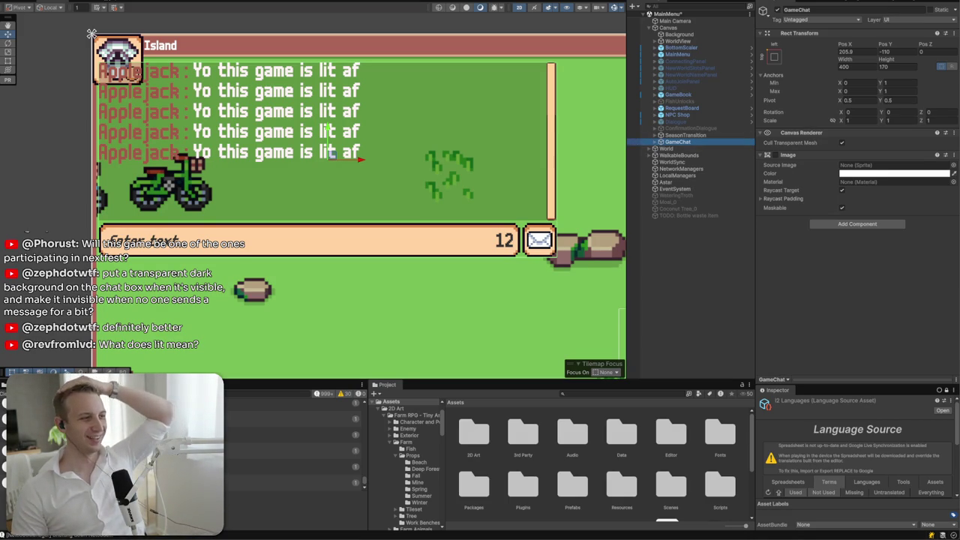
{"action": "key", "text": "alt+Tab"}
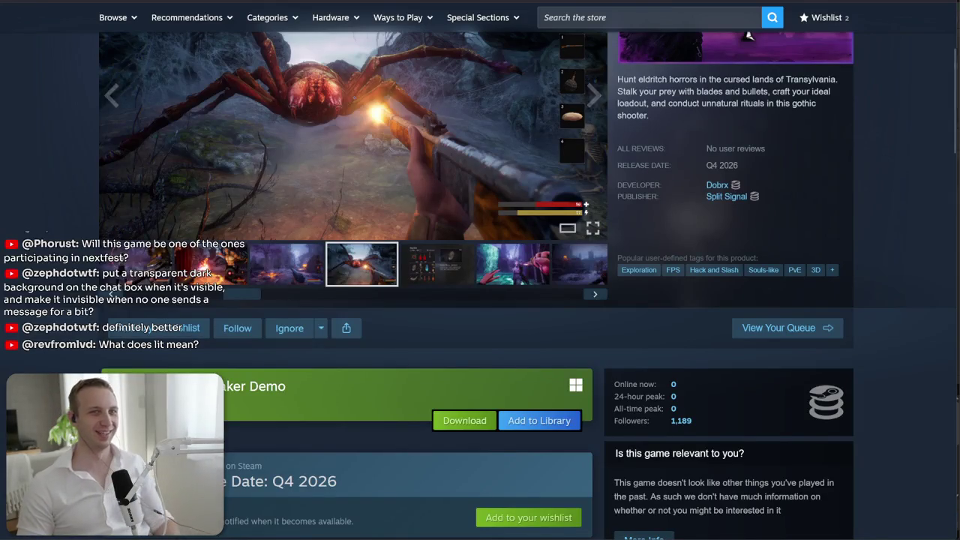
- Search Google for 'urban dictionary lit' in a new browser tab
{"action": "key", "text": "ctrl+t"}
{"action": "type", "text": "urban diu"}
{"action": "key", "text": "BackSpace"}
{"action": "type", "text": "ctionary is"}
{"action": "type", "text": "t"}
{"action": "key", "text": "Return"}
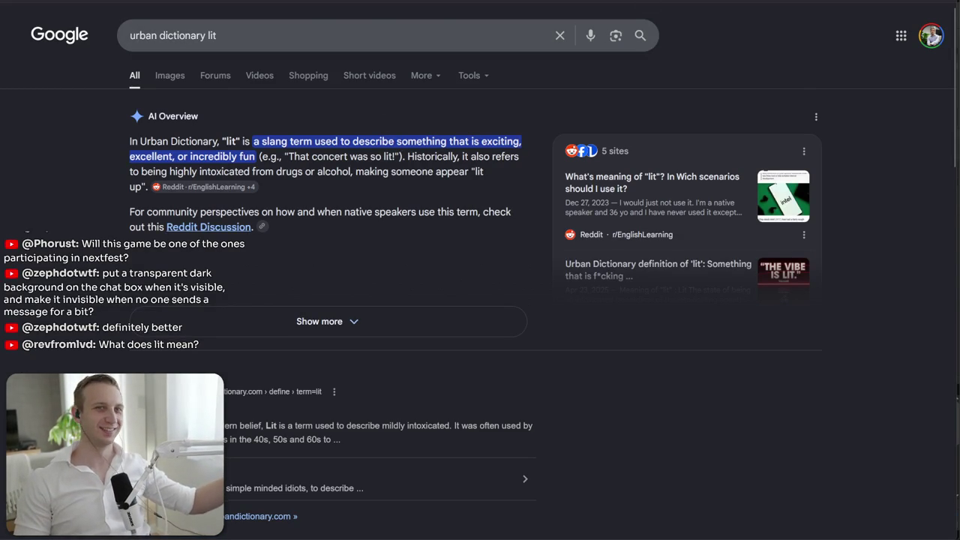
{"action": "key", "text": "ctrl+Tab"}
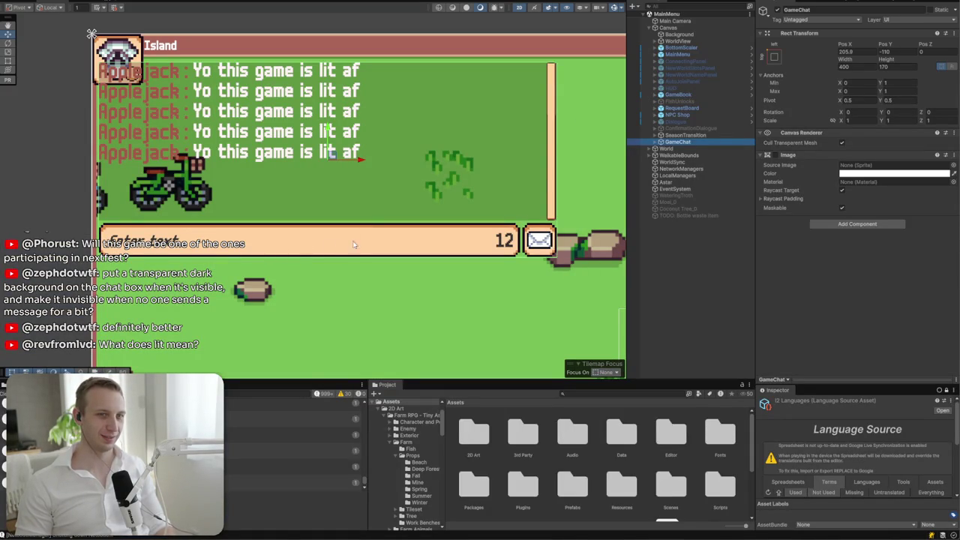
- Set Pixels Per Unit Multiplier to 0.5 on both the scrollbar Handle and Scrollbar Vertical images
{"action": "left_click", "coordinate": [717, 264]}
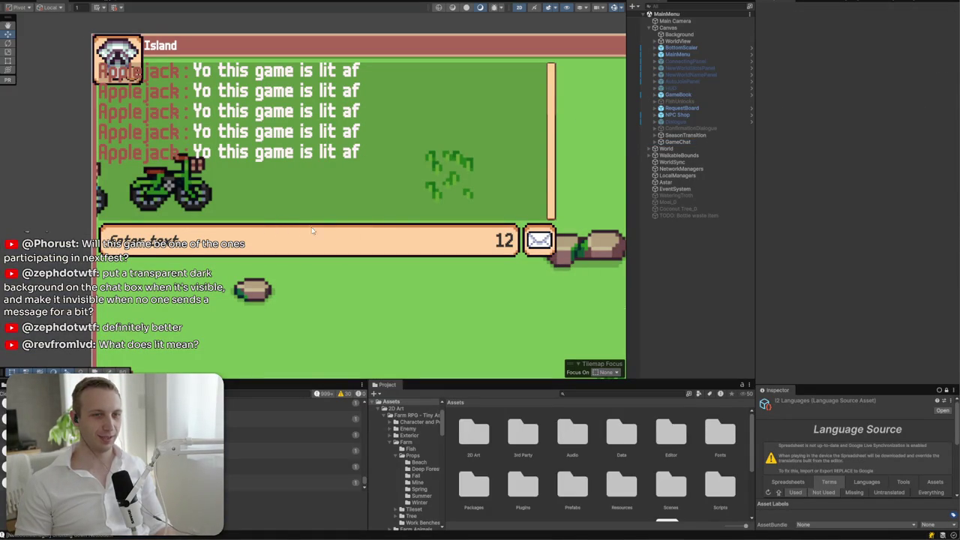
{"action": "left_click", "coordinate": [557, 206]}
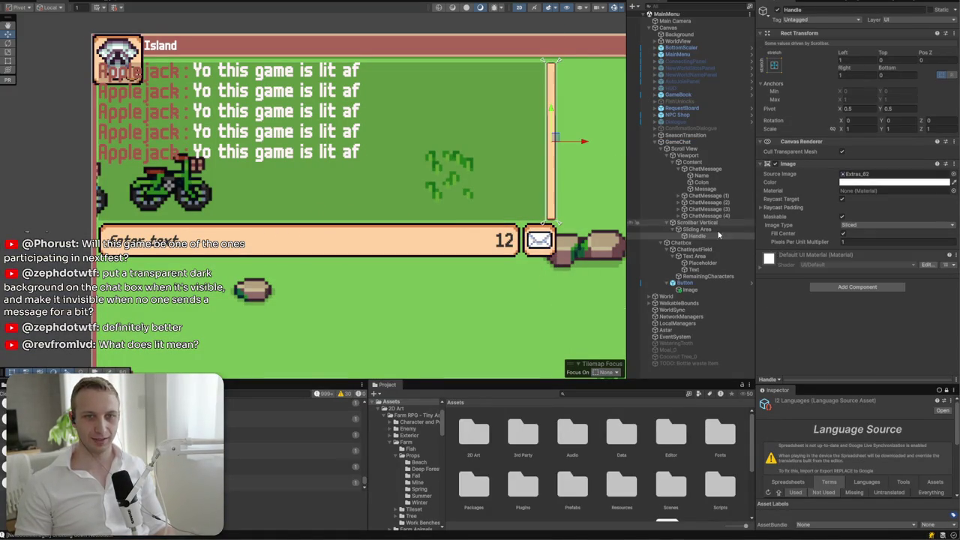
{"action": "left_click", "coordinate": [886, 242]}
{"action": "type", "text": "0.5"}
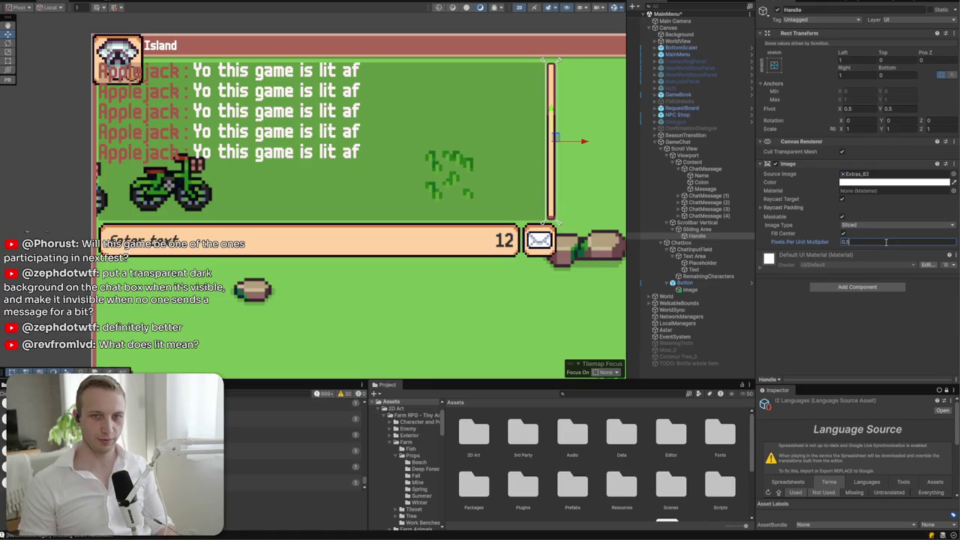
{"action": "left_click", "coordinate": [723, 224]}
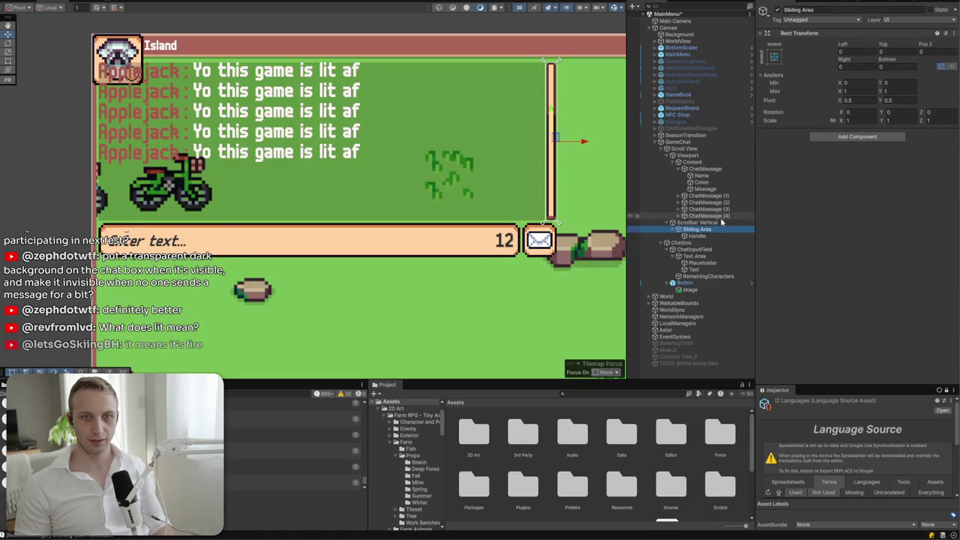
{"action": "left_click", "coordinate": [864, 231]}
{"action": "type", "text": "0.5"}
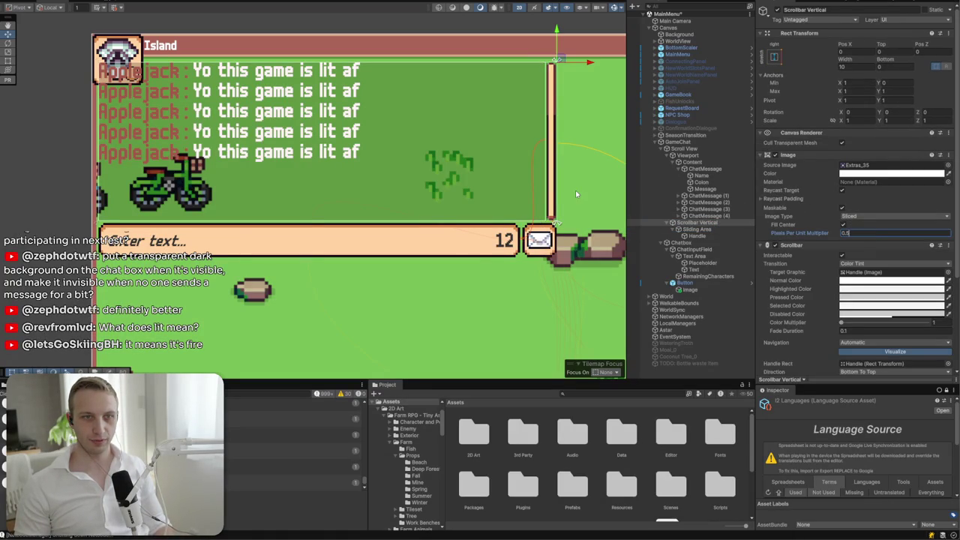
{"action": "left_click", "coordinate": [576, 195]}
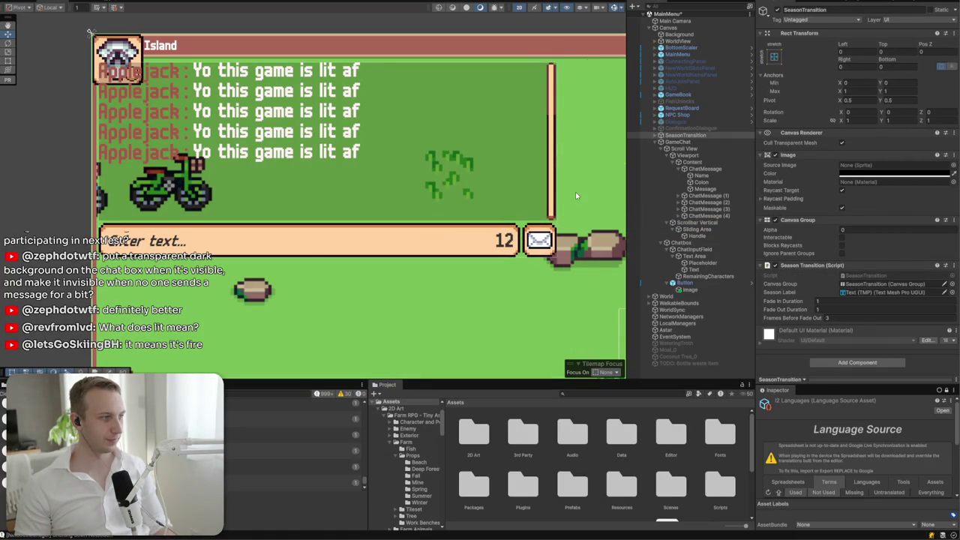
{"action": "scroll", "coordinate": [562, 182], "scroll_direction": "up", "scroll_amount": 5}
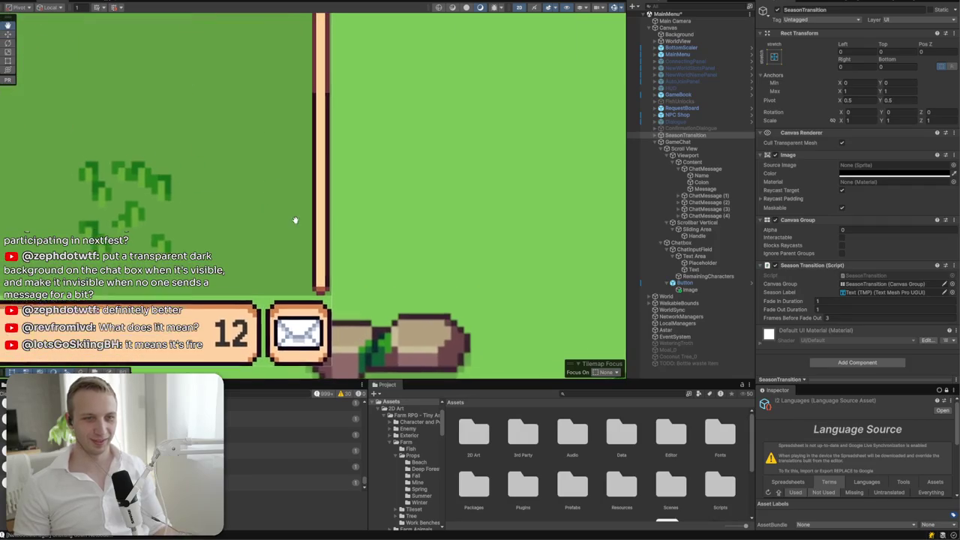
{"action": "left_click", "coordinate": [334, 281]}
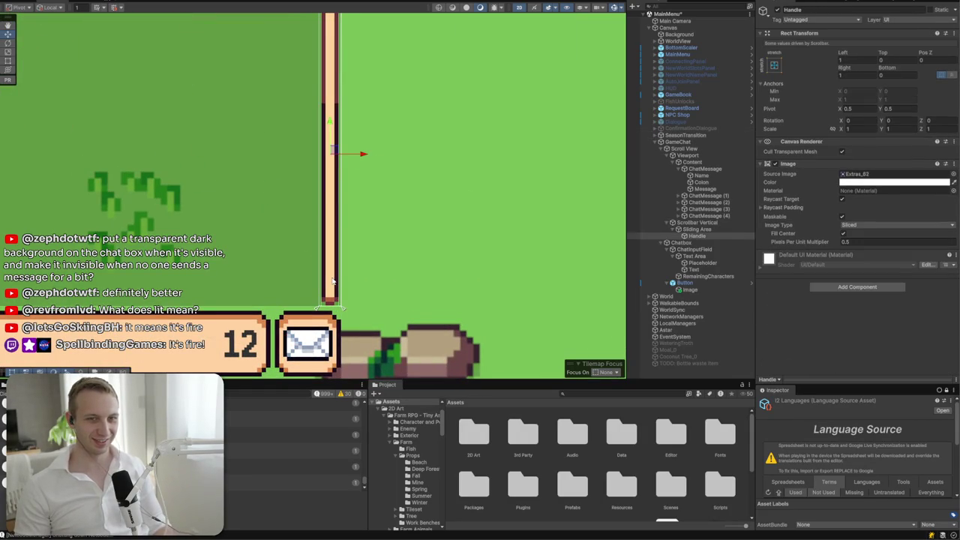
{"action": "scroll", "coordinate": [341, 238], "scroll_direction": "down", "scroll_amount": 4}
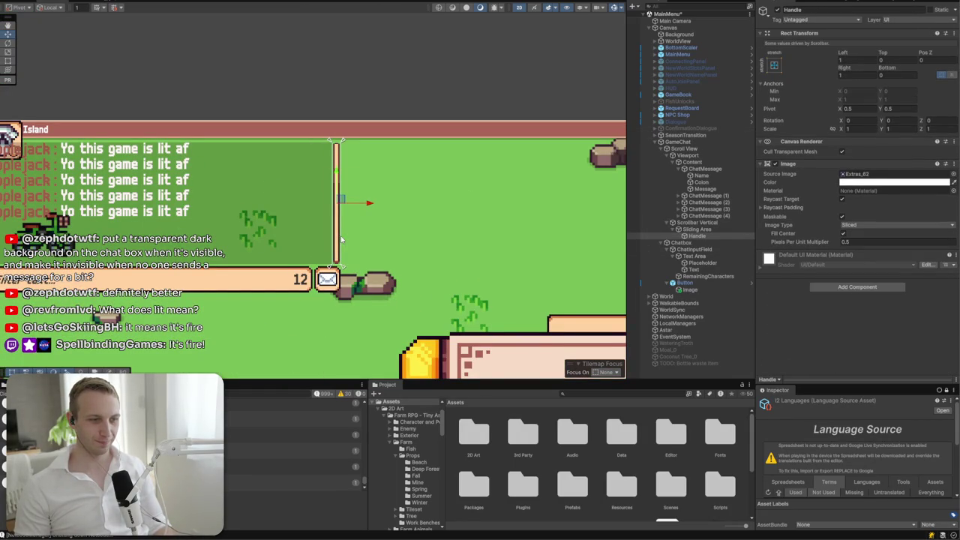
{"action": "left_click_drag", "start_coordinate": [37, 182], "coordinate": [244, 183]}
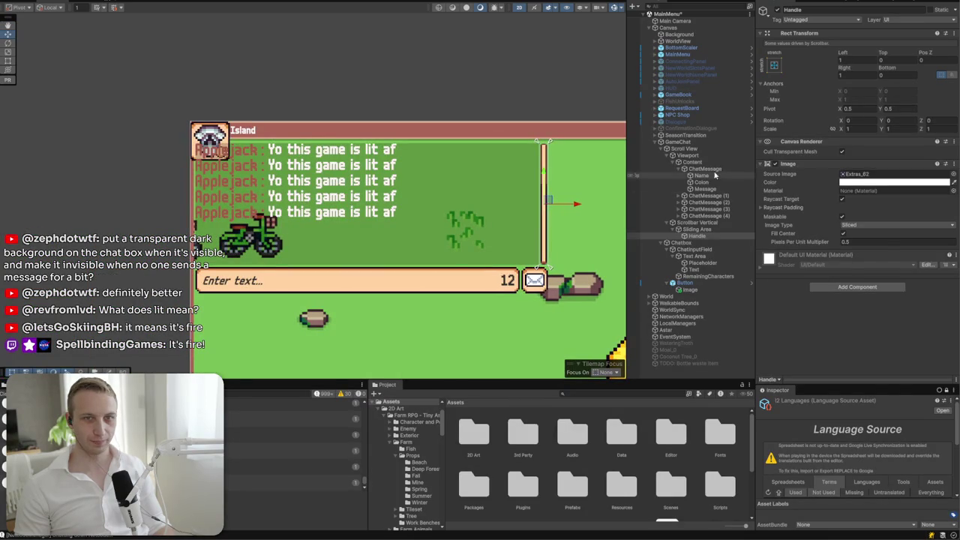
- Open the Assets > Prefabs > UI folder in the Project window and deselect GameChat
{"action": "left_click", "coordinate": [694, 142]}
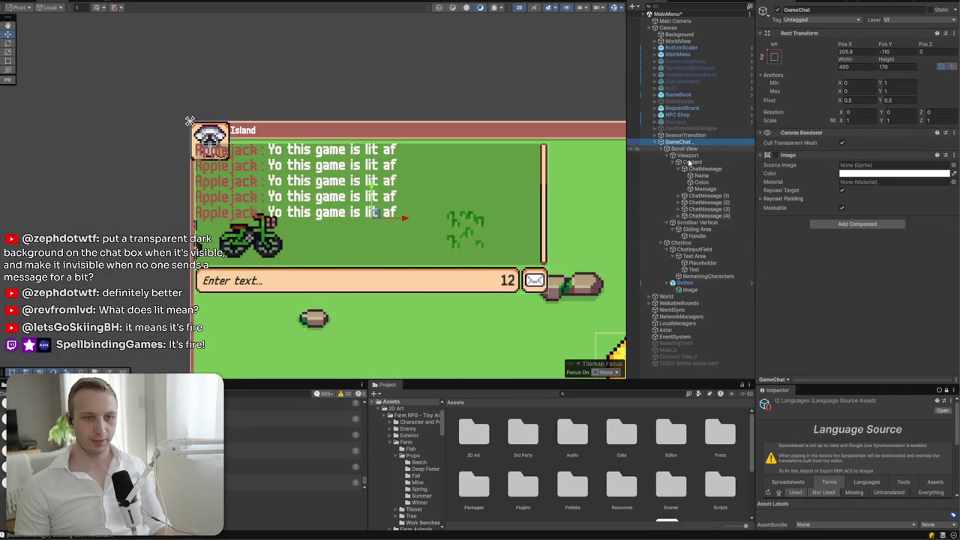
{"action": "double_click", "coordinate": [572, 480]}
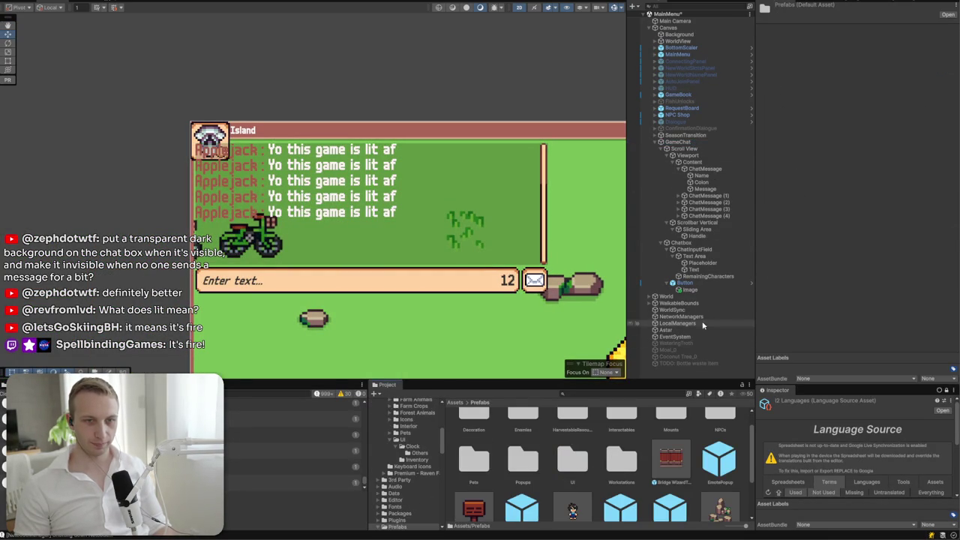
{"action": "left_click", "coordinate": [686, 143]}
{"action": "left_click", "coordinate": [600, 492]}
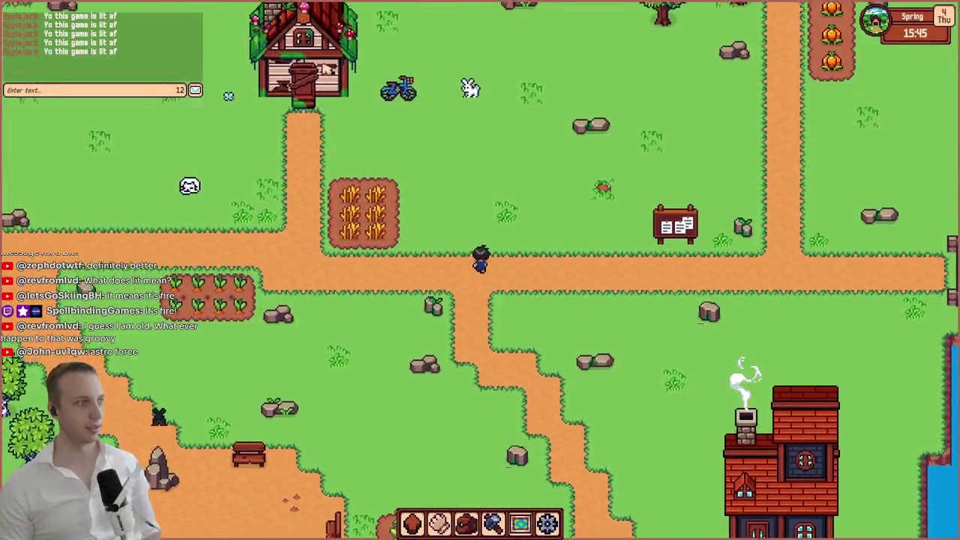
- Walk the character down, then set the game's window Mode to Bottom in the settings book
{"action": "key", "text": "s"}
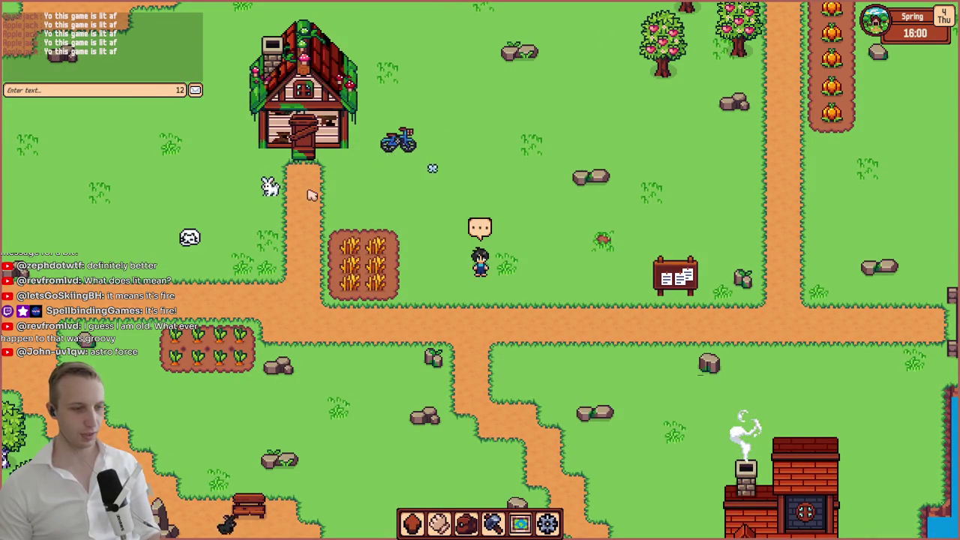
{"action": "key", "text": "i"}
{"action": "left_click", "coordinate": [243, 353]}
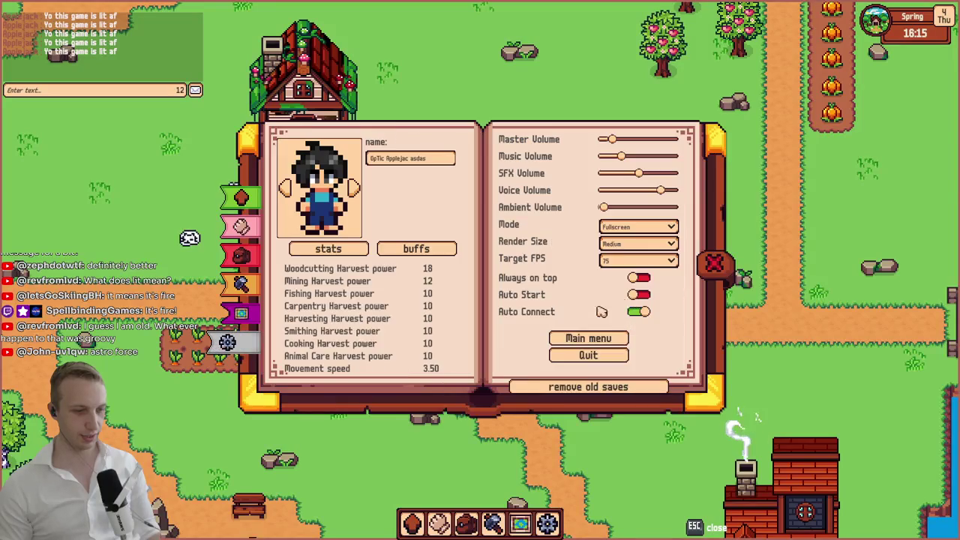
{"action": "left_click", "coordinate": [628, 227]}
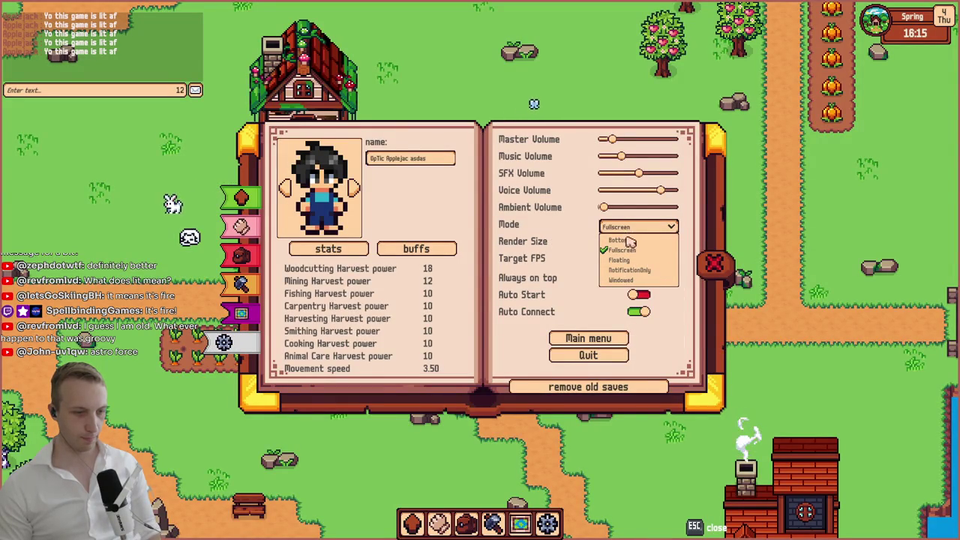
{"action": "left_click", "coordinate": [627, 240]}
{"action": "key", "text": "Escape"}
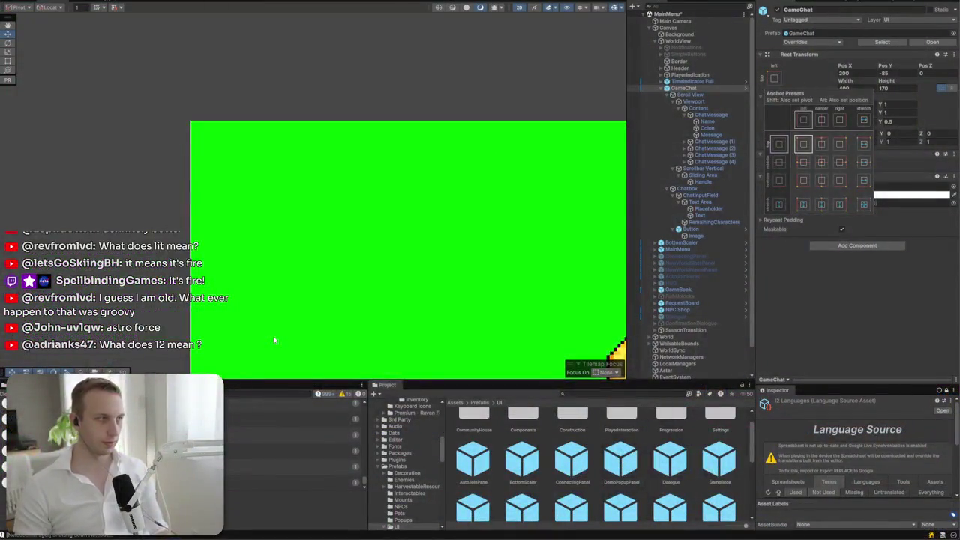
- Dismiss the anchor presets and nudge the GameChat panel slightly right and down
{"action": "left_click", "coordinate": [275, 340]}
{"action": "scroll", "coordinate": [217, 207], "scroll_direction": "up", "scroll_amount": 5}
{"action": "scroll", "coordinate": [221, 185], "scroll_direction": "down", "scroll_amount": 1}
{"action": "left_click_drag", "start_coordinate": [337, 168], "coordinate": [342, 174]}
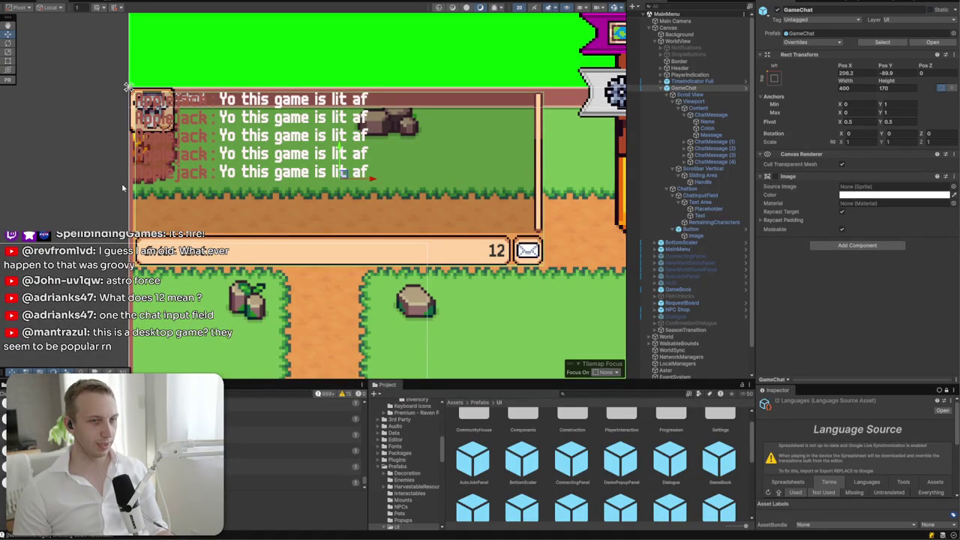
- Inspect the RemainingCharacters counter and MainMenu object, then start play mode
{"action": "left_click", "coordinate": [498, 254]}
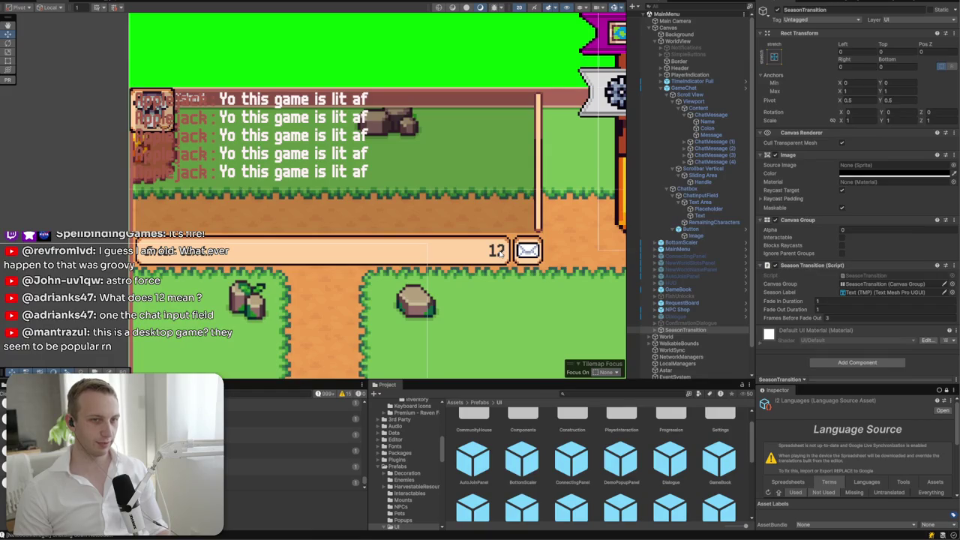
{"action": "left_click", "coordinate": [500, 254]}
{"action": "left_click", "coordinate": [501, 255]}
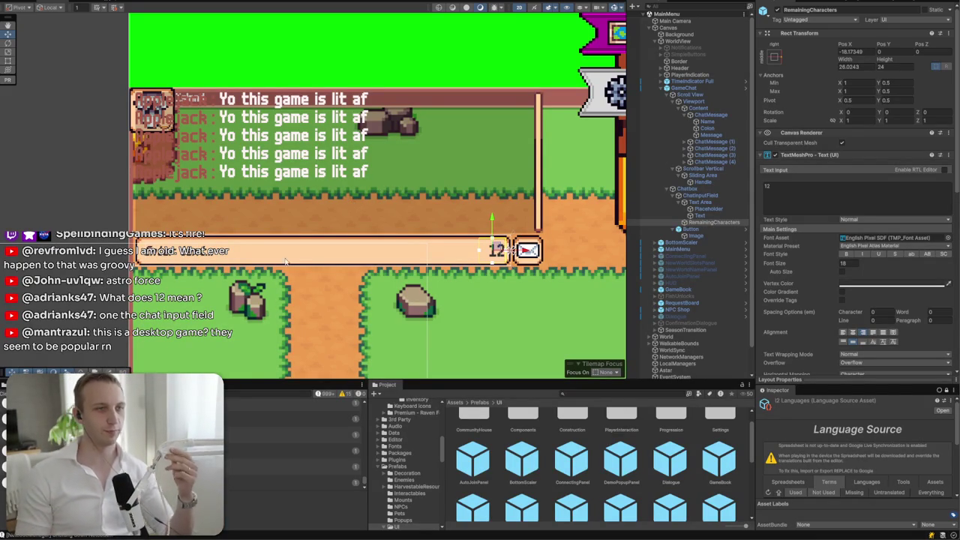
{"action": "left_click", "coordinate": [281, 188]}
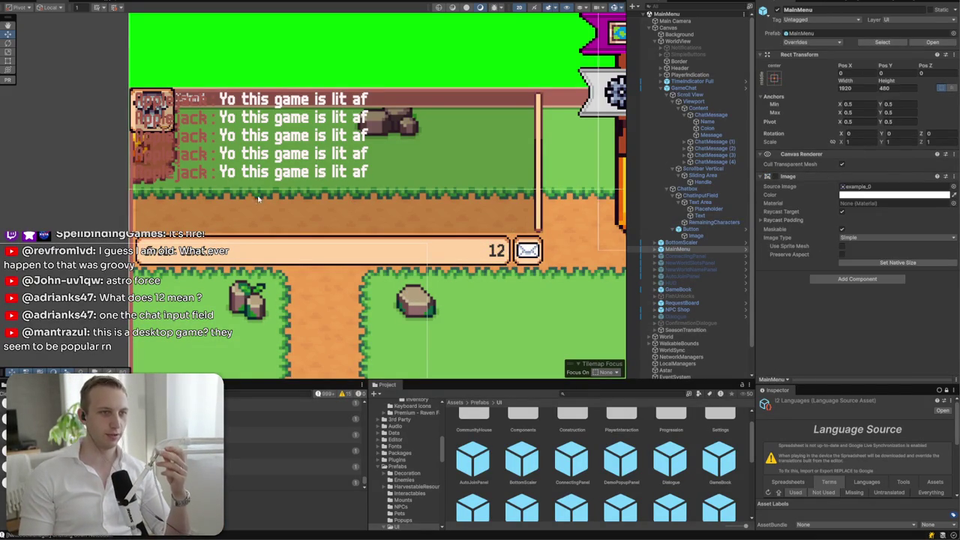
{"action": "left_click", "coordinate": [471, 7]}
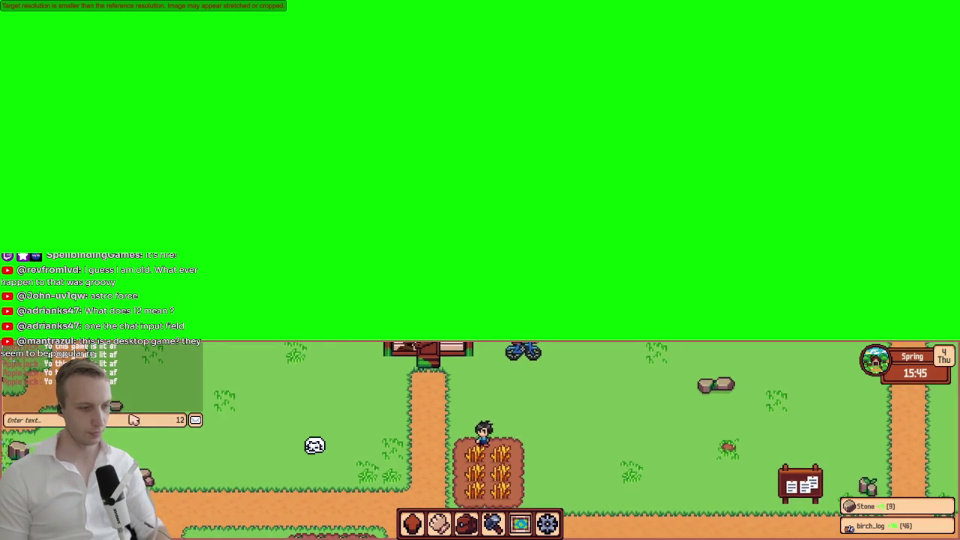
- Type 'asdasdasdasdasdas' into the chat field and walk the character east across the bridge
{"action": "key", "text": "d"}
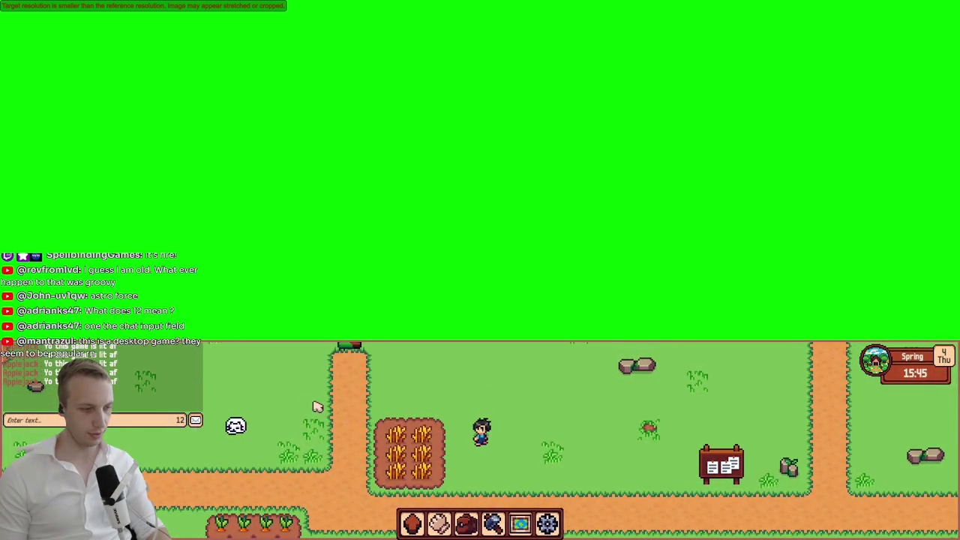
{"action": "type", "text": "asdasdasdasdasdas"}
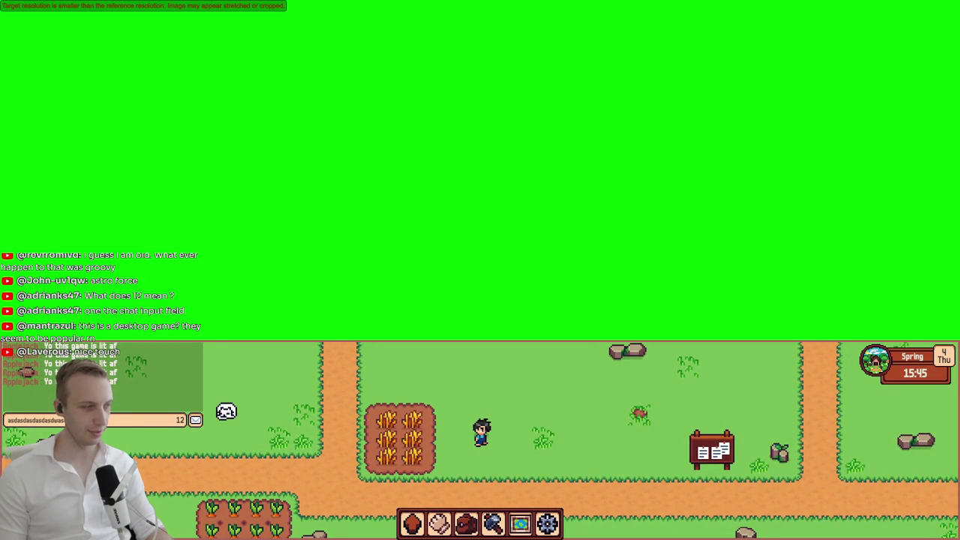
{"action": "key", "text": "d"}
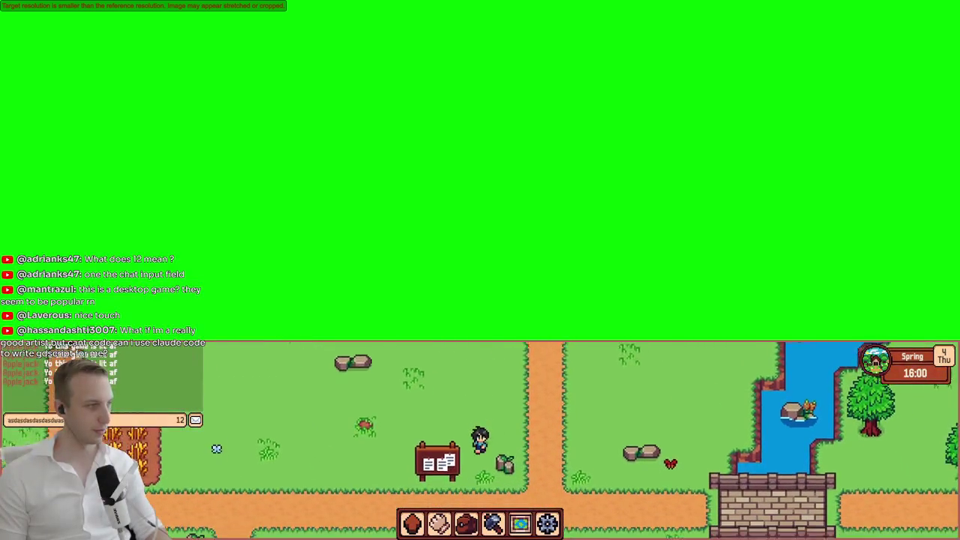
{"action": "key", "text": "s"}
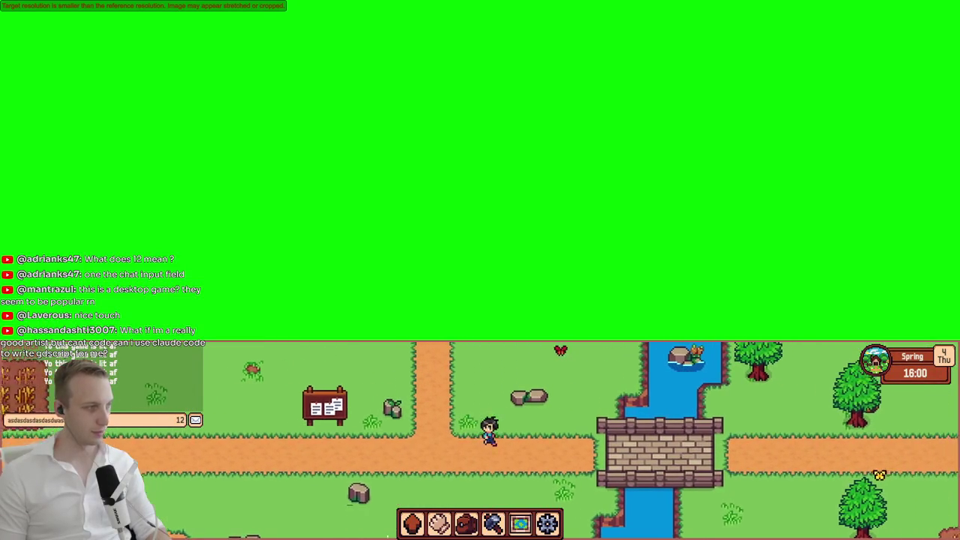
{"action": "key", "text": "d"}
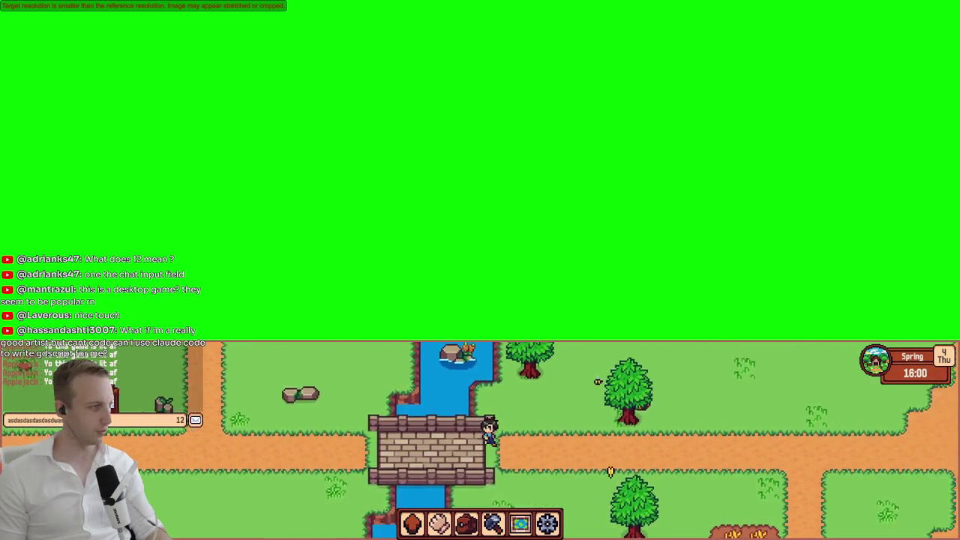
{"action": "key", "text": "d"}
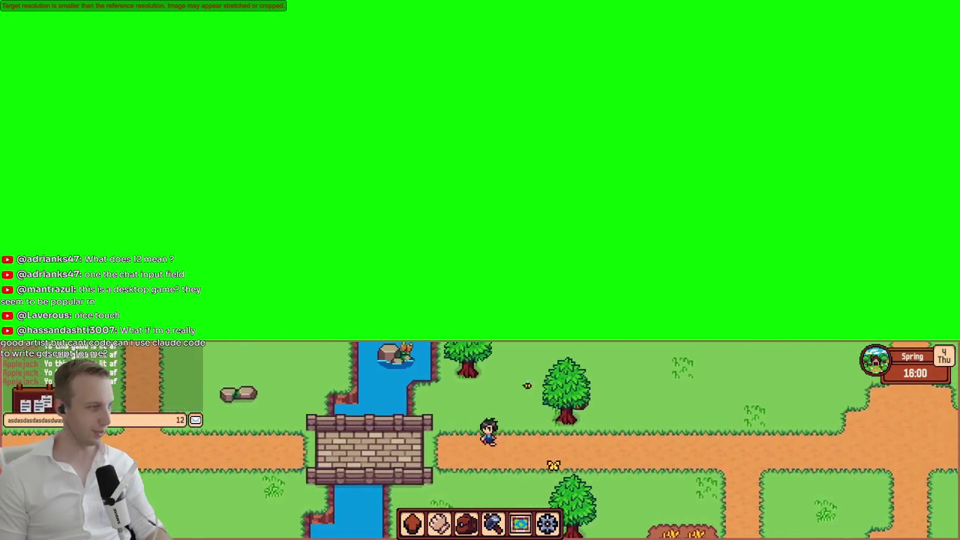
- Walk north past the crop field to the house and barn, then back south to the farm plot
{"action": "key", "text": "w"}
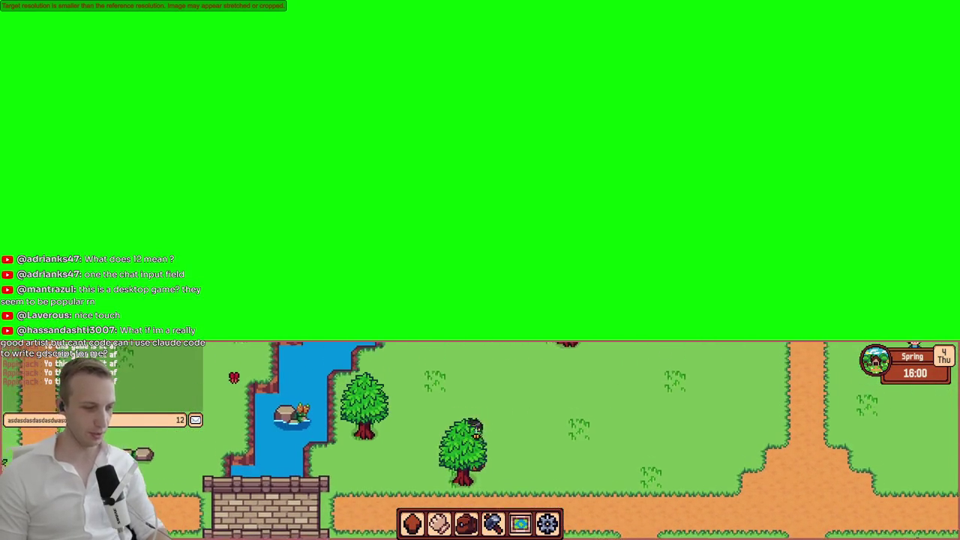
{"action": "key", "text": "s"}
{"action": "key", "text": "a"}
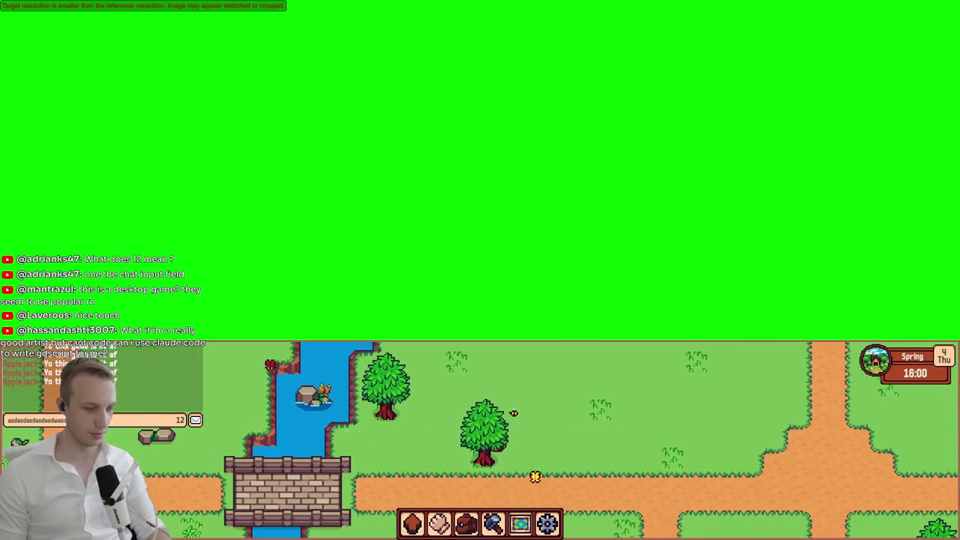
{"action": "key", "text": "w"}
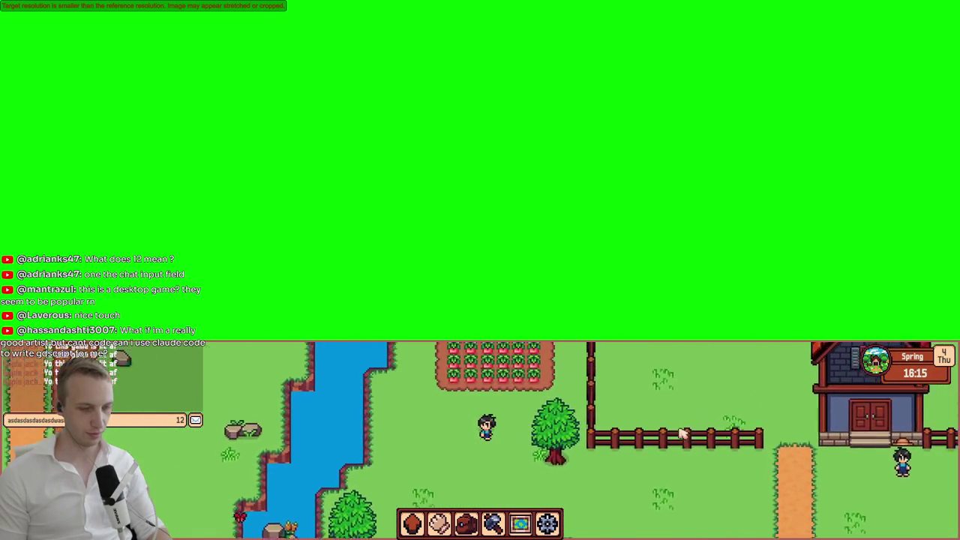
{"action": "key", "text": "w"}
{"action": "key", "text": "a"}
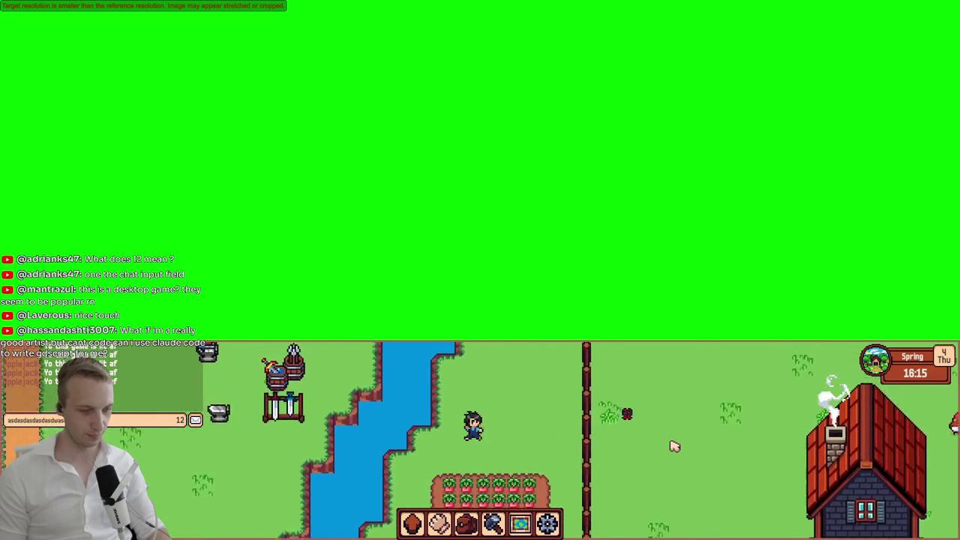
{"action": "key", "text": "w"}
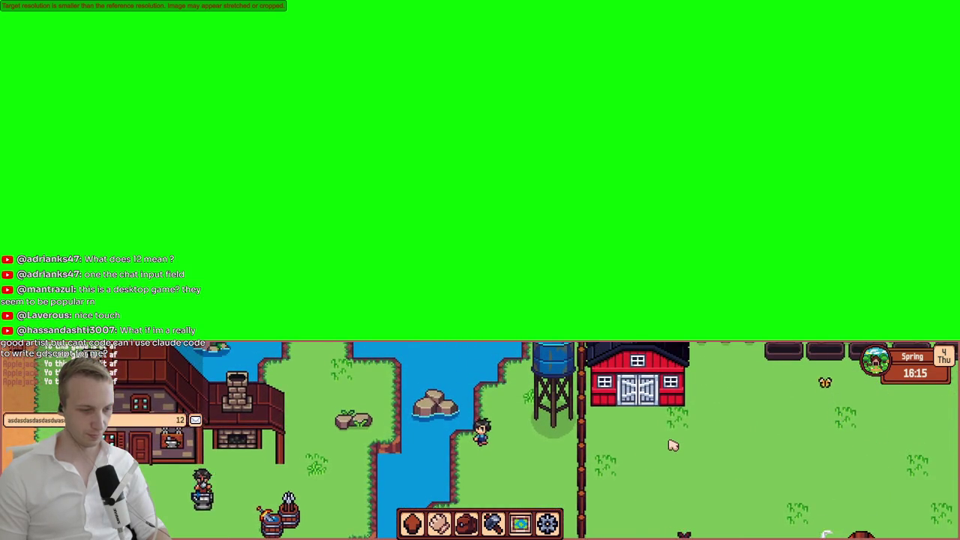
{"action": "key", "text": "w"}
{"action": "key", "text": "d"}
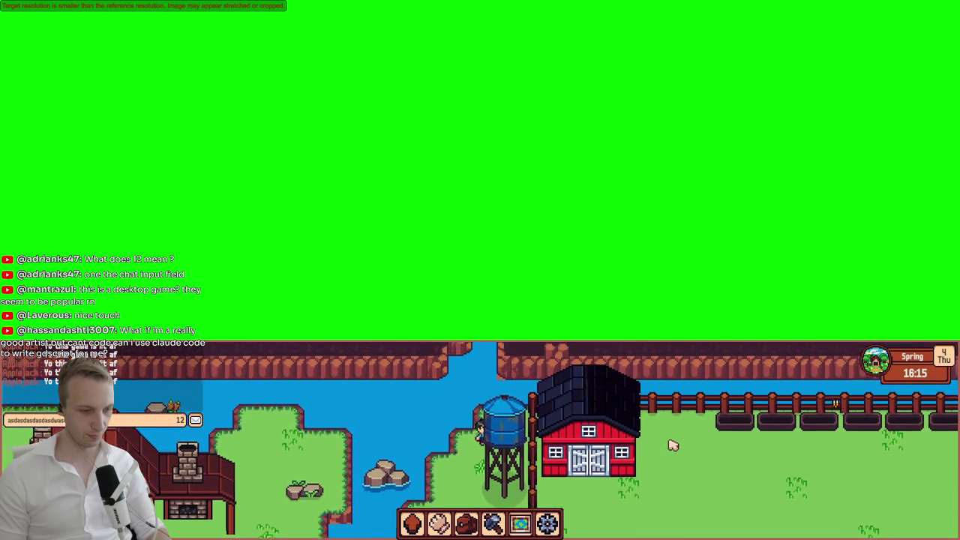
{"action": "key", "text": "s"}
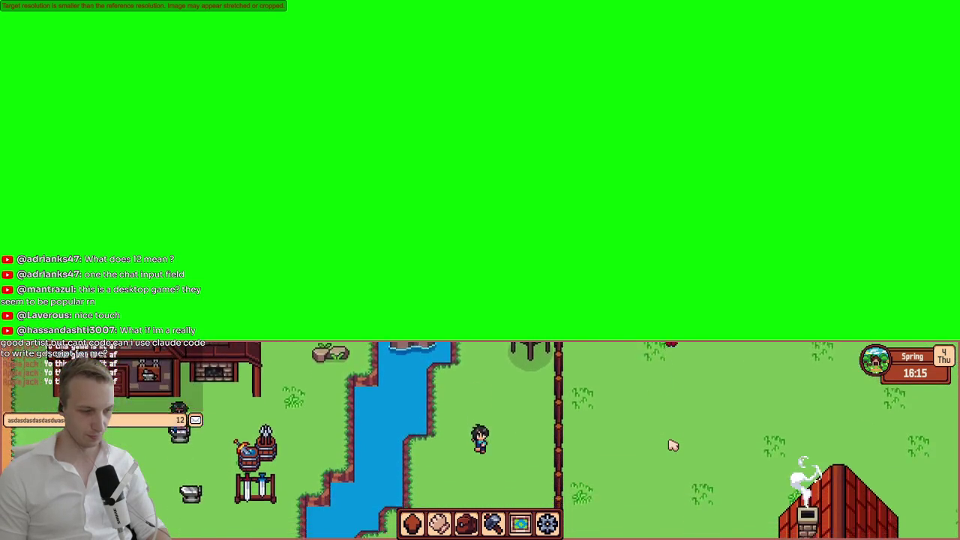
{"action": "key", "text": "s"}
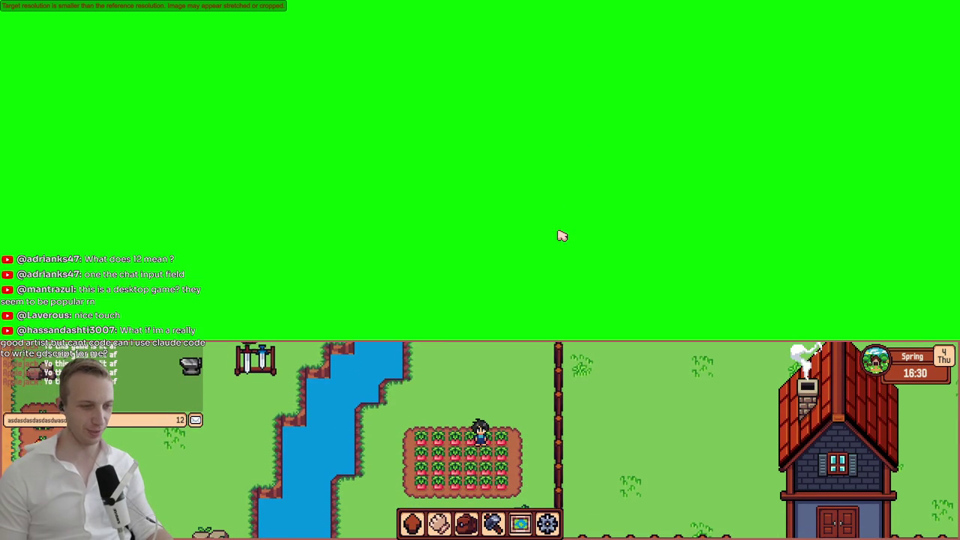
- Set the game's window Mode to Floating in the settings book, then walk left off the wheat plot
{"action": "left_click", "coordinate": [411, 528]}
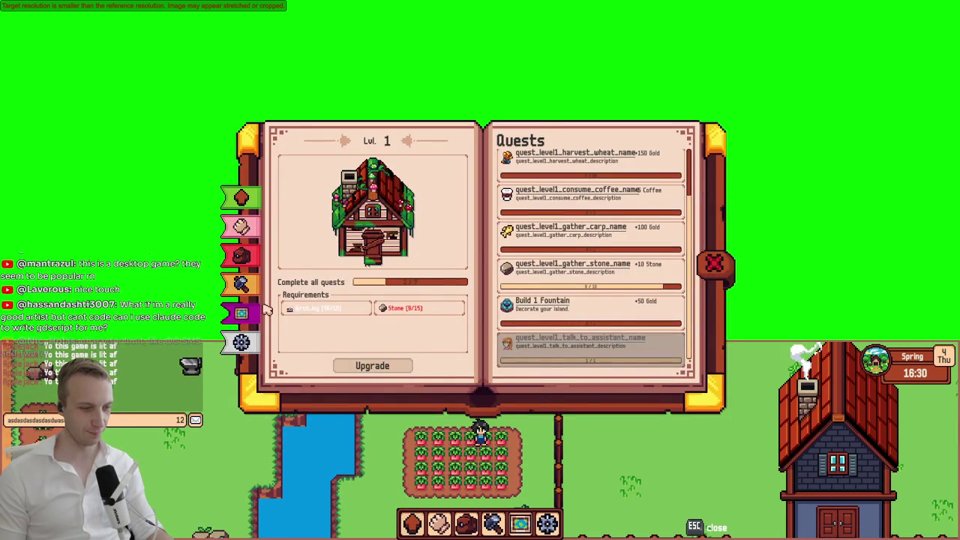
{"action": "left_click", "coordinate": [251, 341]}
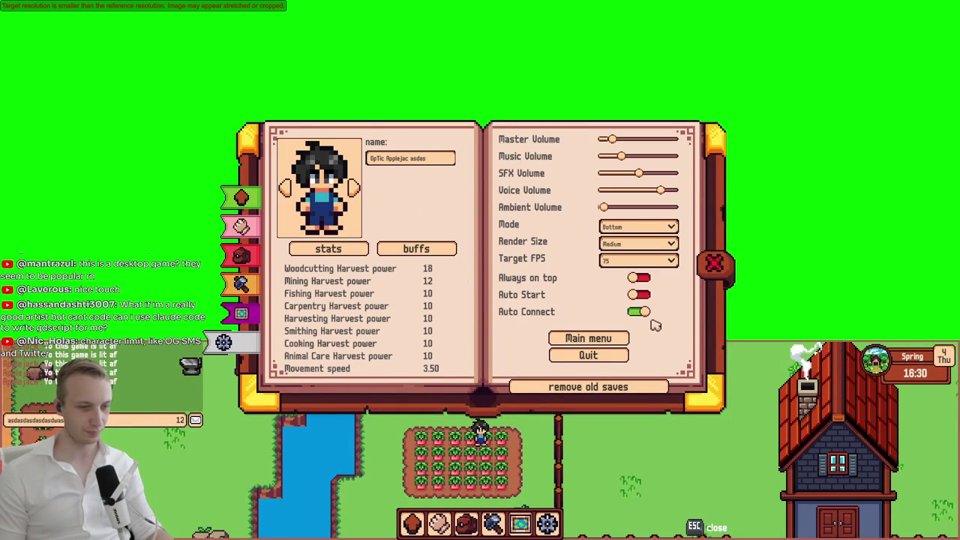
{"action": "left_click", "coordinate": [650, 251]}
{"action": "left_click", "coordinate": [635, 229]}
{"action": "left_click", "coordinate": [638, 227]}
{"action": "left_click", "coordinate": [641, 260]}
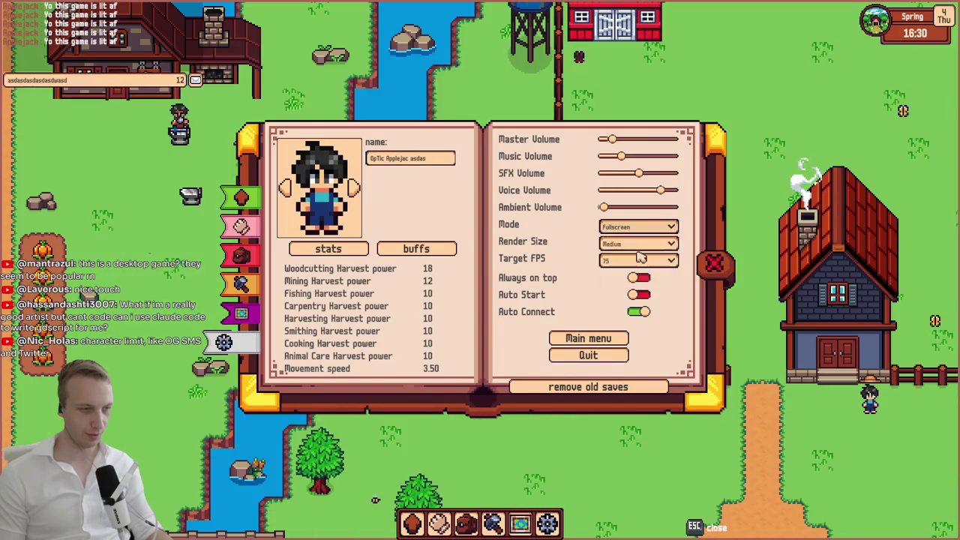
{"action": "left_click", "coordinate": [475, 118]}
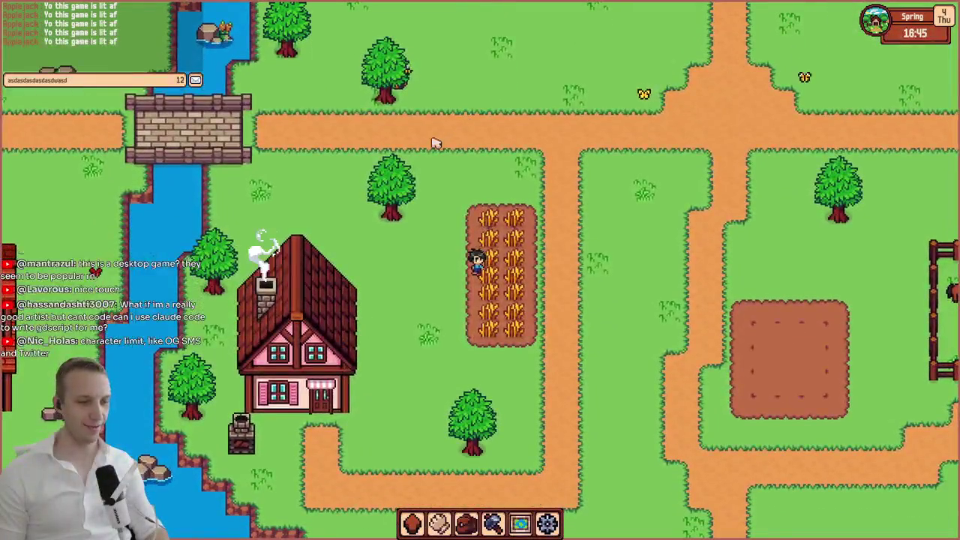
{"action": "key", "text": "a"}
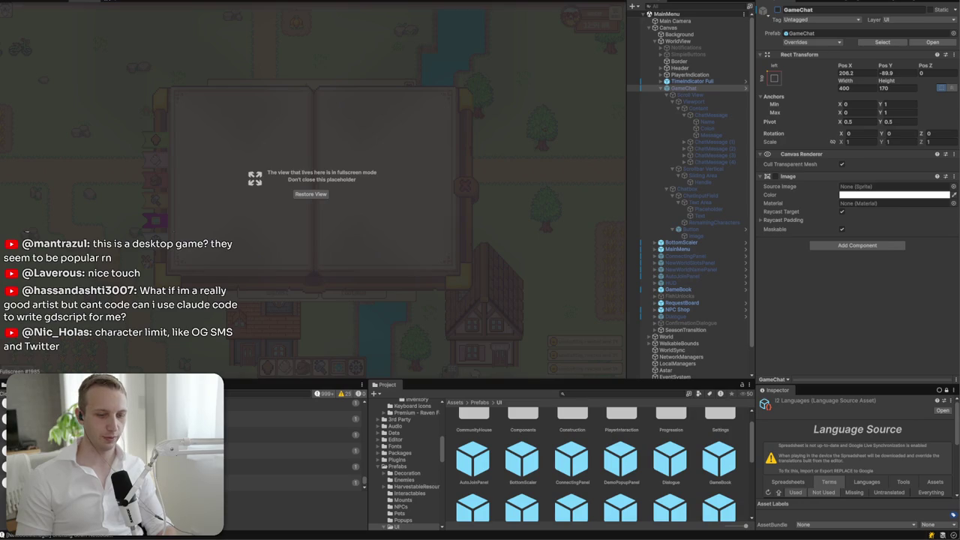
- Restore the maximized Game view into the editor layout with Escape
{"action": "key", "text": "Escape"}
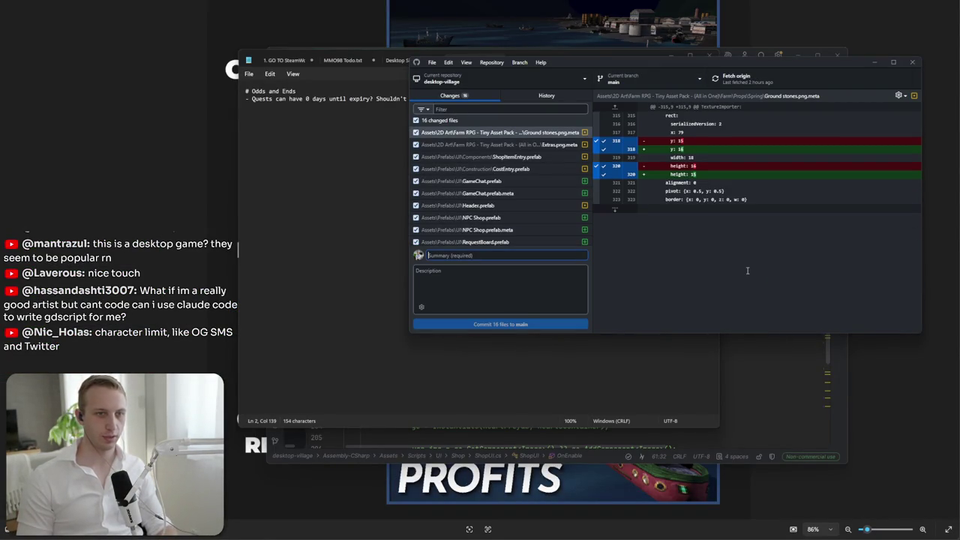
- Commit the 16 files to main as 'RequestBoard, NPC Shop, and super secret bonus UI' and push to origin
{"action": "type", "text": "RequestBoard, NPC Shop, and super secret bonus UI"}
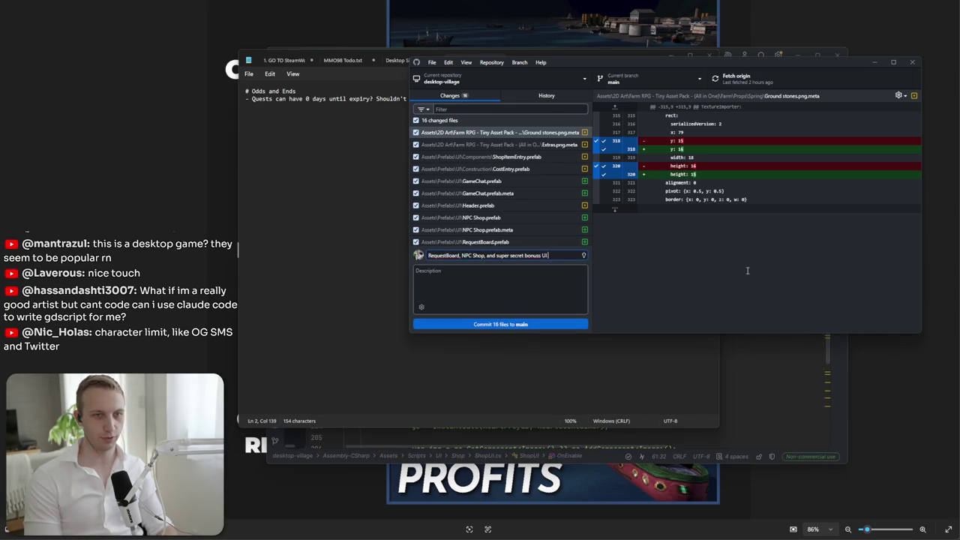
{"action": "left_click", "coordinate": [472, 323]}
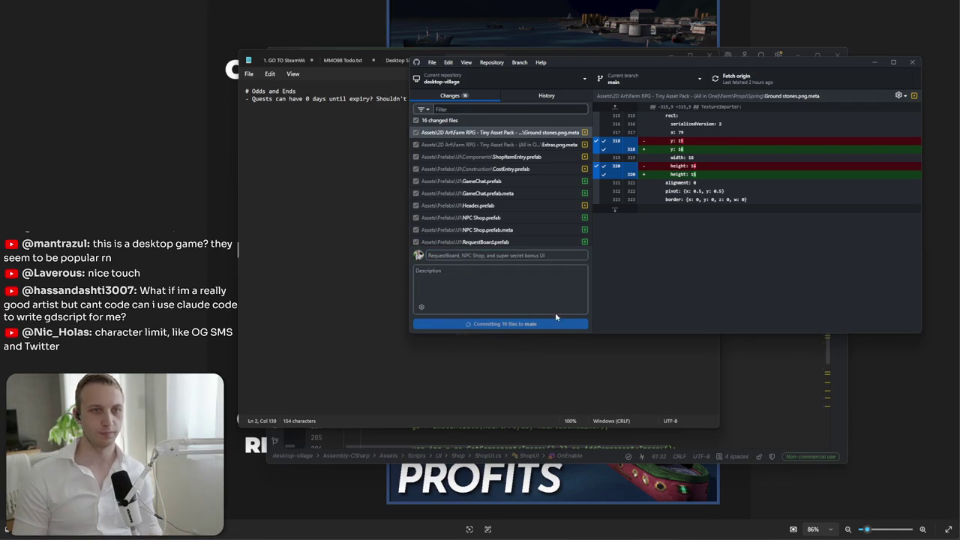
{"action": "left_click", "coordinate": [868, 177]}
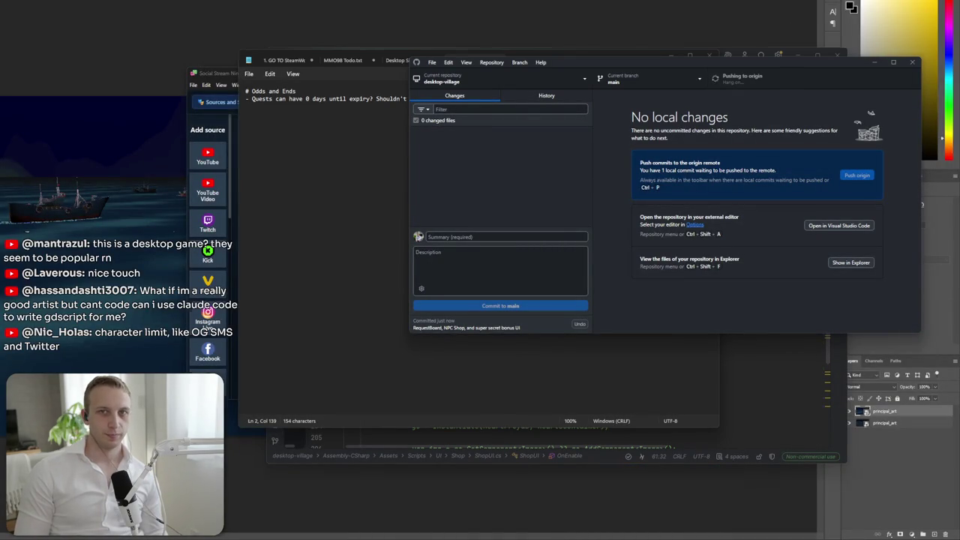
- Quit Photoshop, answering each save prompt, discarding Untitled-1 and closing the ship-art document
{"action": "key", "text": "ctrl+q"}
{"action": "left_click", "coordinate": [211, 171]}
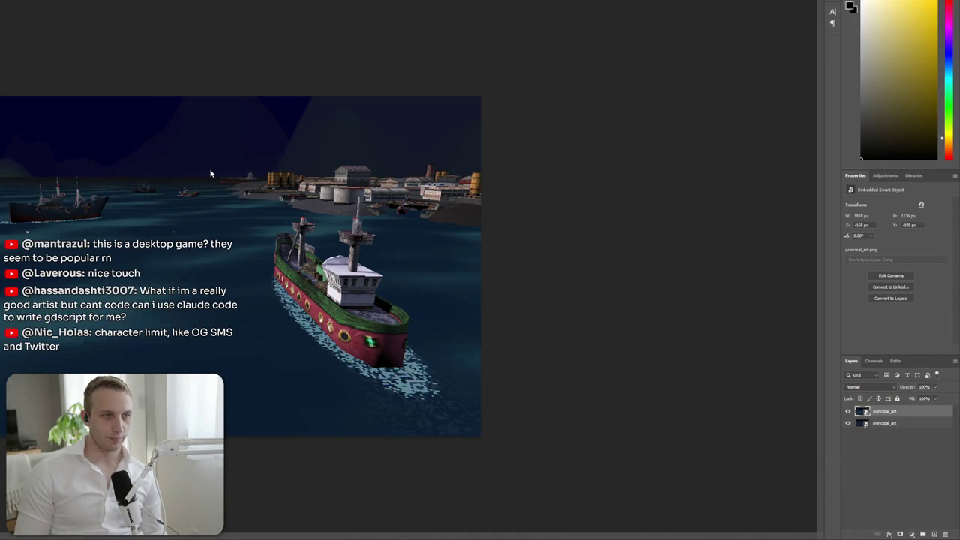
{"action": "left_click", "coordinate": [211, 171]}
{"action": "left_click", "coordinate": [211, 171]}
{"action": "left_click", "coordinate": [211, 171]}
{"action": "left_click", "coordinate": [211, 171]}
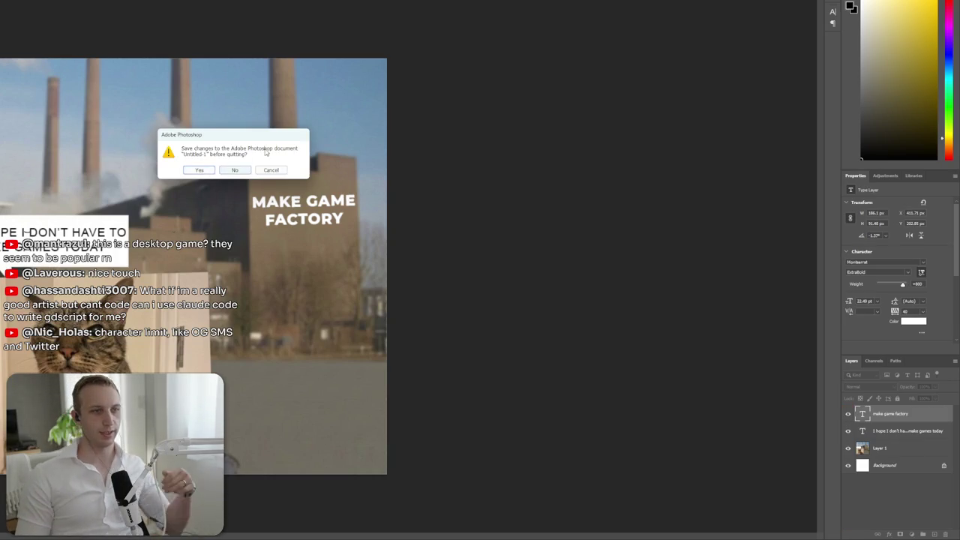
{"action": "left_click", "coordinate": [242, 170]}
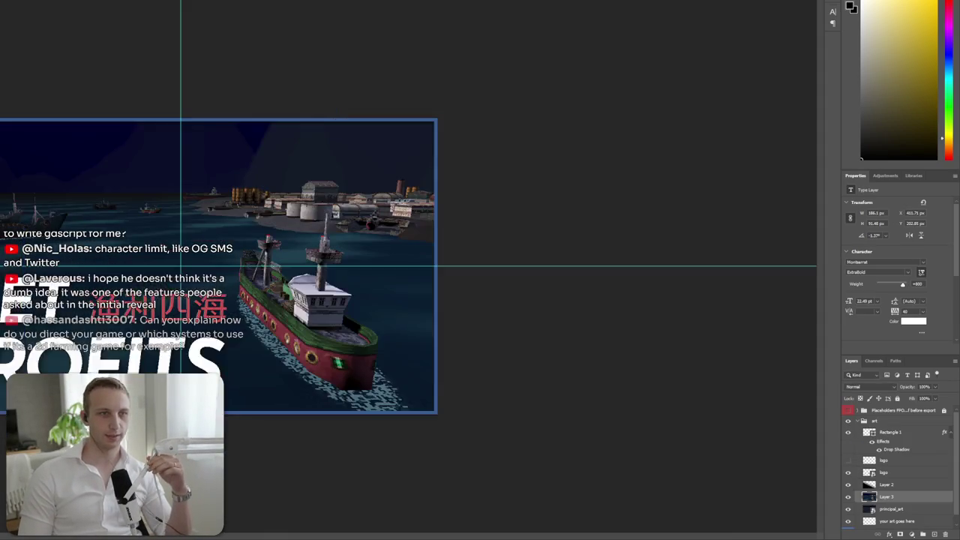
{"action": "key", "text": "ctrl+w"}
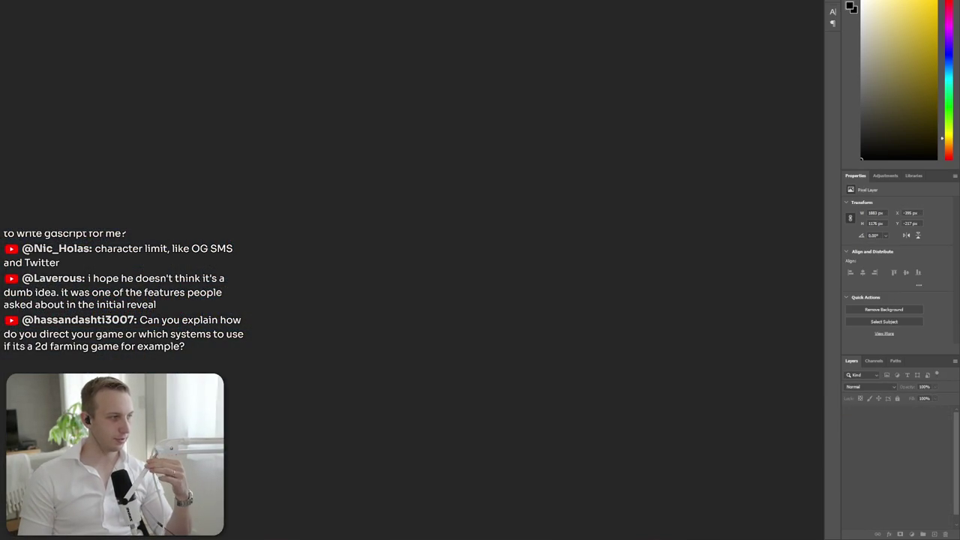
{"action": "key", "text": "ctrl+q"}
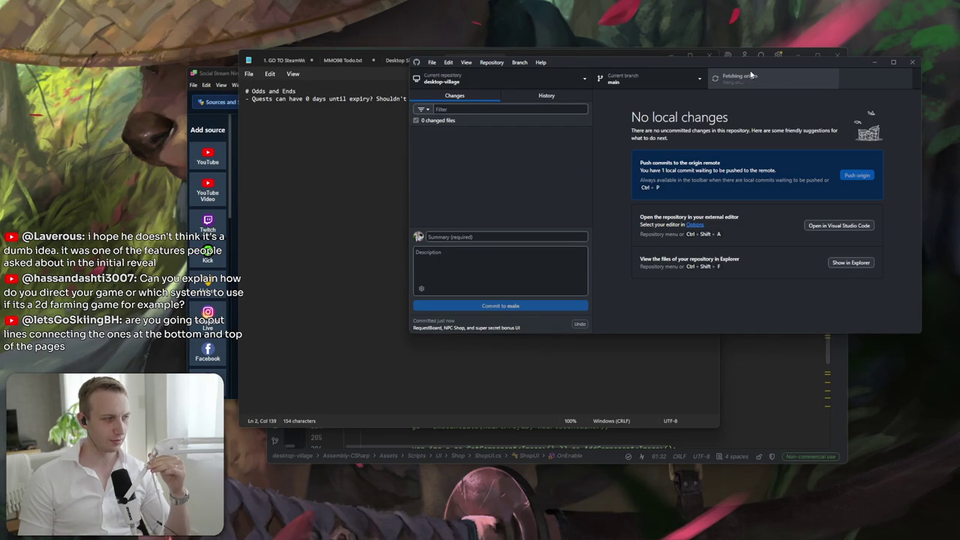
- Move the GitHub Desktop window down and to the left
{"action": "mouse_move", "coordinate": [750, 74]}
{"action": "left_mouse_down"}
{"action": "mouse_move", "coordinate": [702, 32]}
{"action": "mouse_move", "coordinate": [741, 99]}
{"action": "mouse_move", "coordinate": [554, 115]}
{"action": "mouse_move", "coordinate": [567, 85]}
{"action": "mouse_move", "coordinate": [589, 132]}
{"action": "left_mouse_up"}
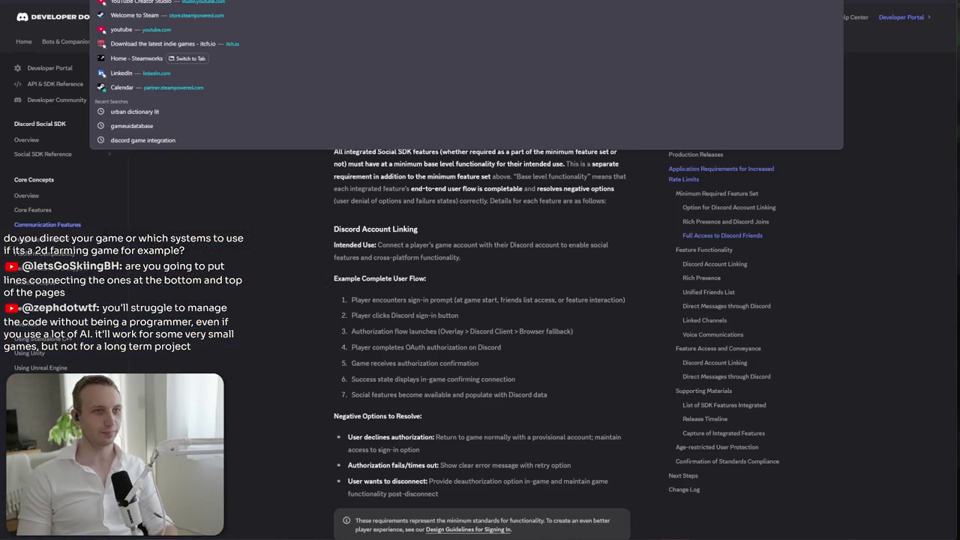
- Go to youtube.com from the address bar suggestion
{"action": "key", "text": "Return"}
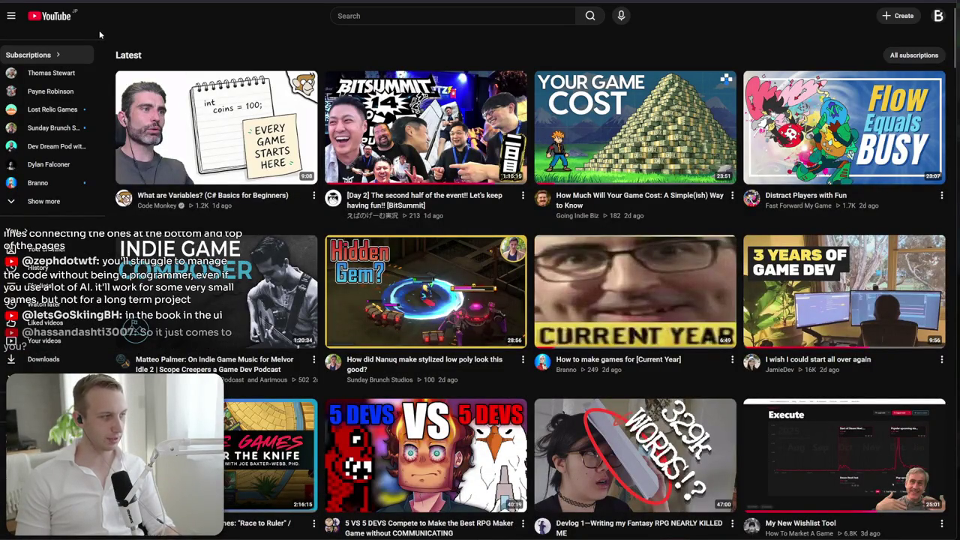
- Search YouTube for 'biteme games systems' and open the BiteMe Games channel
{"action": "left_click", "coordinate": [443, 15]}
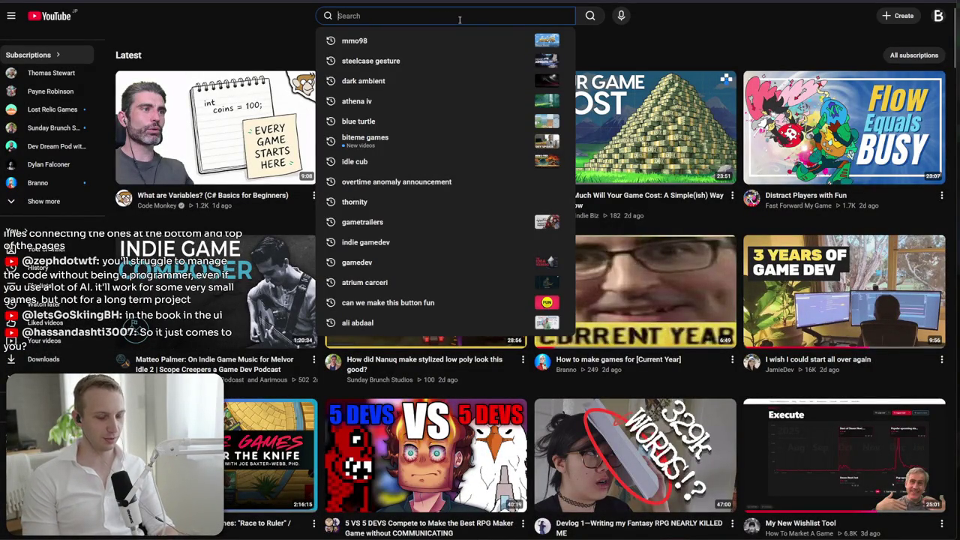
{"action": "type", "text": "biteme games systems"}
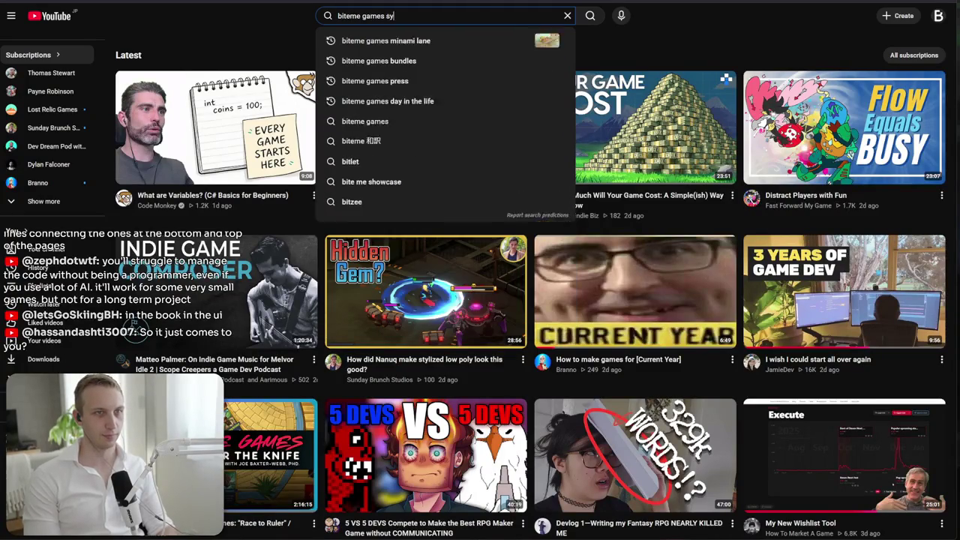
{"action": "key", "text": "Return"}
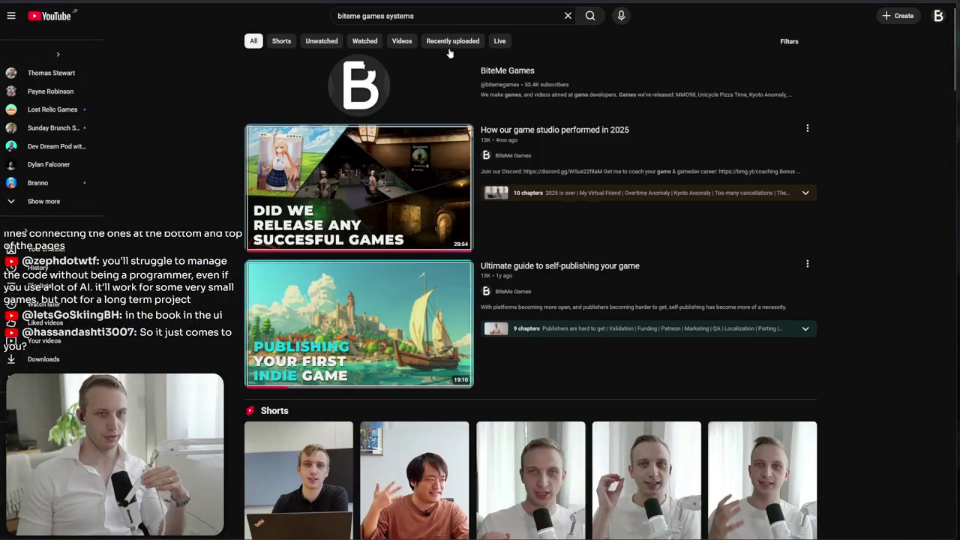
{"action": "scroll", "coordinate": [499, 78], "scroll_direction": "down", "scroll_amount": 8}
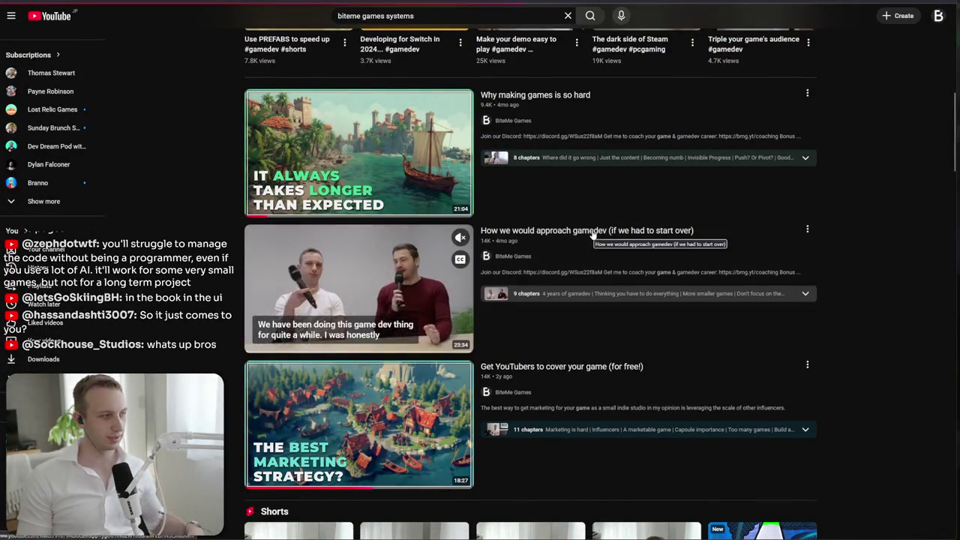
{"action": "left_click", "coordinate": [513, 255]}
- Change the search to 'biteme games architecture' and run it
{"action": "left_click_drag", "start_coordinate": [413, 15], "coordinate": [384, 15]}
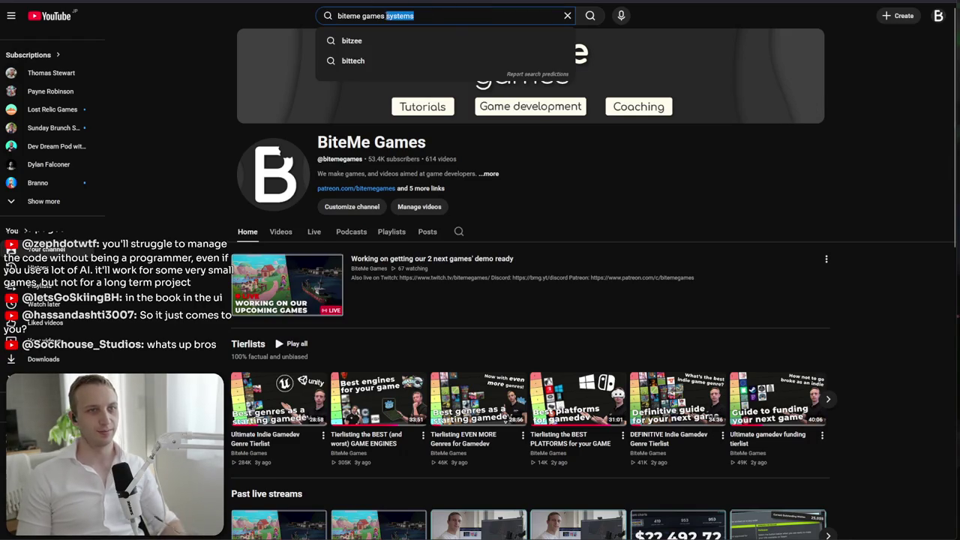
{"action": "type", "text": "ar"}
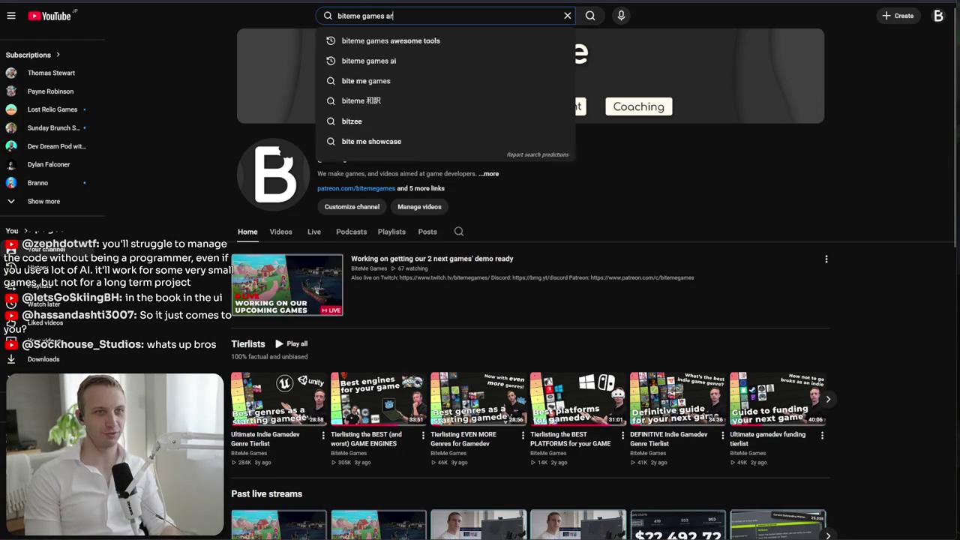
{"action": "type", "text": "chitecture"}
{"action": "key", "text": "Return"}
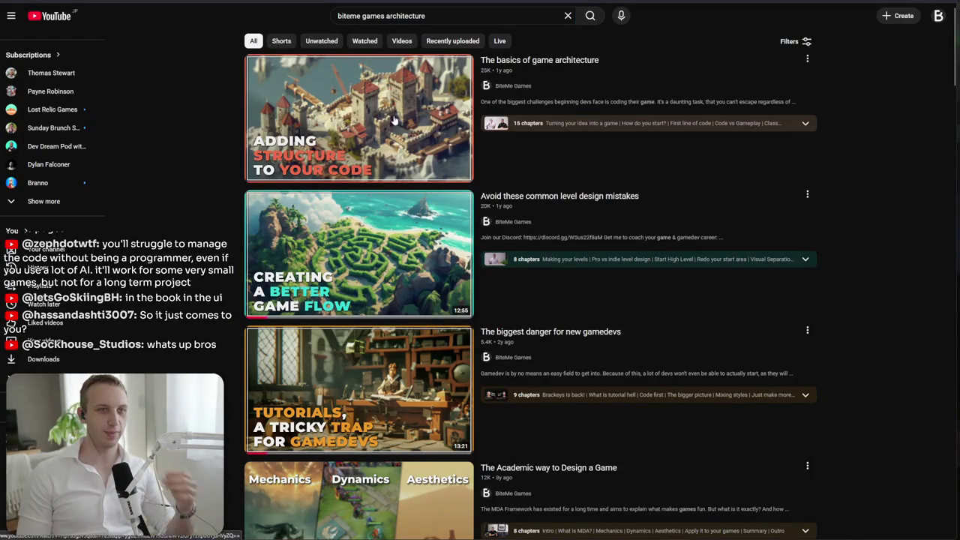
- Open 'The basics of game architecture' and set its playback quality to 1080p
{"action": "left_click", "coordinate": [395, 141]}
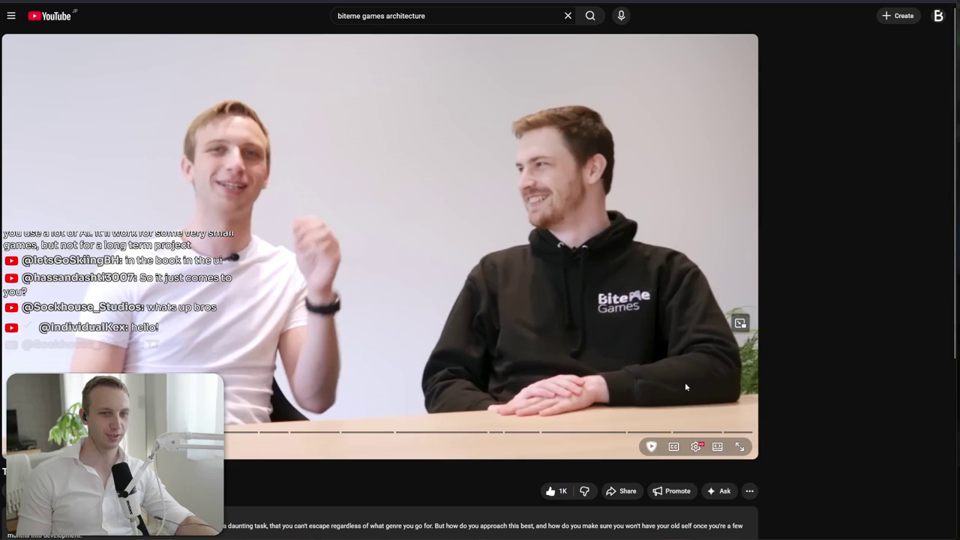
{"action": "left_click", "coordinate": [696, 447]}
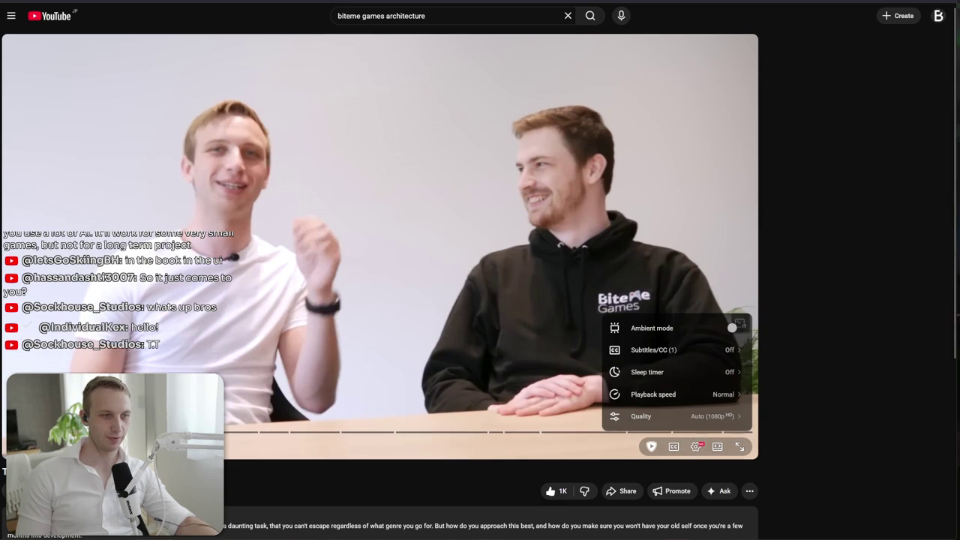
{"action": "left_click", "coordinate": [429, 279]}
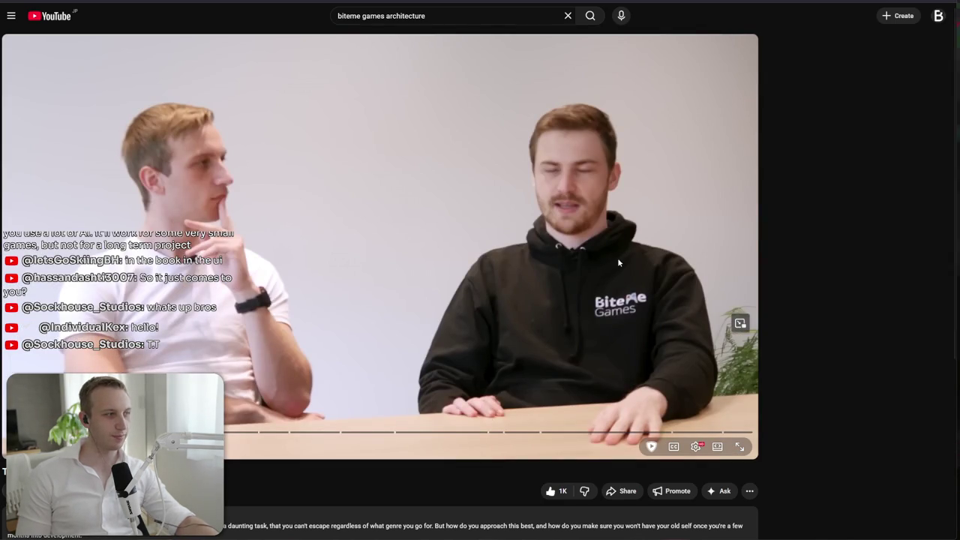
{"action": "left_click", "coordinate": [696, 446]}
{"action": "left_click", "coordinate": [696, 446]}
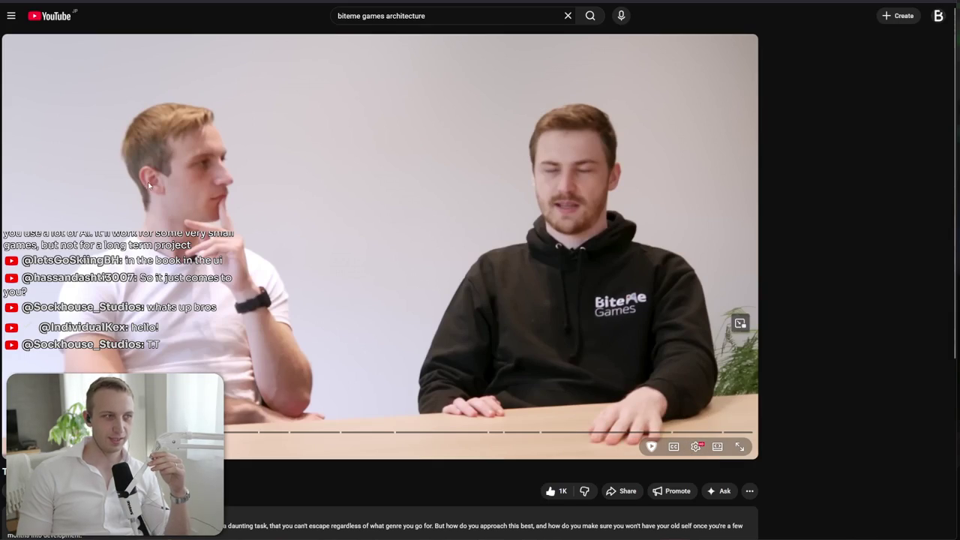
{"action": "left_click", "coordinate": [696, 447]}
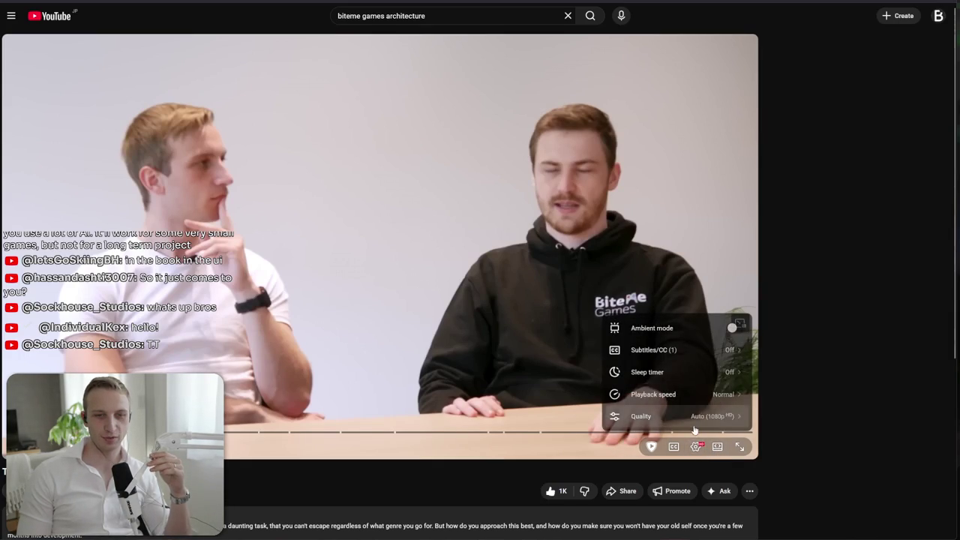
{"action": "left_click", "coordinate": [672, 415]}
{"action": "left_click", "coordinate": [666, 330]}
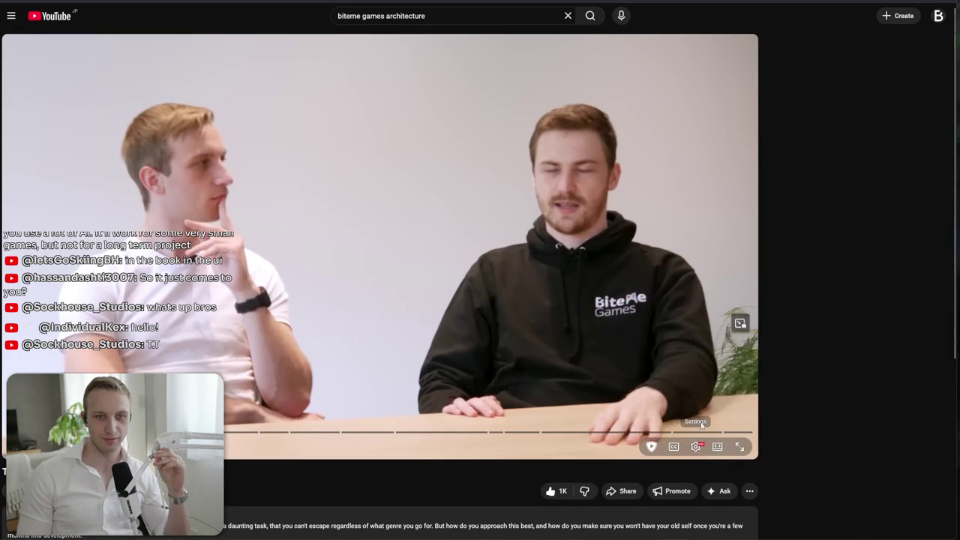
- Scroll down to the comments, highlight the pinned comment, then scroll back up
{"action": "scroll", "coordinate": [645, 435], "scroll_direction": "down", "scroll_amount": 3}
{"action": "scroll", "coordinate": [362, 334], "scroll_direction": "up", "scroll_amount": 1}
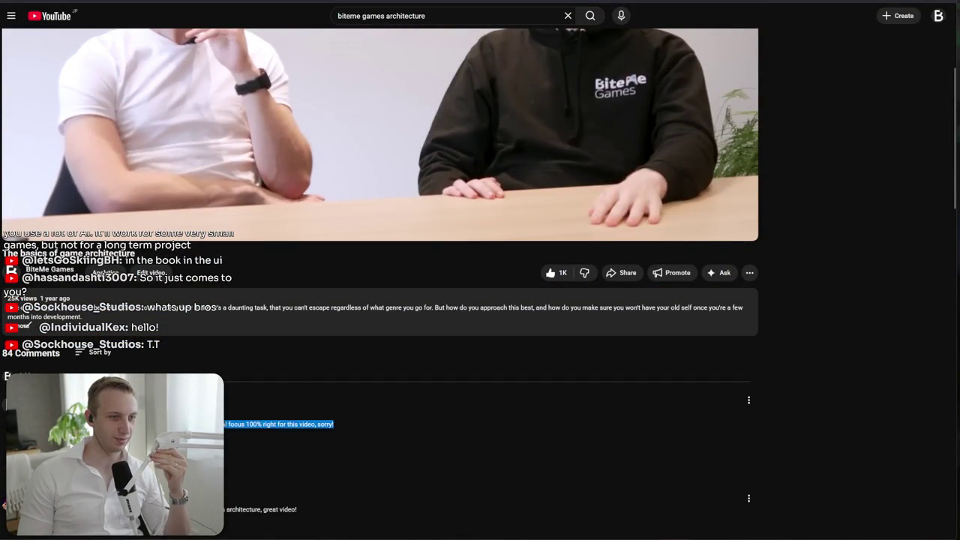
{"action": "scroll", "coordinate": [379, 300], "scroll_direction": "down", "scroll_amount": 2}
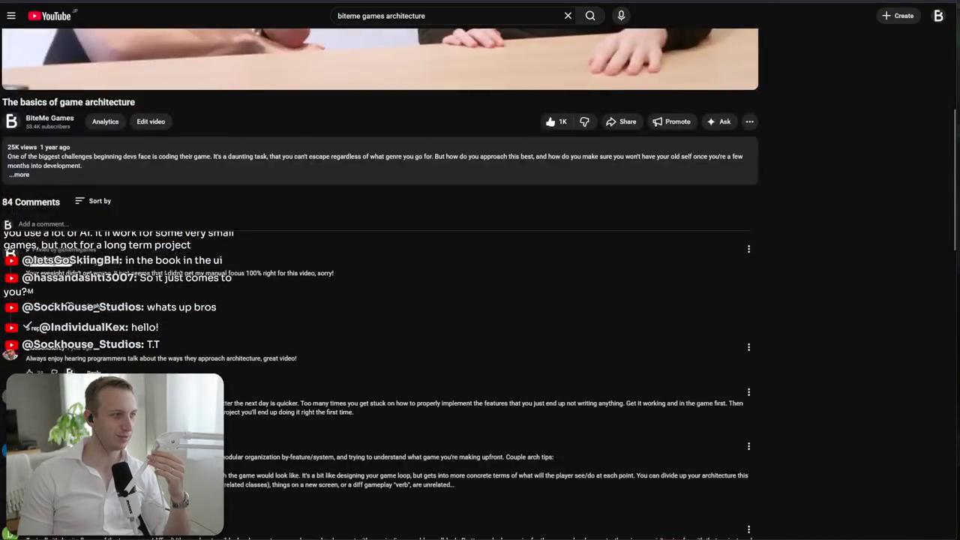
{"action": "scroll", "coordinate": [379, 300], "scroll_direction": "down", "scroll_amount": 1}
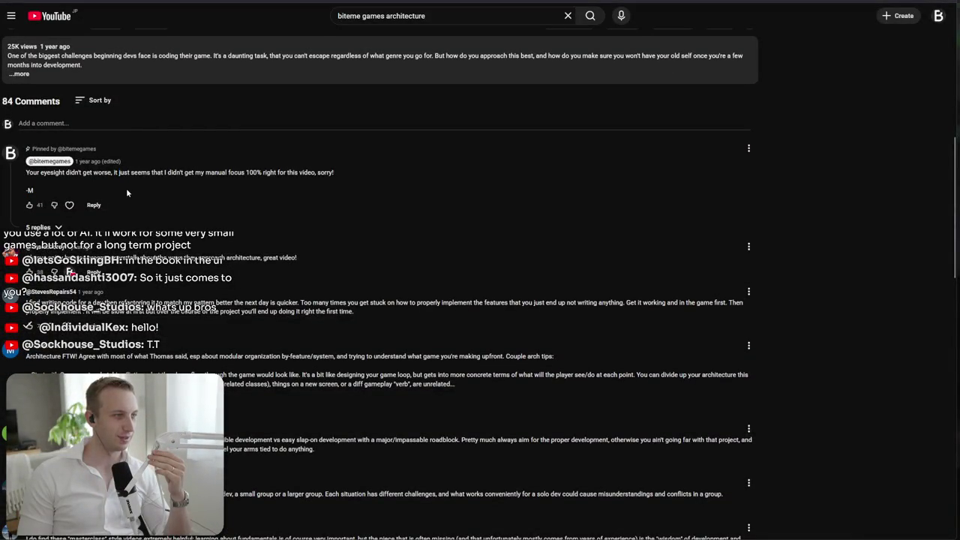
{"action": "left_click_drag", "start_coordinate": [126, 188], "coordinate": [130, 155]}
{"action": "left_click", "coordinate": [131, 155]}
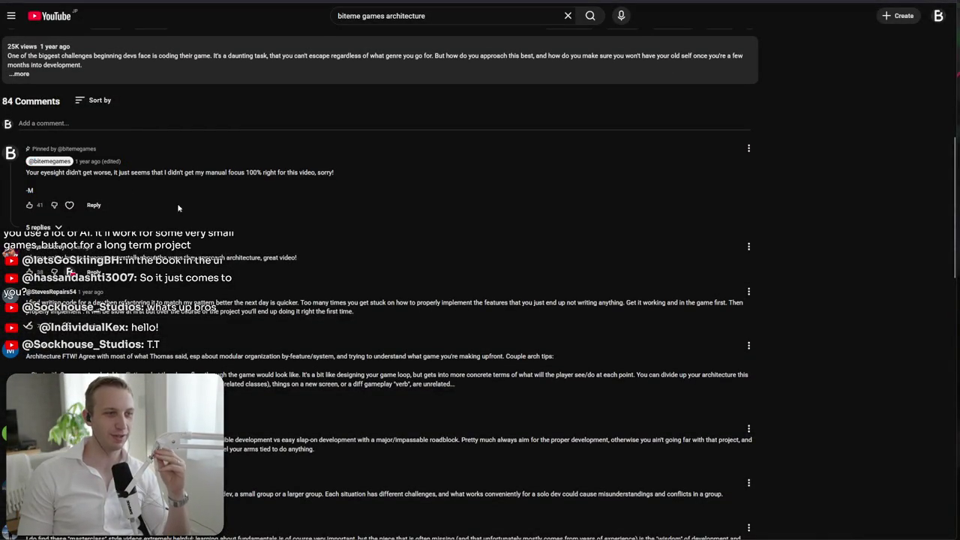
{"action": "scroll", "coordinate": [203, 264], "scroll_direction": "up", "scroll_amount": 5}
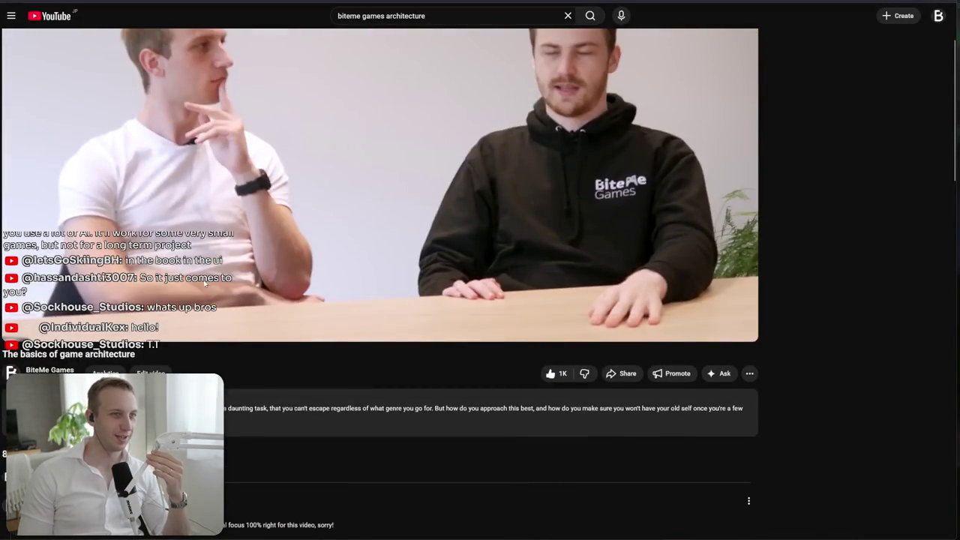
{"action": "scroll", "coordinate": [145, 114], "scroll_direction": "up", "scroll_amount": 1}
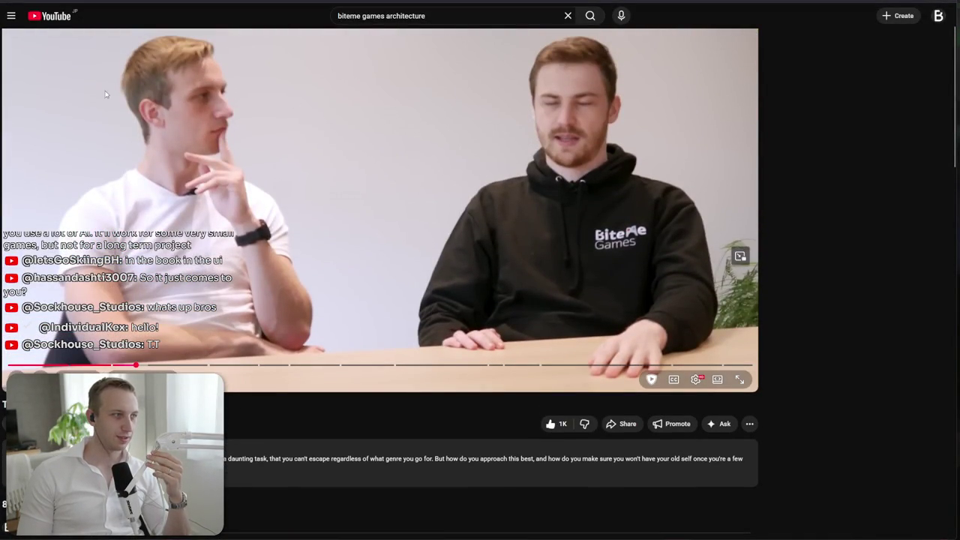